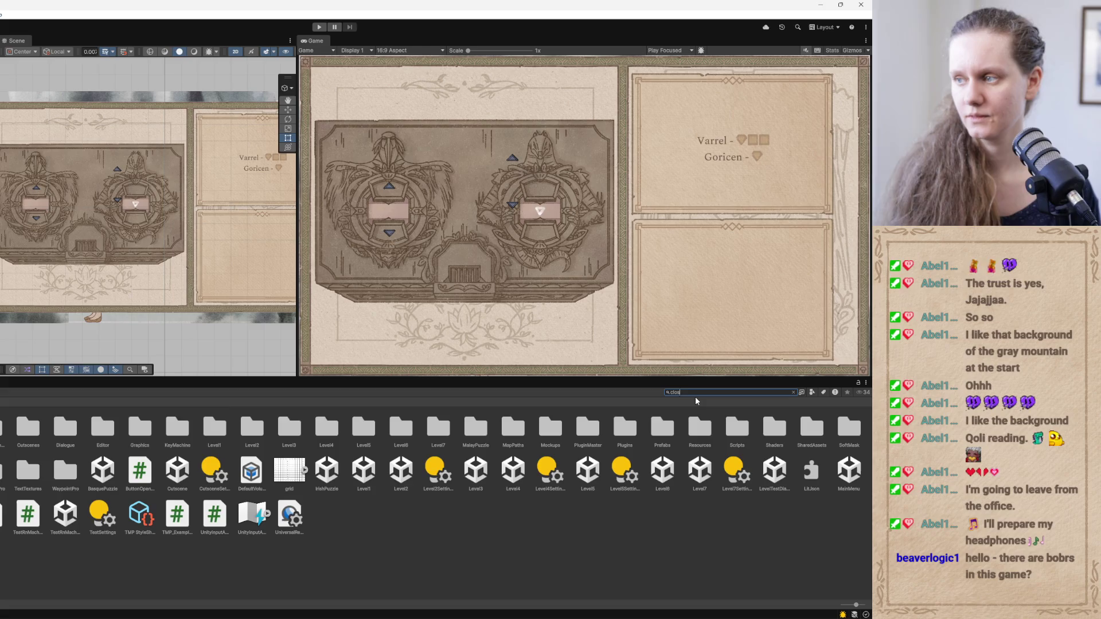
Move the close button right and up into the top-right corner of the Varrel/Goricen parchment panel
type("e")
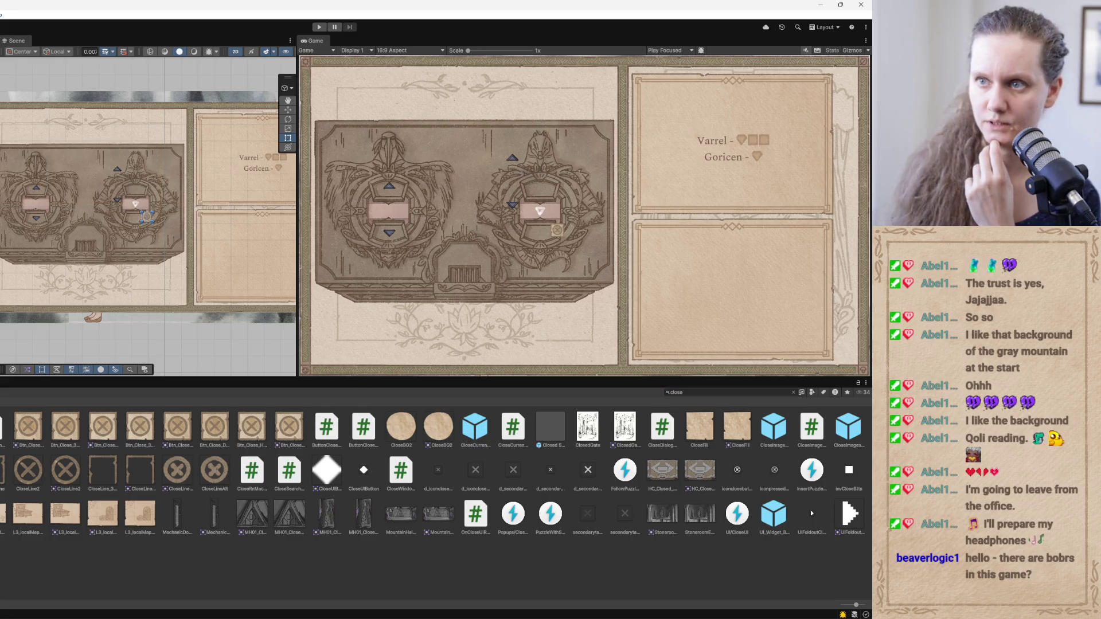
left_click_drag(270, 152, 171, 182)
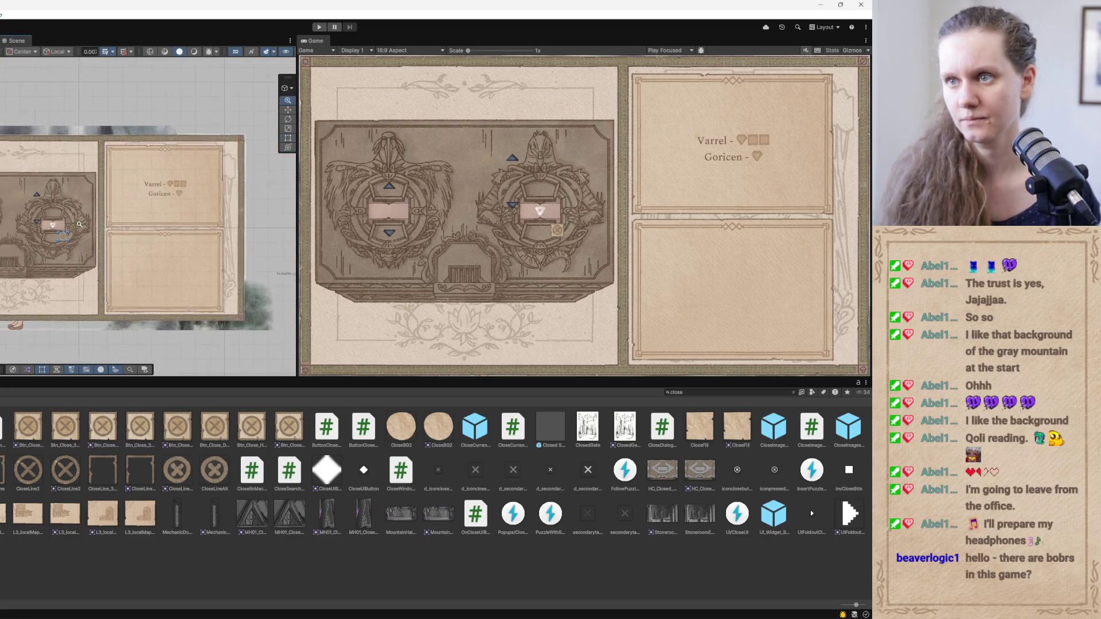
scroll(171, 182, "down", 1)
left_click(288, 109)
left_click_drag(98, 238, 268, 246)
left_click_drag(232, 204, 227, 116)
left_click_drag(268, 147, 265, 148)
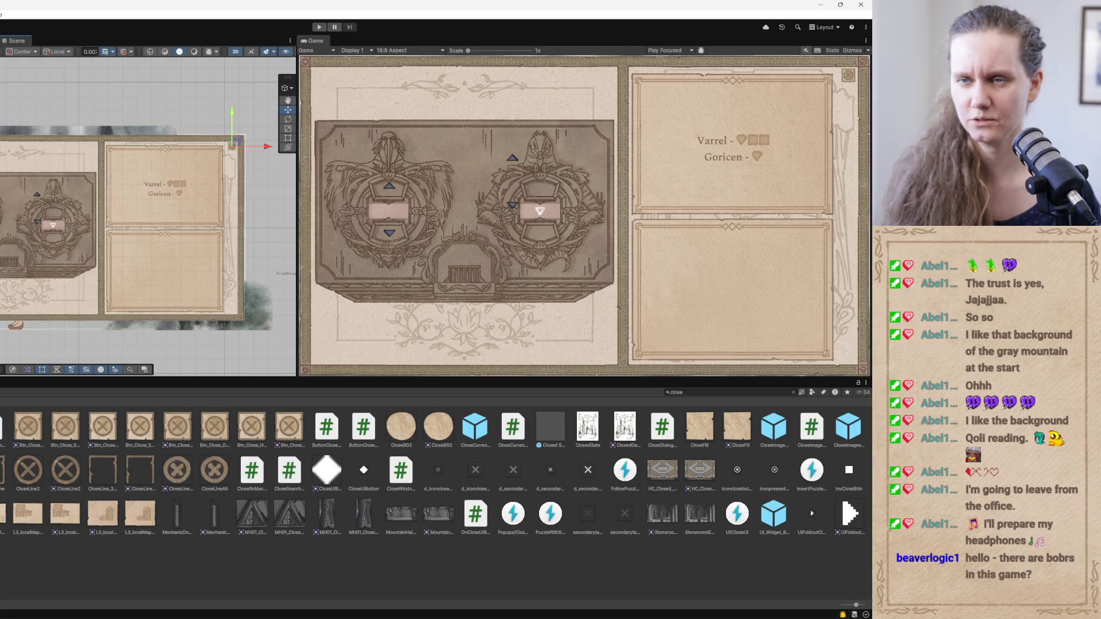
Zoom in on the close button and enlarge it slightly with the Rect tool's corner handle
key("q")
left_click_drag(194, 174, 135, 195)
scroll(172, 183, "up", 8)
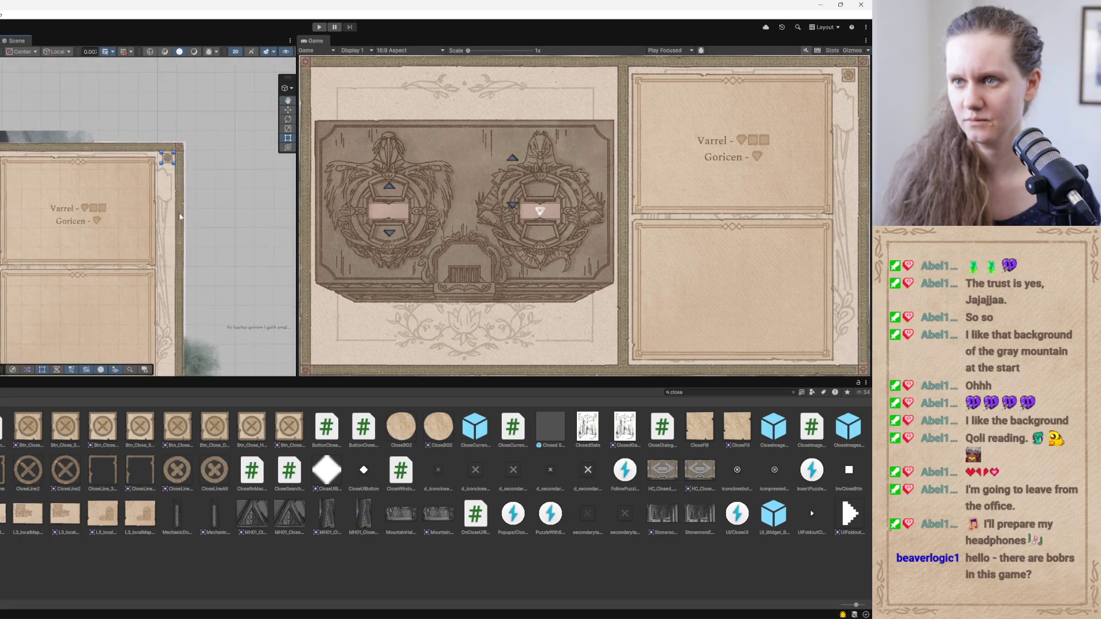
key("t")
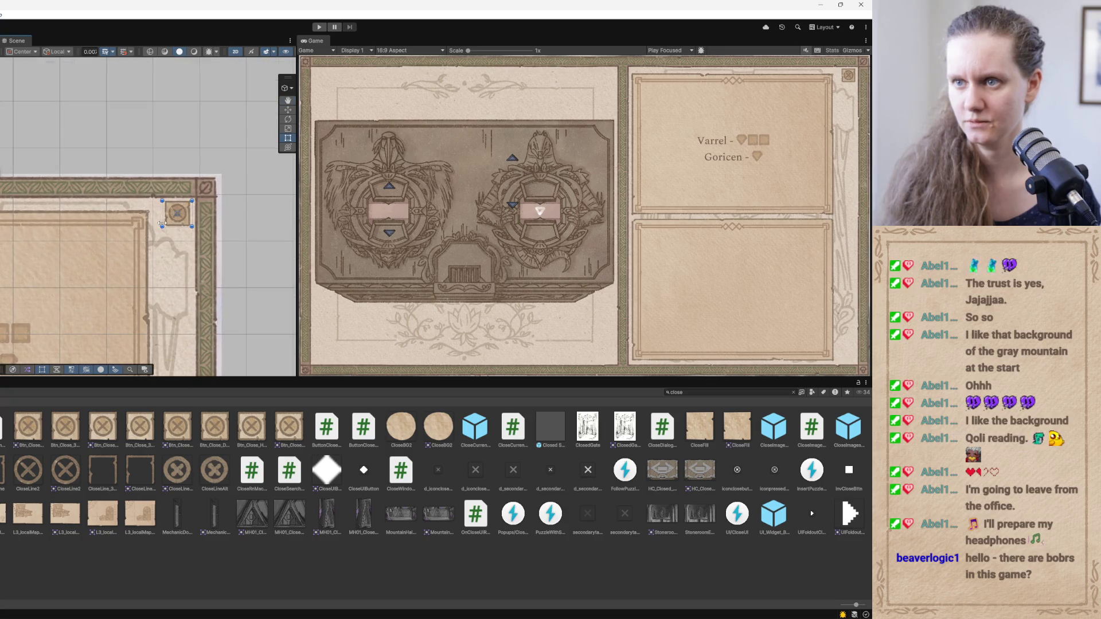
mouse_move(162, 227)
left_mouse_down()
mouse_move(152, 237)
mouse_move(169, 241)
left_mouse_up()
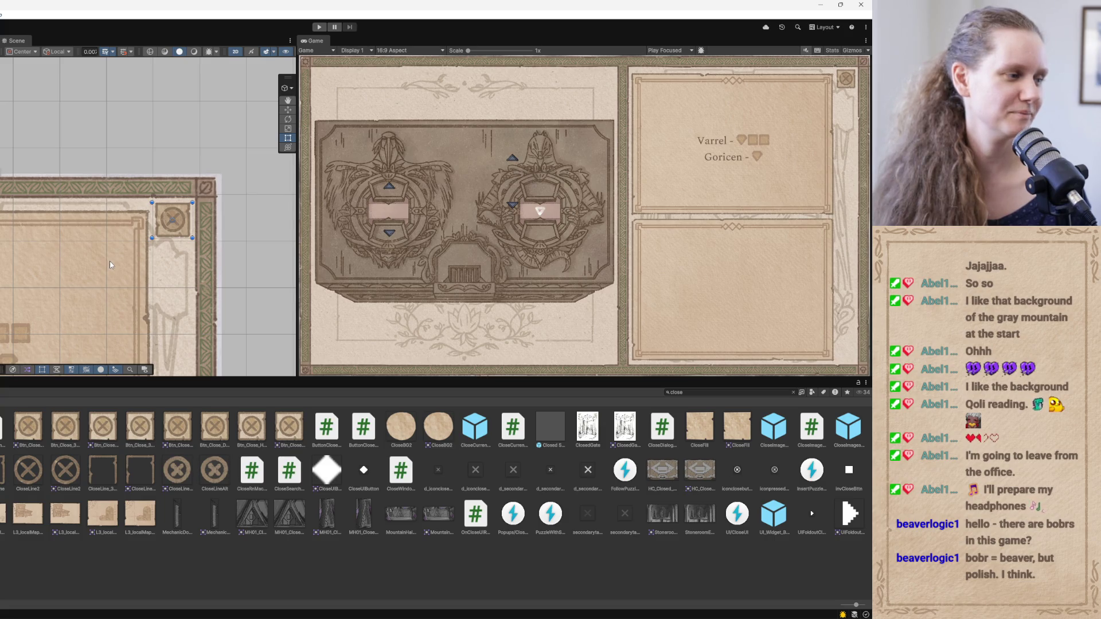
left_click_drag(111, 264, 170, 238)
Inspect the dialog's left panel and full layout, then bring up GoricenChest1.psb in Photoshop
scroll(156, 210, "down", 3)
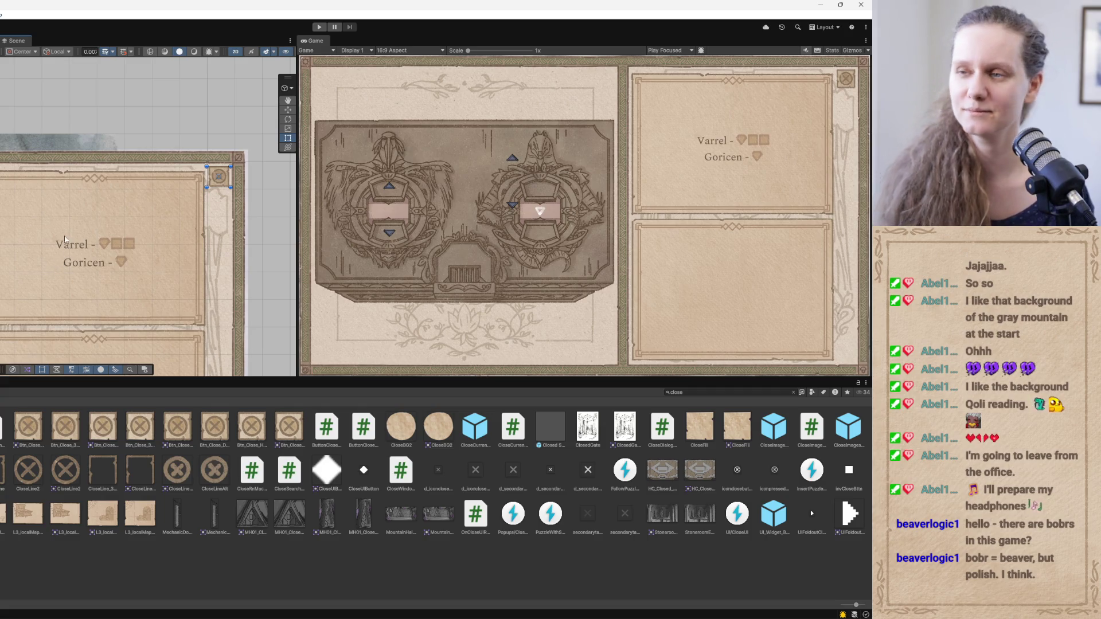
scroll(60, 263, "up", 3)
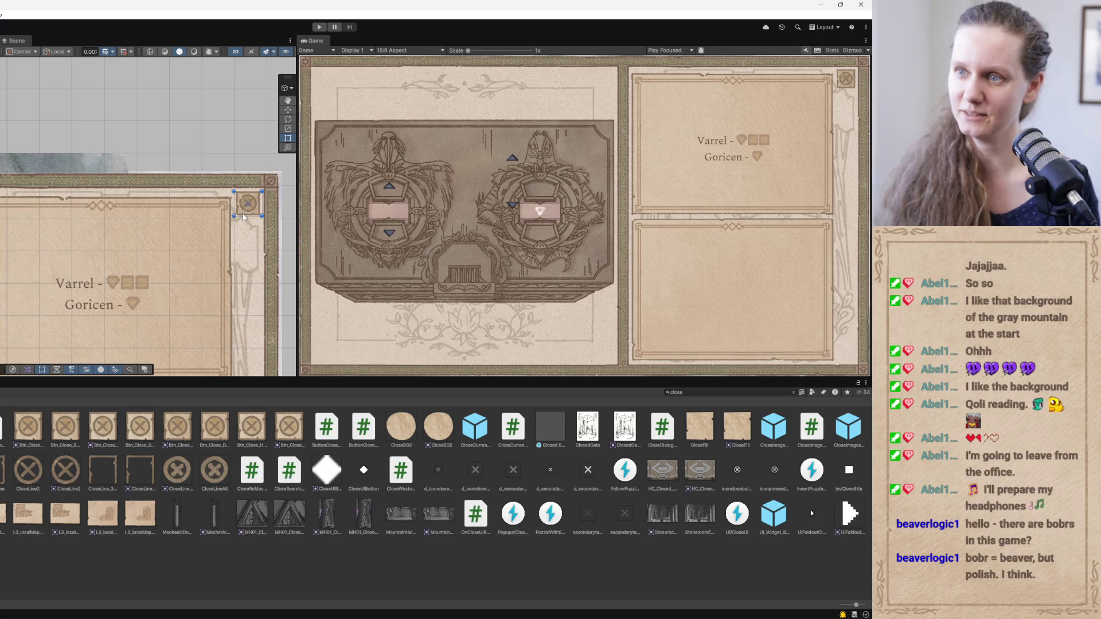
left_click_drag(165, 256, 142, 258)
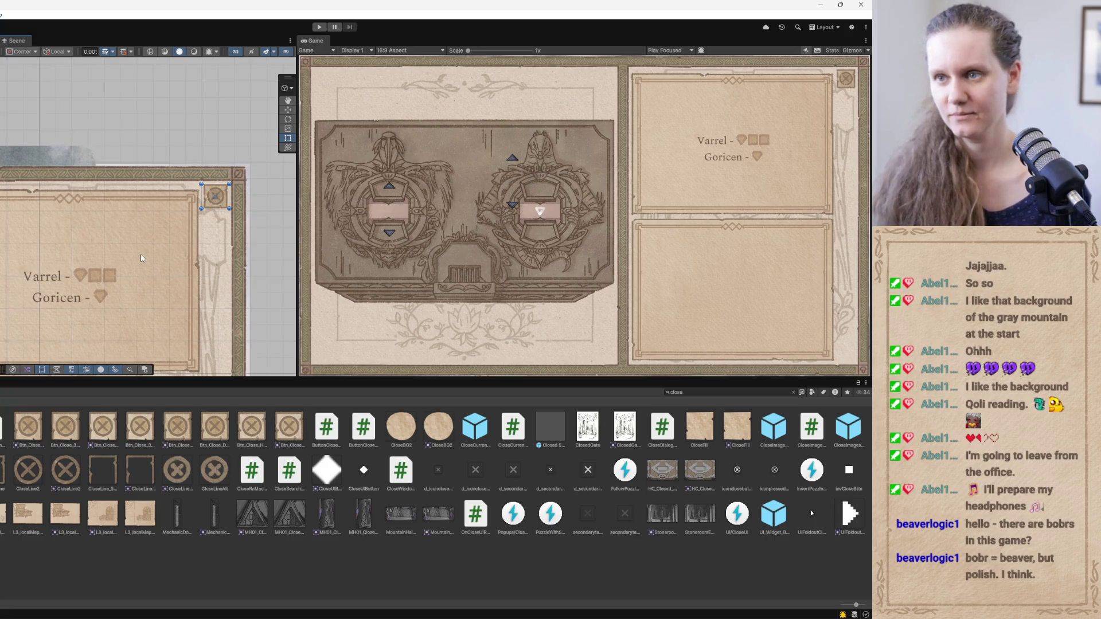
scroll(46, 258, "down", 5)
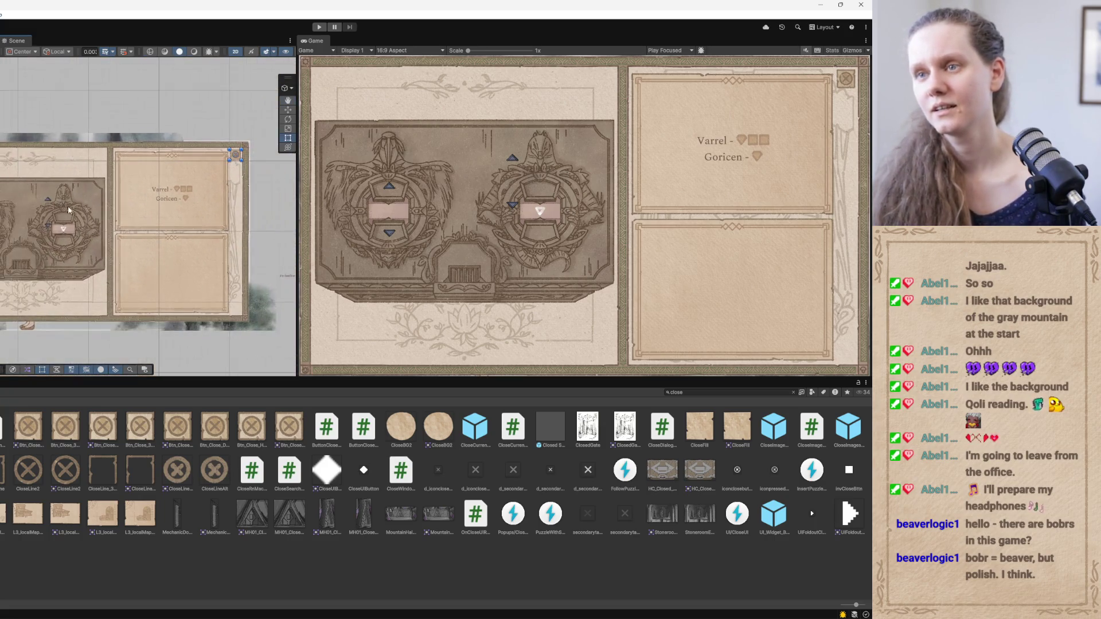
mouse_move(29, 265)
left_mouse_down()
mouse_move(143, 262)
mouse_move(56, 279)
left_mouse_up()
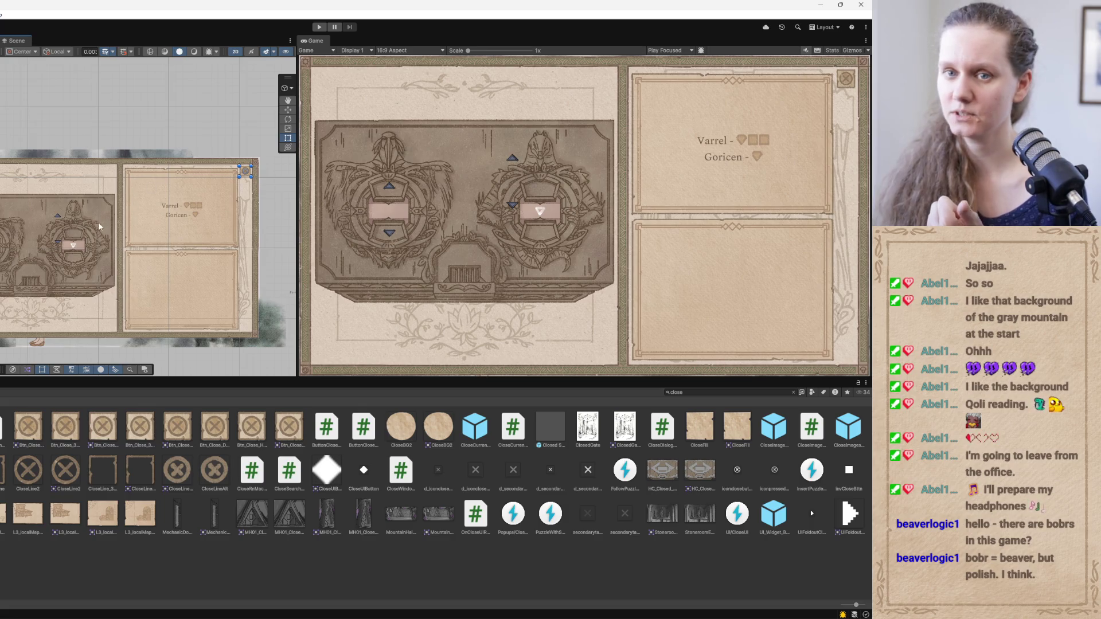
left_click(31, 247)
left_click(30, 248)
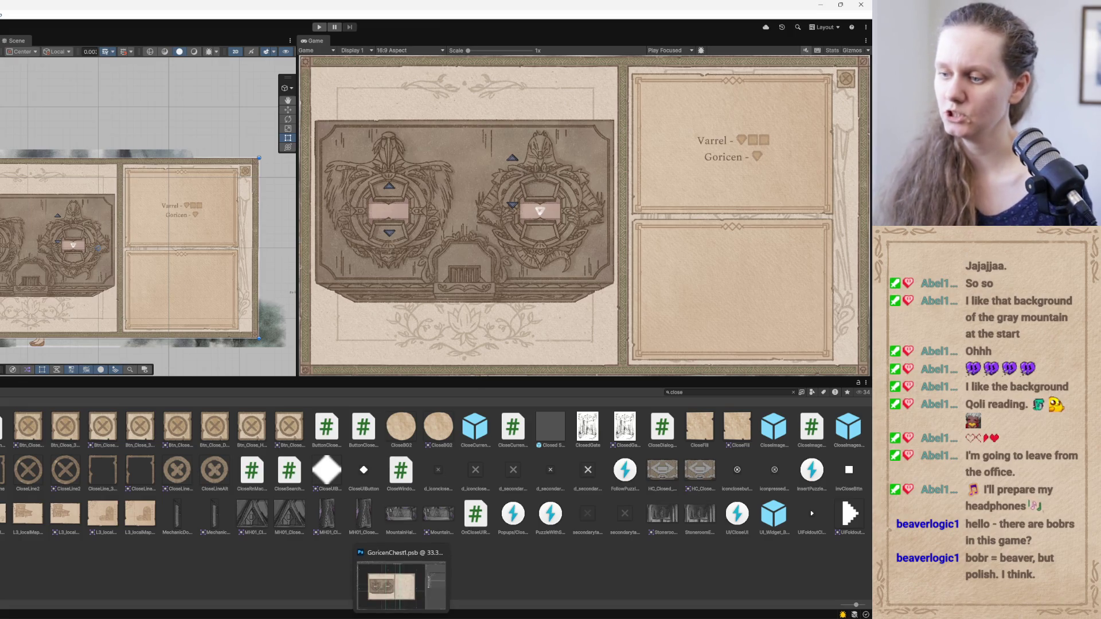
left_click(401, 585)
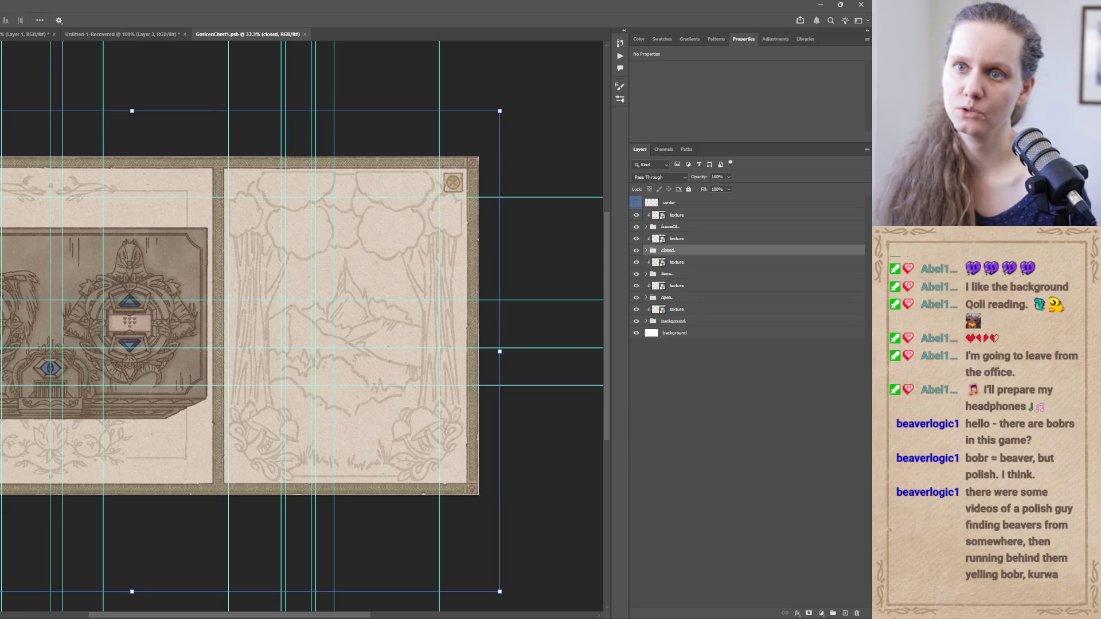
Hide the guides, zoom to 66.7% on the chest's lock, and return to Unity
key("ctrl+h")
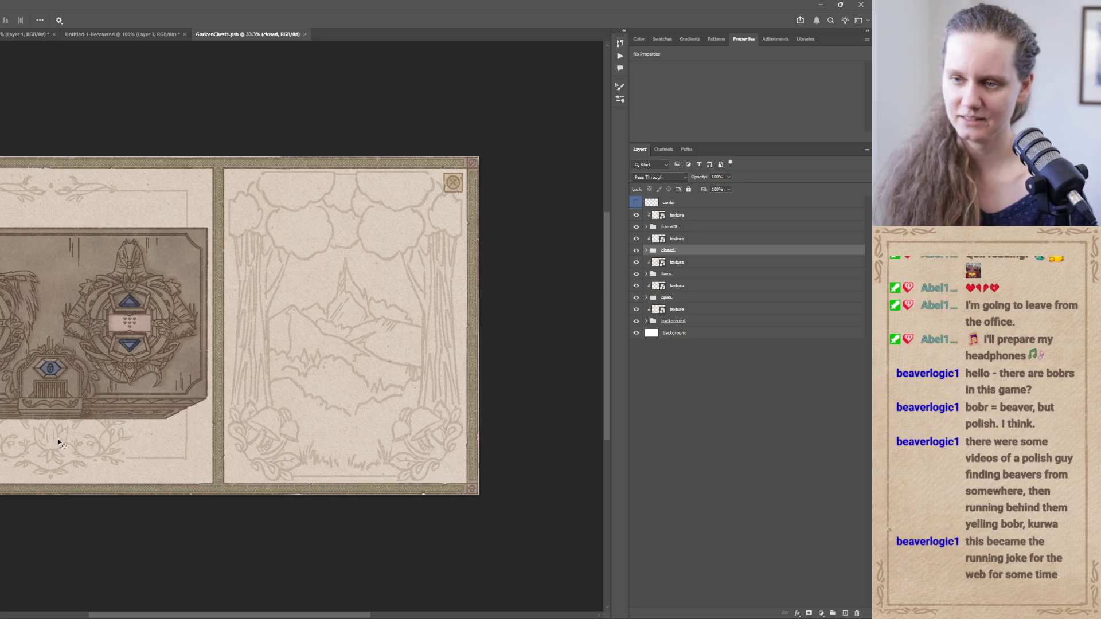
key("ctrl+plus")
key("ctrl+plus")
left_click_drag(11, 423, 145, 388)
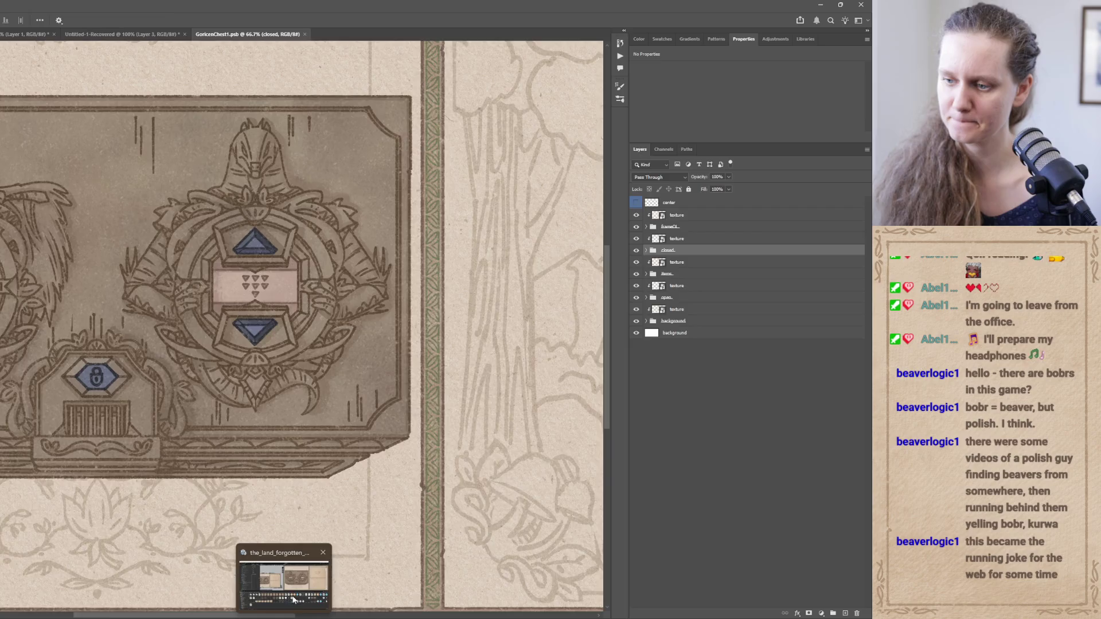
left_click(270, 576)
left_click(703, 392)
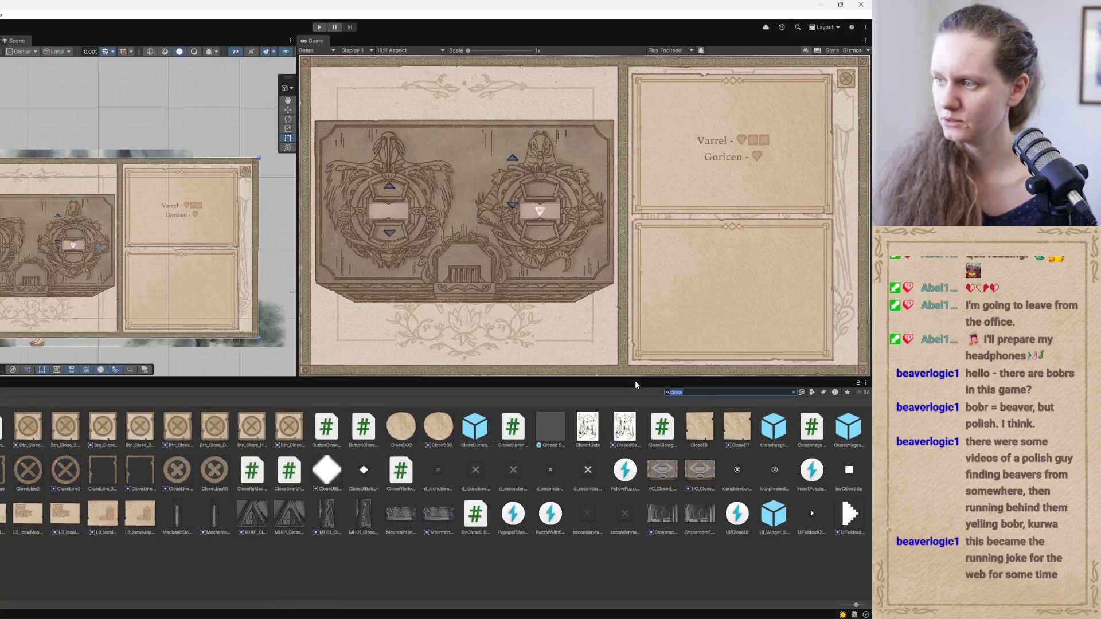
Filter the Project assets by 'lock' and browse the lock icons, sprites and scripts
type("lock")
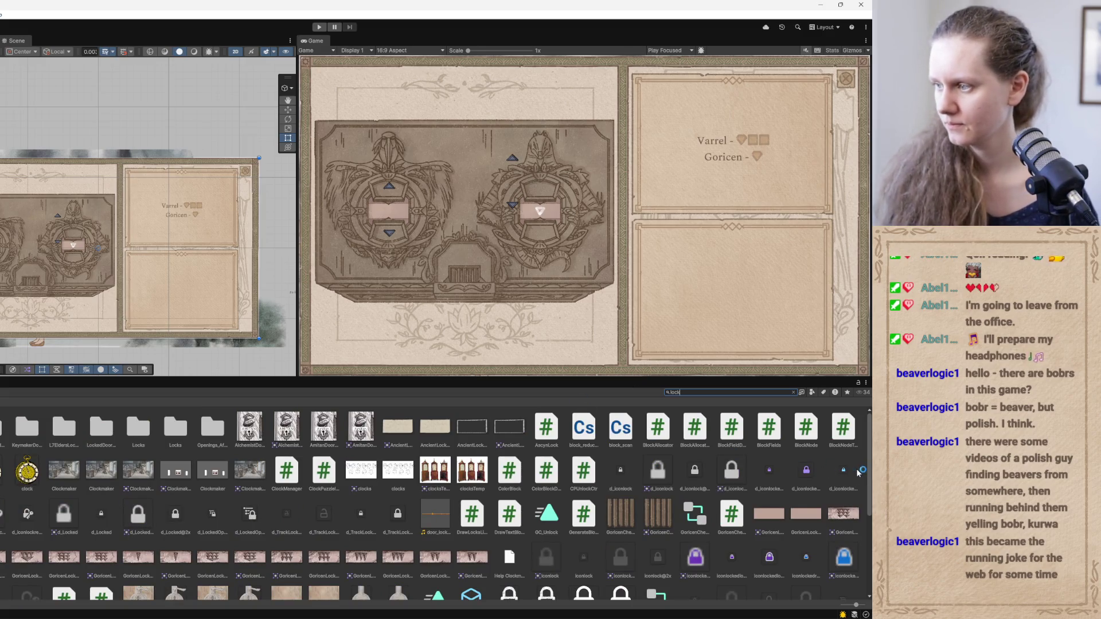
scroll(869, 566, "down", 5)
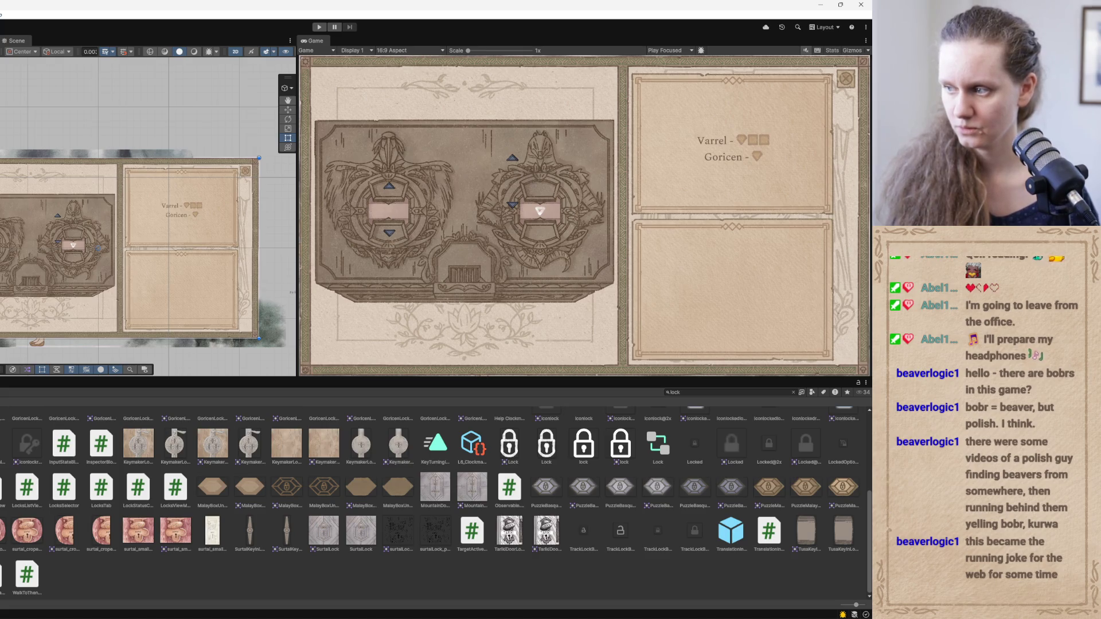
scroll(868, 540, "up", 4)
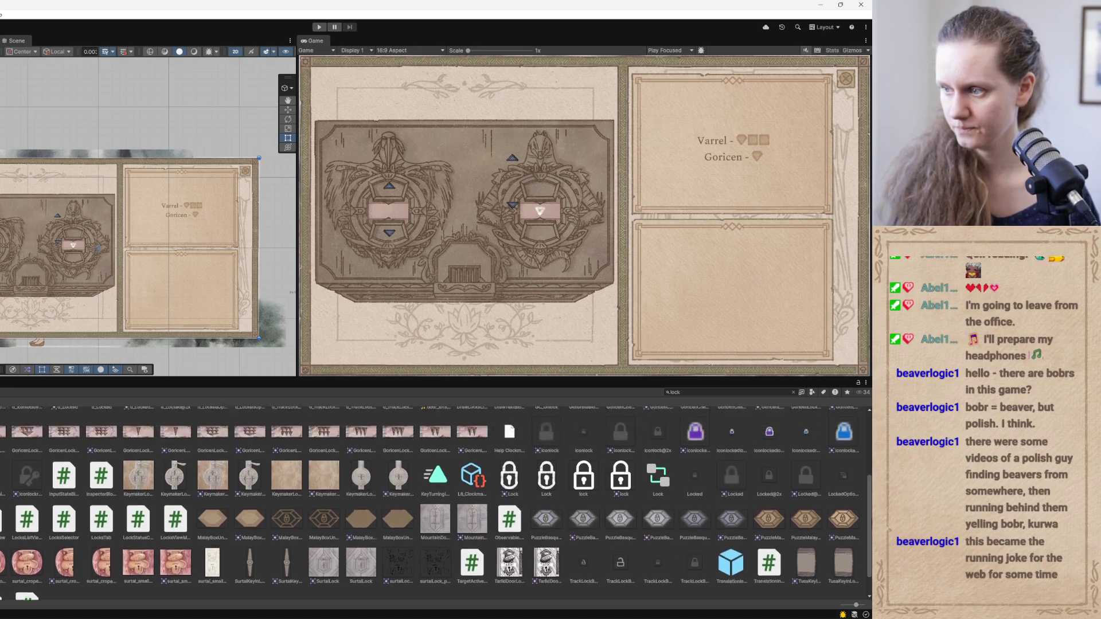
scroll(859, 546, "down", 4)
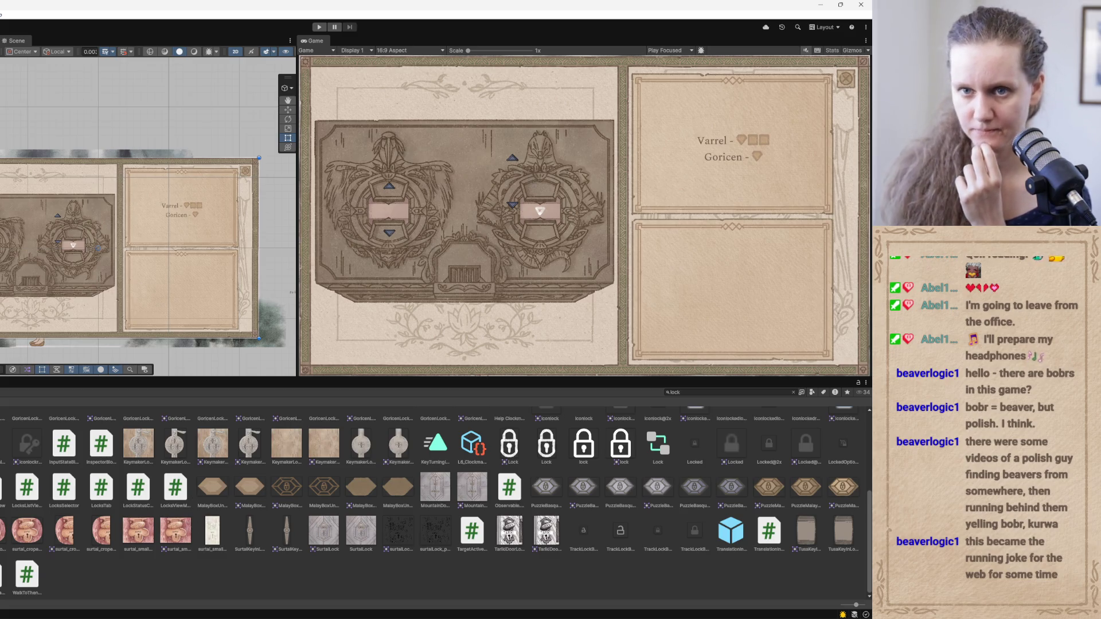
left_click(57, 247)
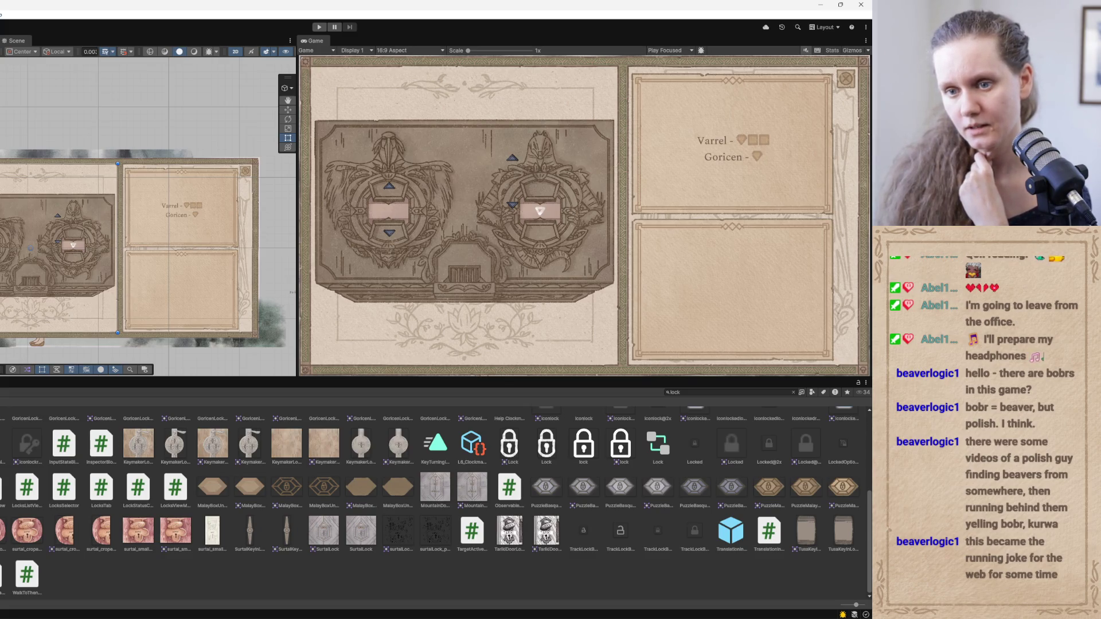
scroll(865, 533, "up", 3)
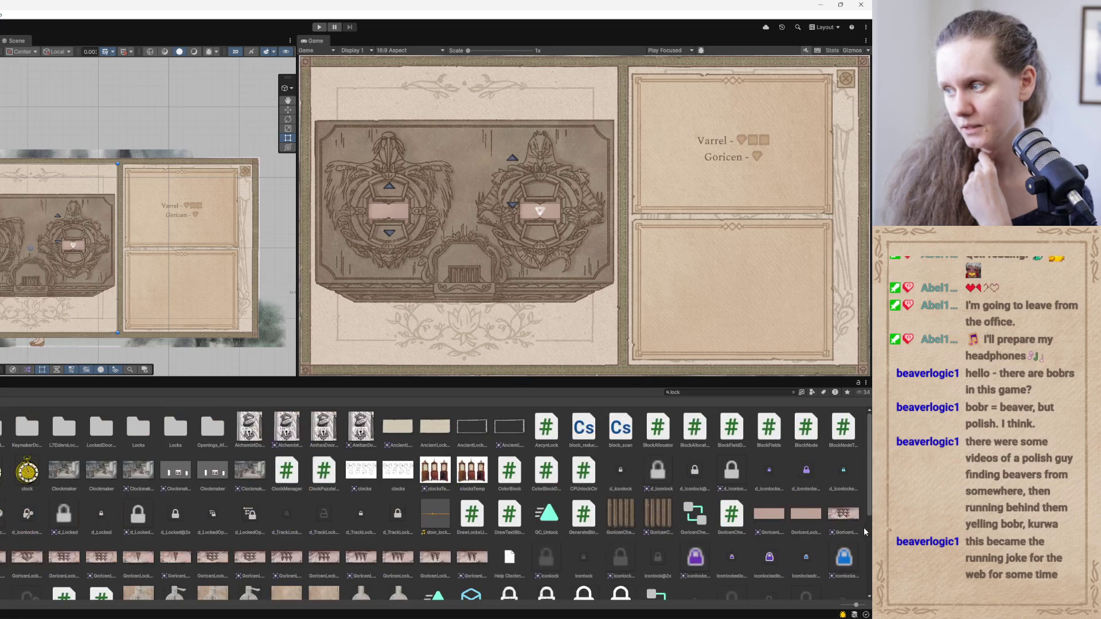
left_click_drag(867, 514, 850, 603)
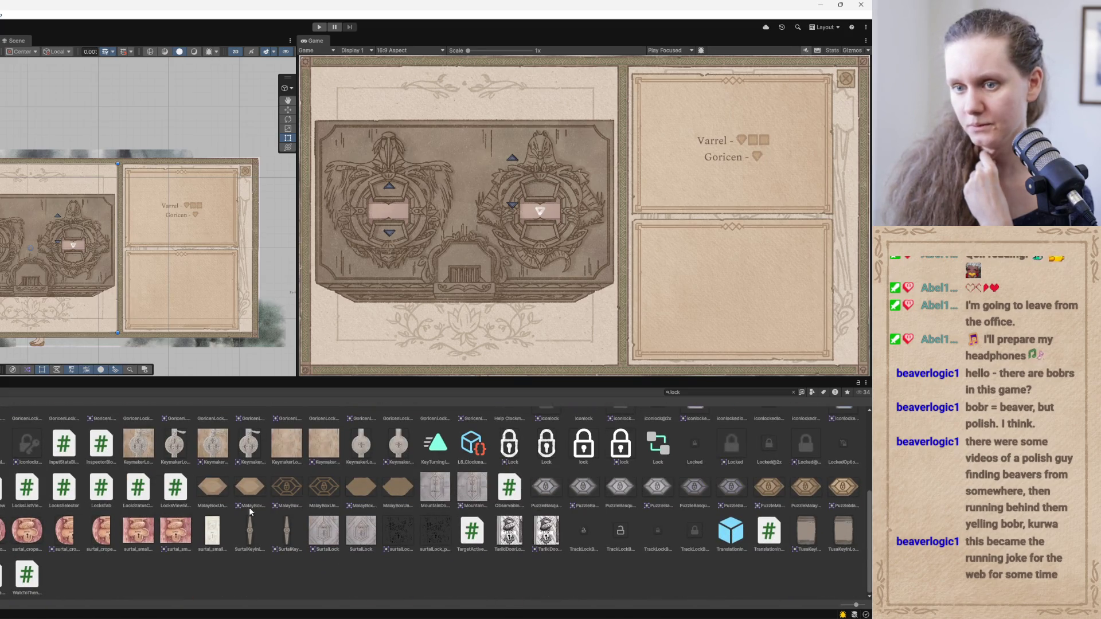
Glance at the chest artwork in Photoshop, then come back to Unity
mouse_move(284, 618)
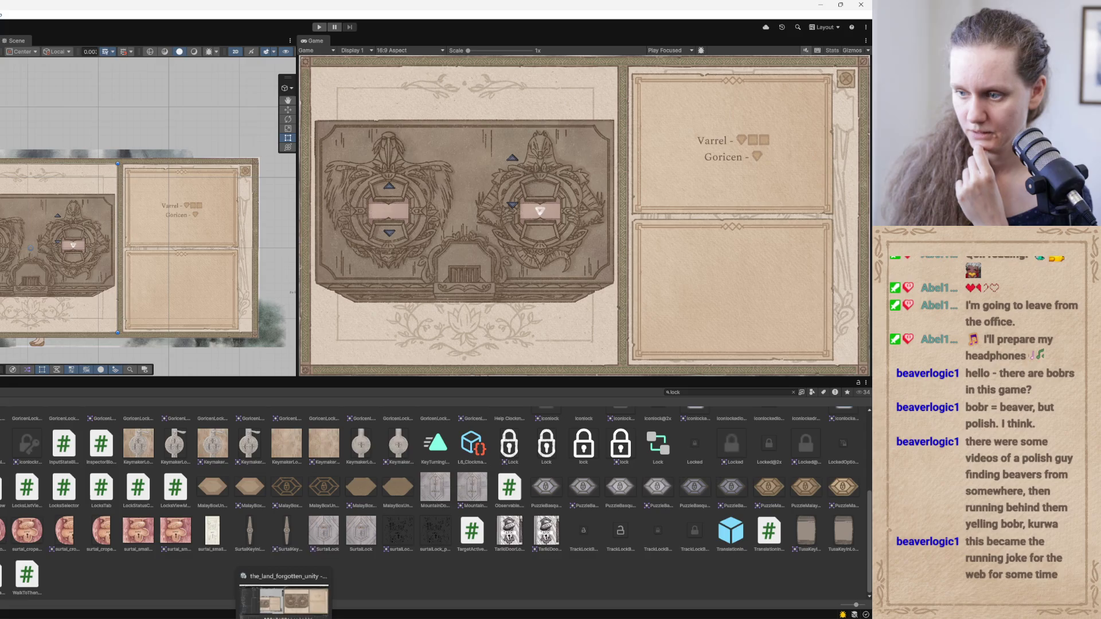
left_click(404, 597)
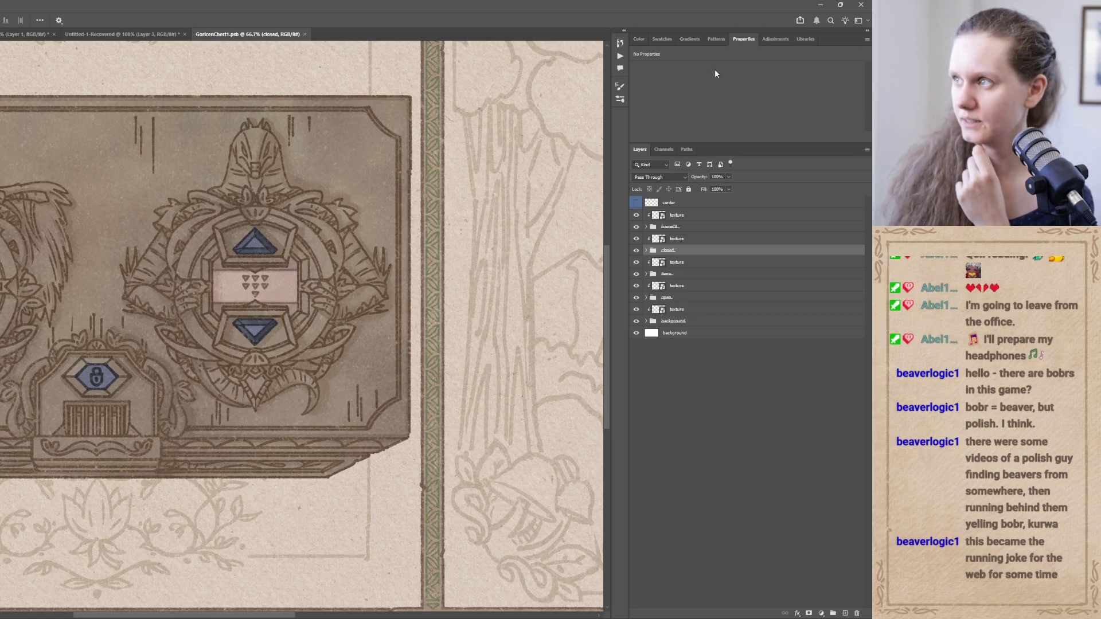
key("alt+Tab")
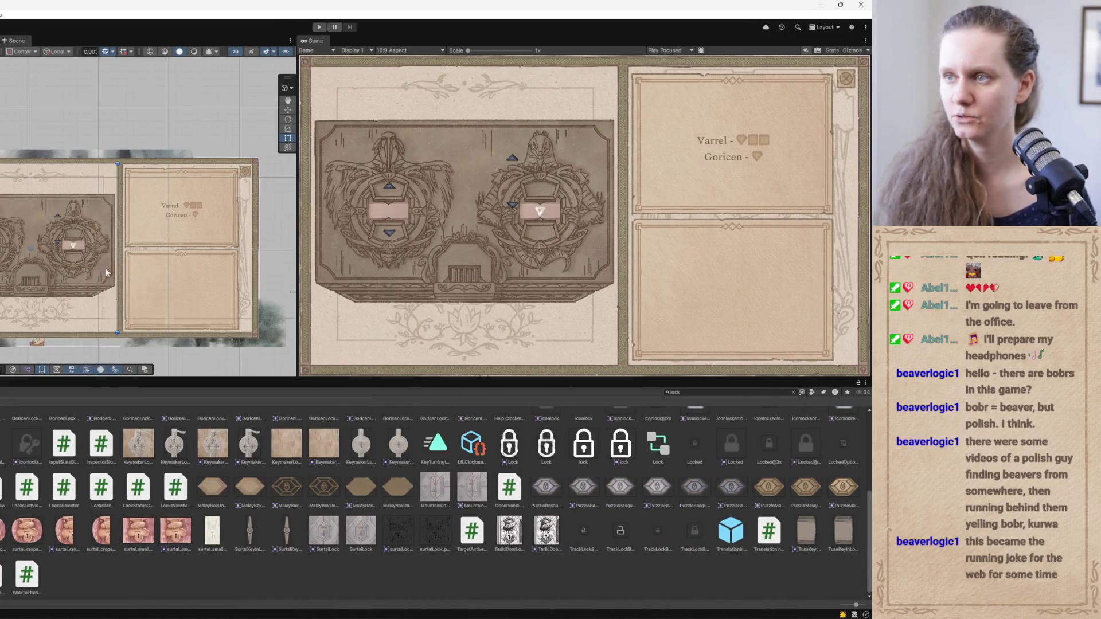
Nudge the left lock's up-arrow tile a few pixels down toward the pink centre panel
scroll(228, 340, "up", 5)
scroll(228, 340, "up", 4)
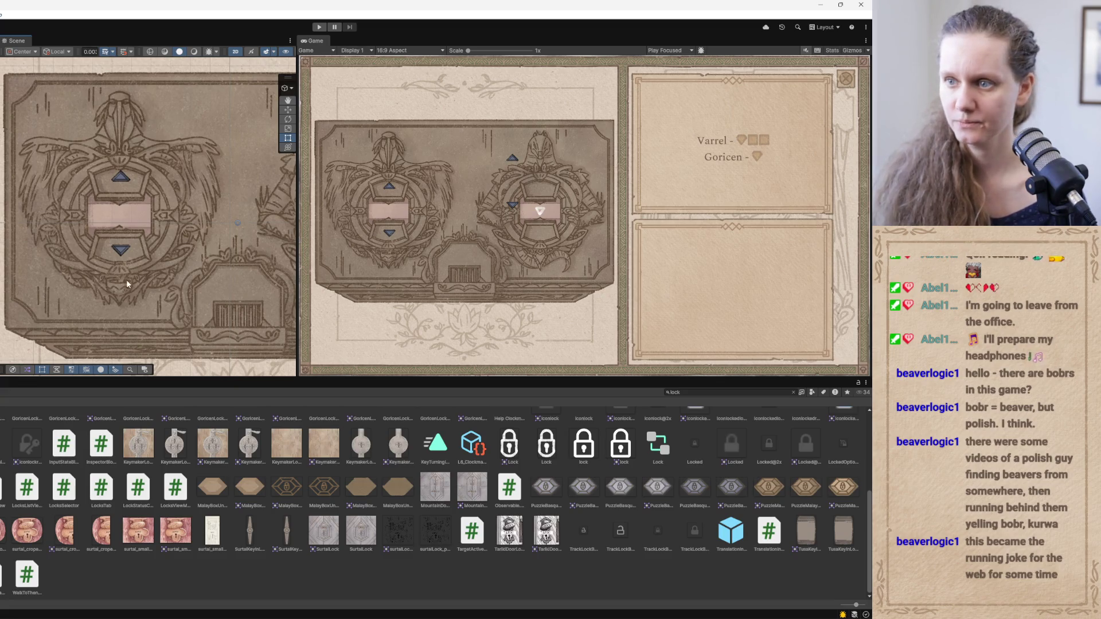
left_click_drag(126, 280, 107, 276)
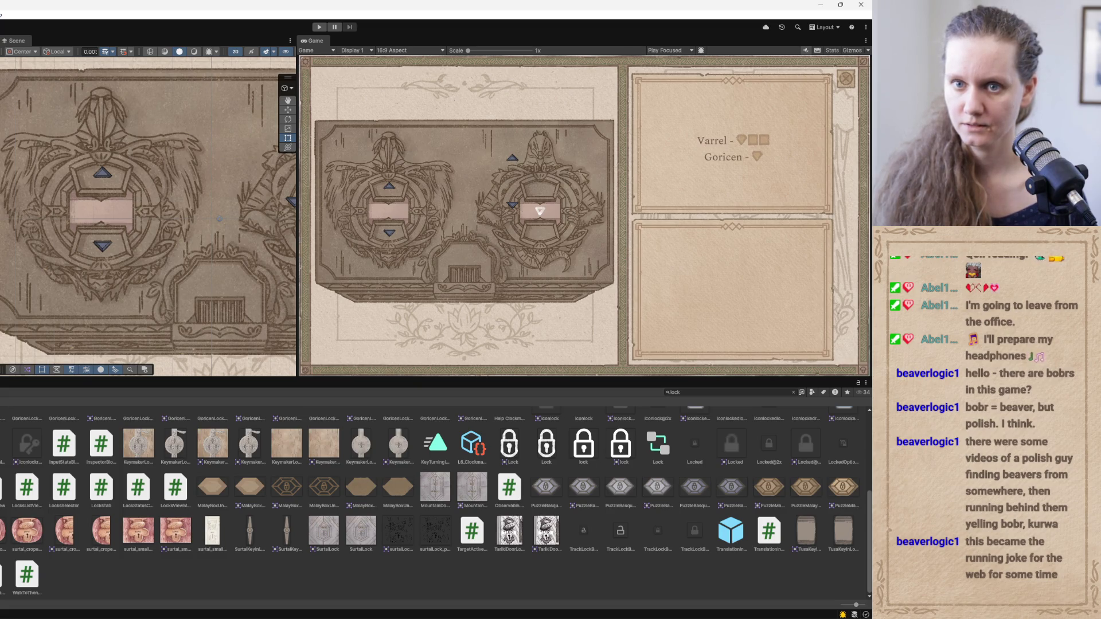
left_click(102, 209)
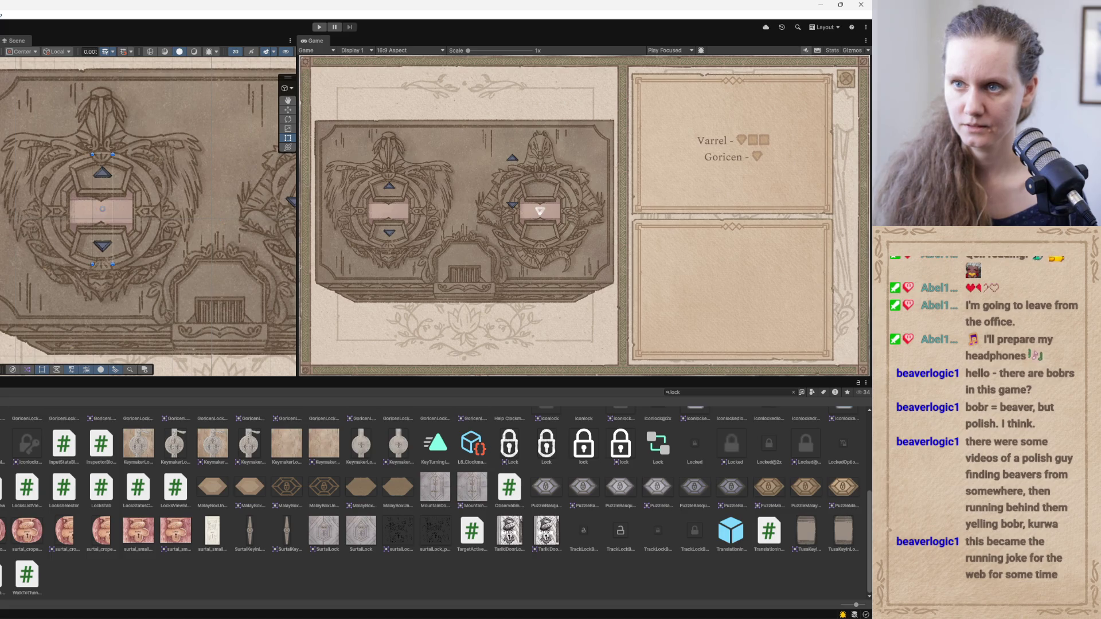
left_click_drag(101, 183, 104, 186)
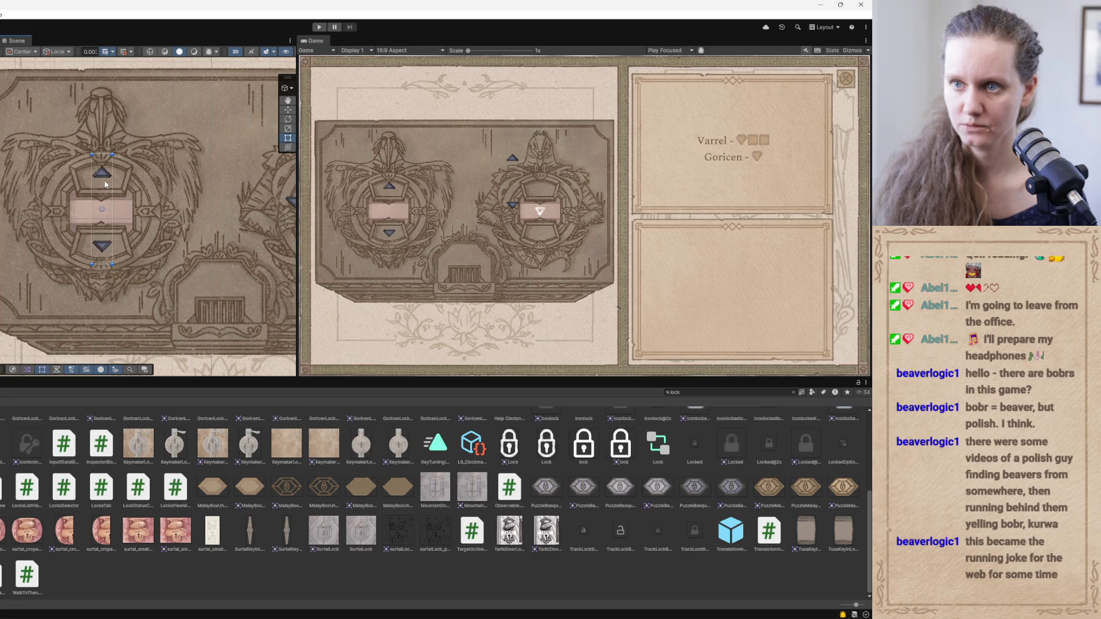
key("ctrl+z")
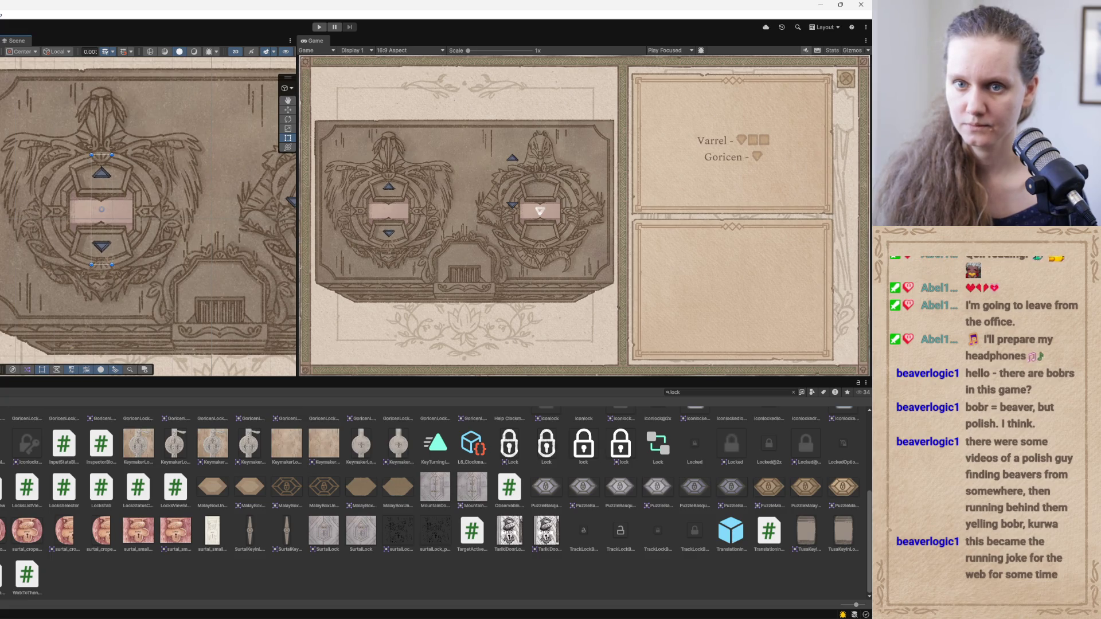
left_click(101, 173)
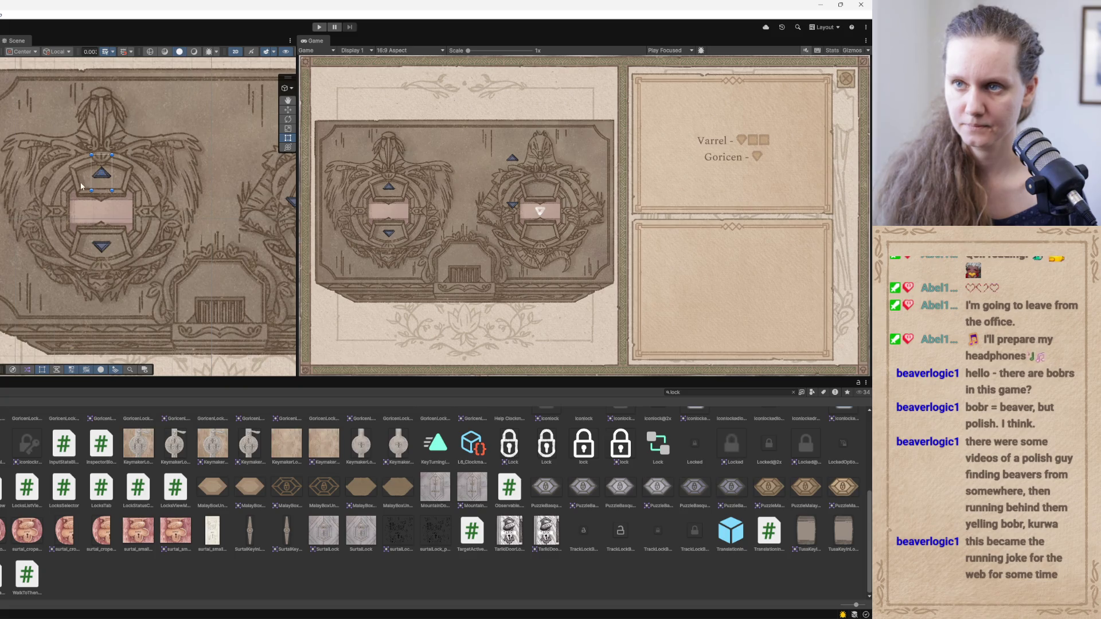
mouse_move(106, 179)
left_mouse_down()
mouse_move(112, 155)
mouse_move(117, 194)
mouse_move(115, 163)
left_mouse_up()
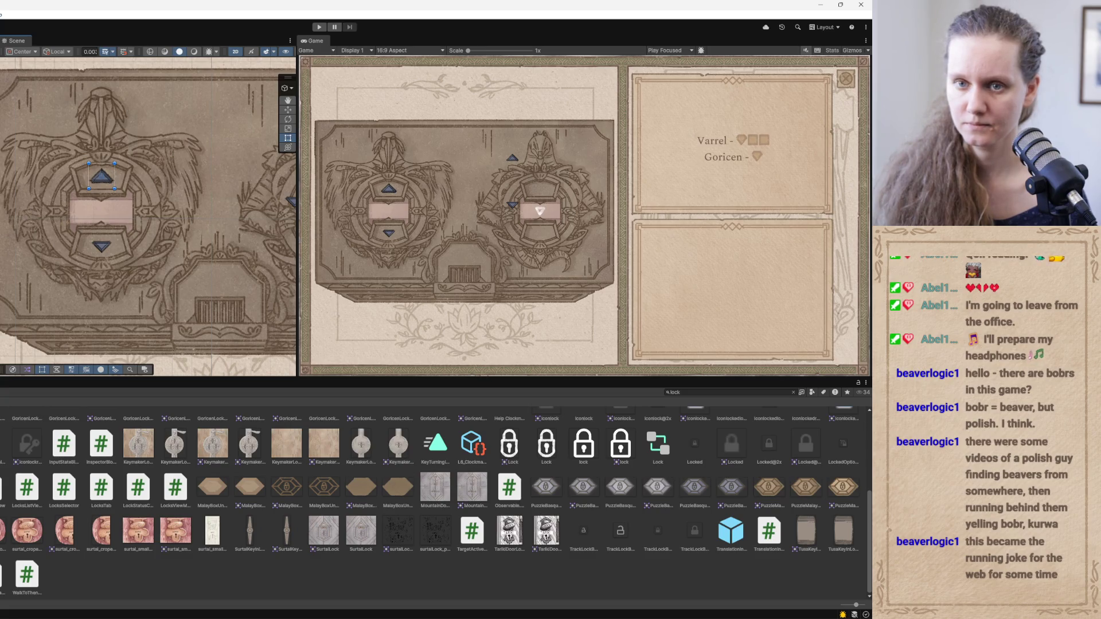
left_click(102, 246)
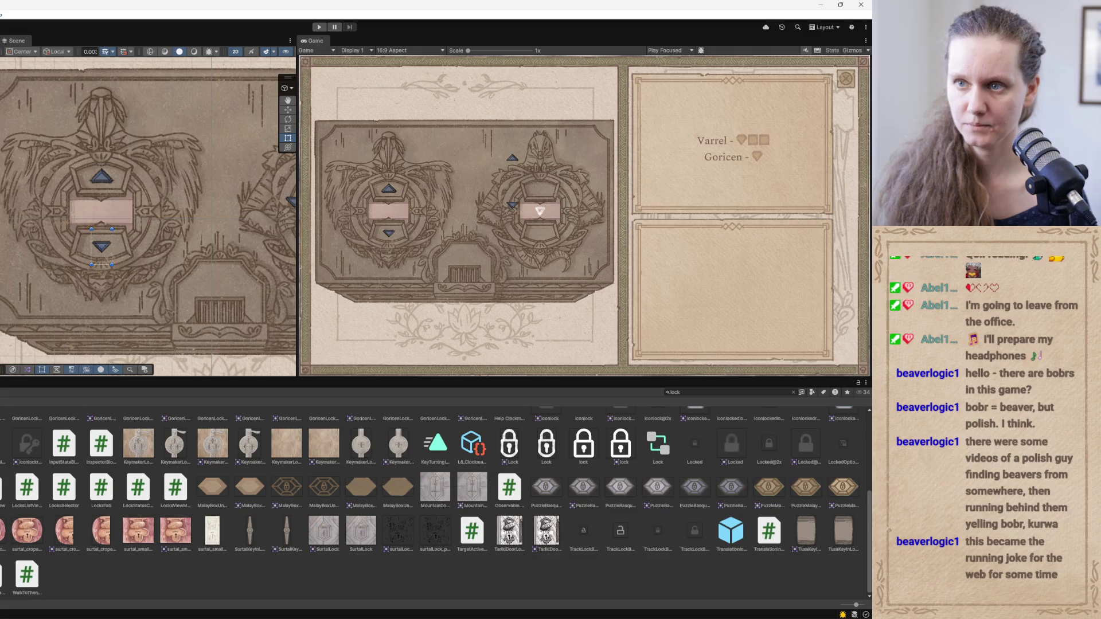
left_click(101, 176)
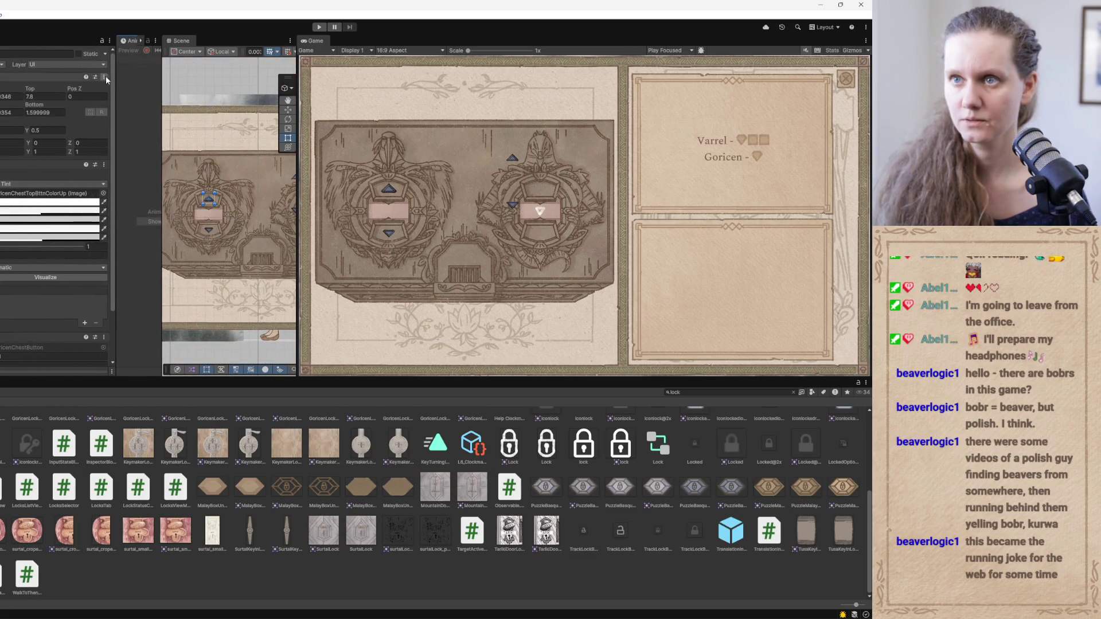
Paste the up arrow's RectTransform values onto the down-arrow tile and move it below the centre panel
left_click(104, 77)
mouse_move(136, 247)
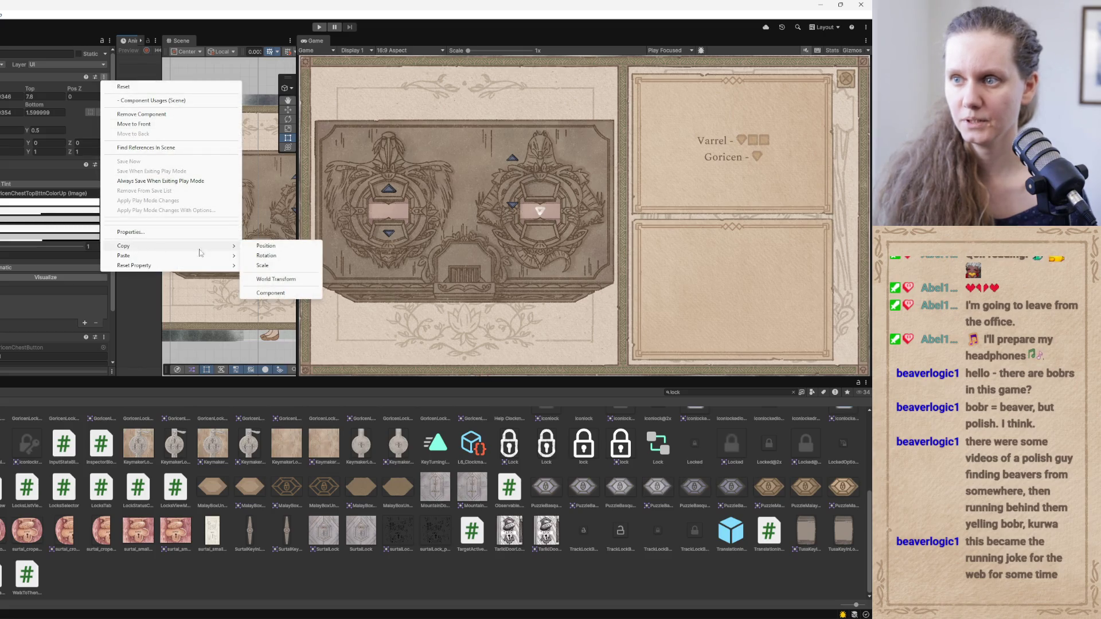
left_click(258, 293)
left_click(209, 229)
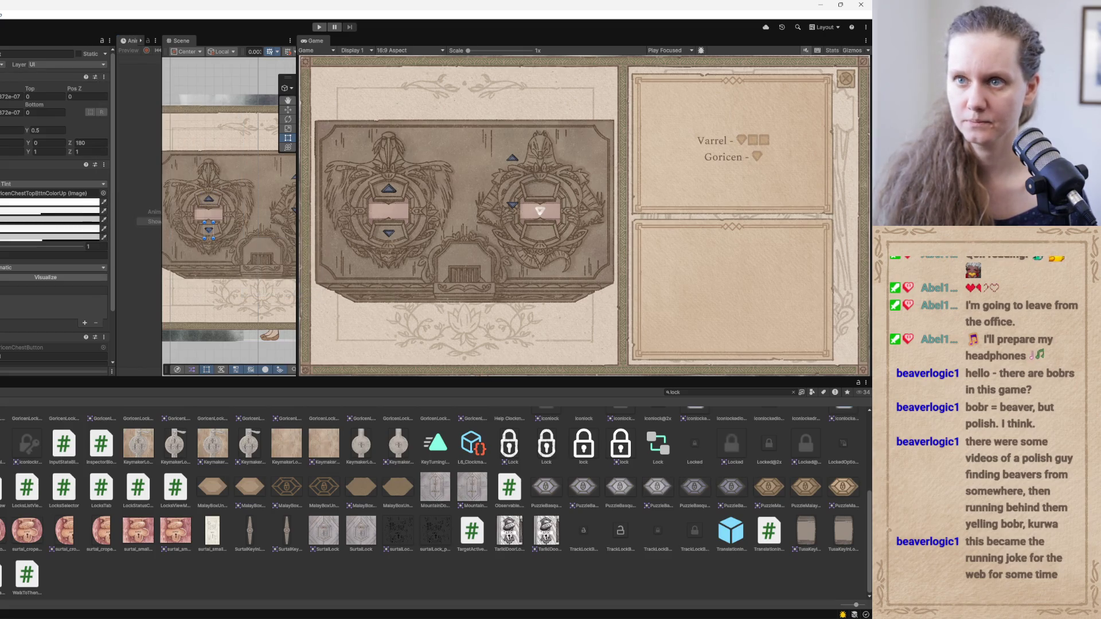
left_click(103, 77)
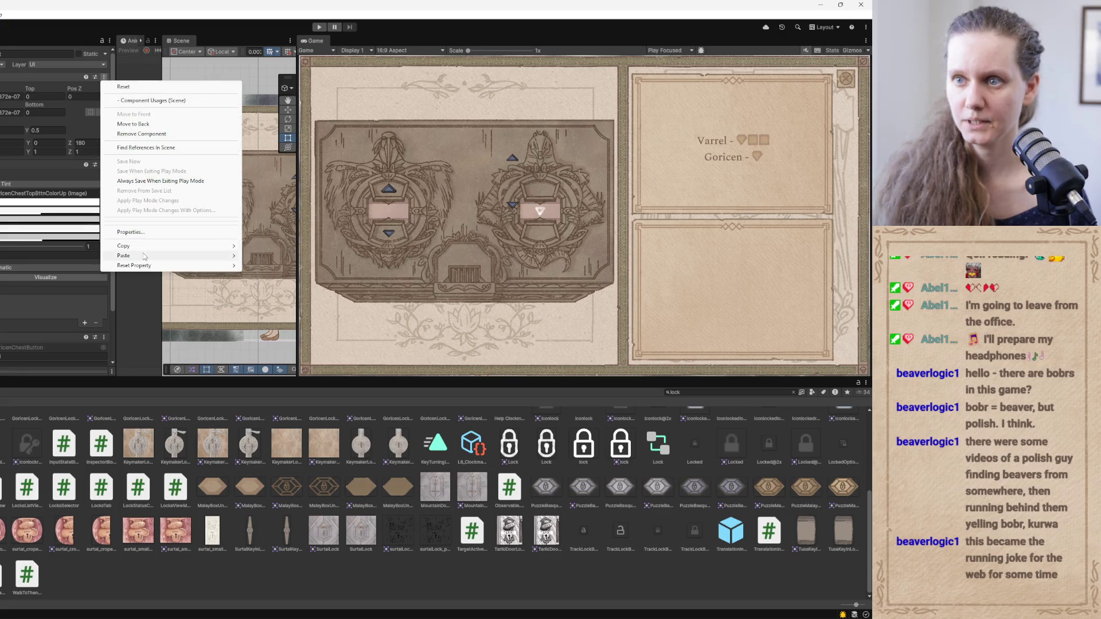
mouse_move(146, 256)
left_click(278, 312)
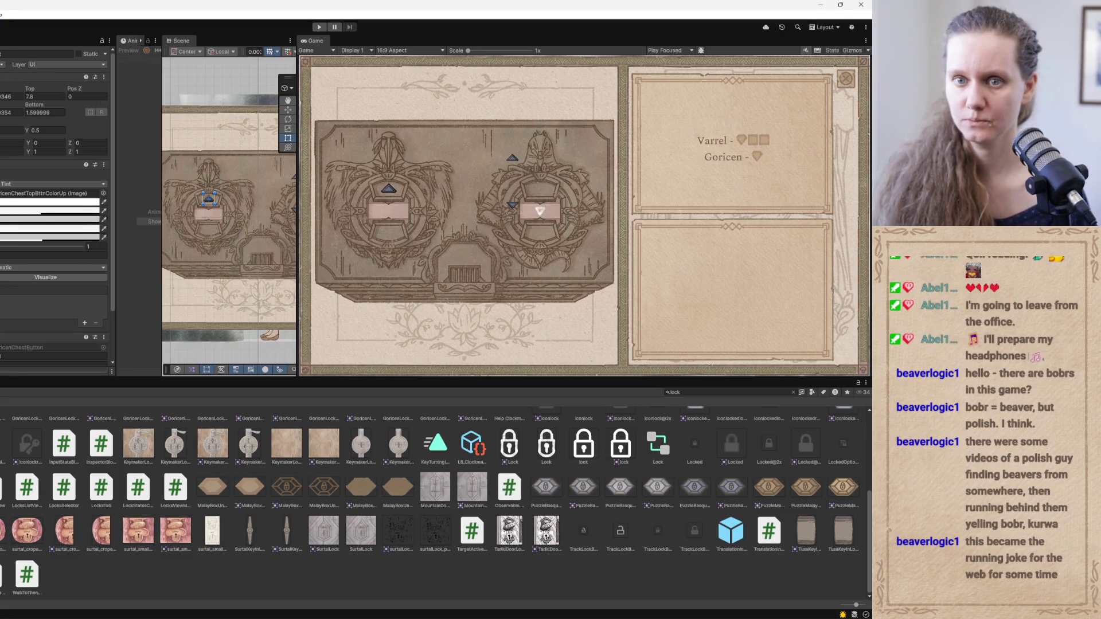
left_click(288, 110)
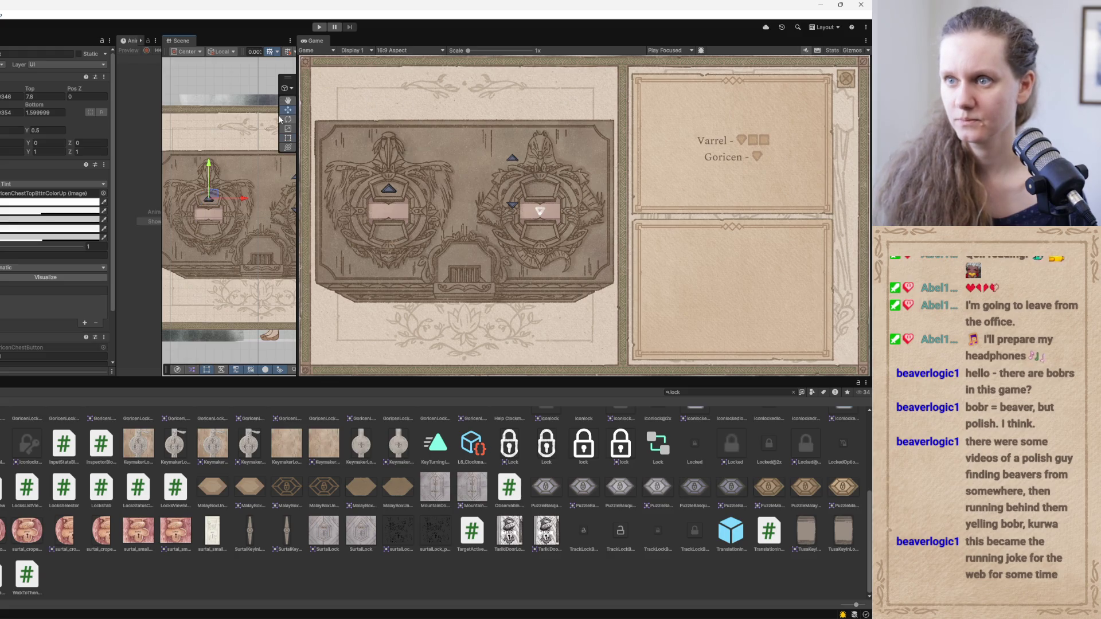
left_click_drag(210, 170, 207, 197)
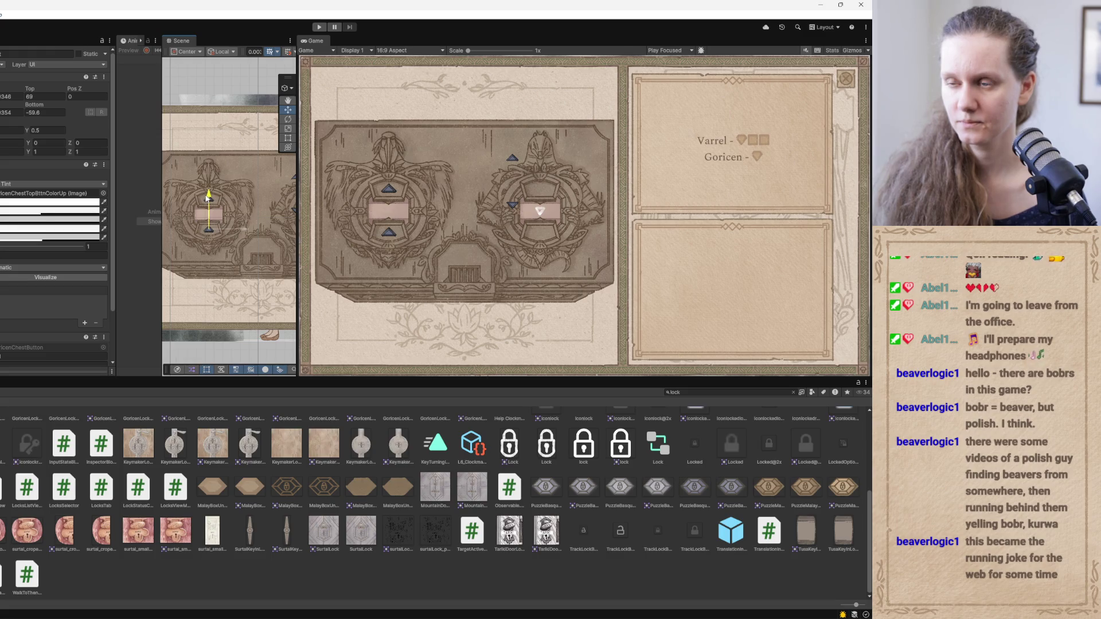
scroll(113, 178, "down", 3)
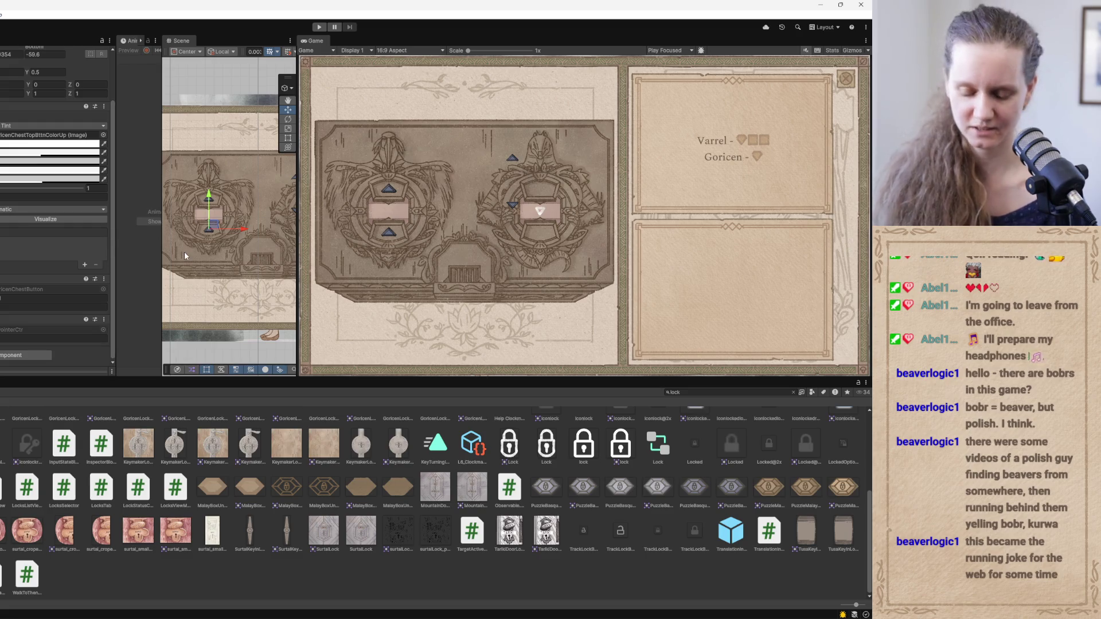
Set the down arrow's Rotation Z to -180 and nudge it slightly lower
key("e")
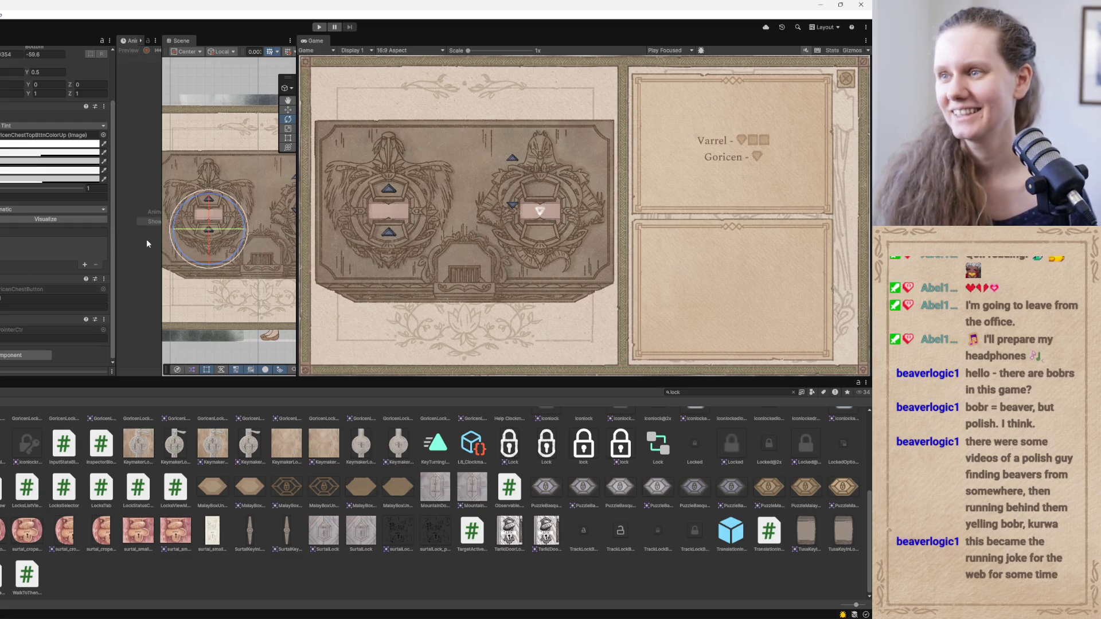
mouse_move(243, 220)
left_mouse_down()
mouse_move(221, 260)
mouse_move(125, 254)
left_mouse_up()
left_click(91, 84)
type("-90")
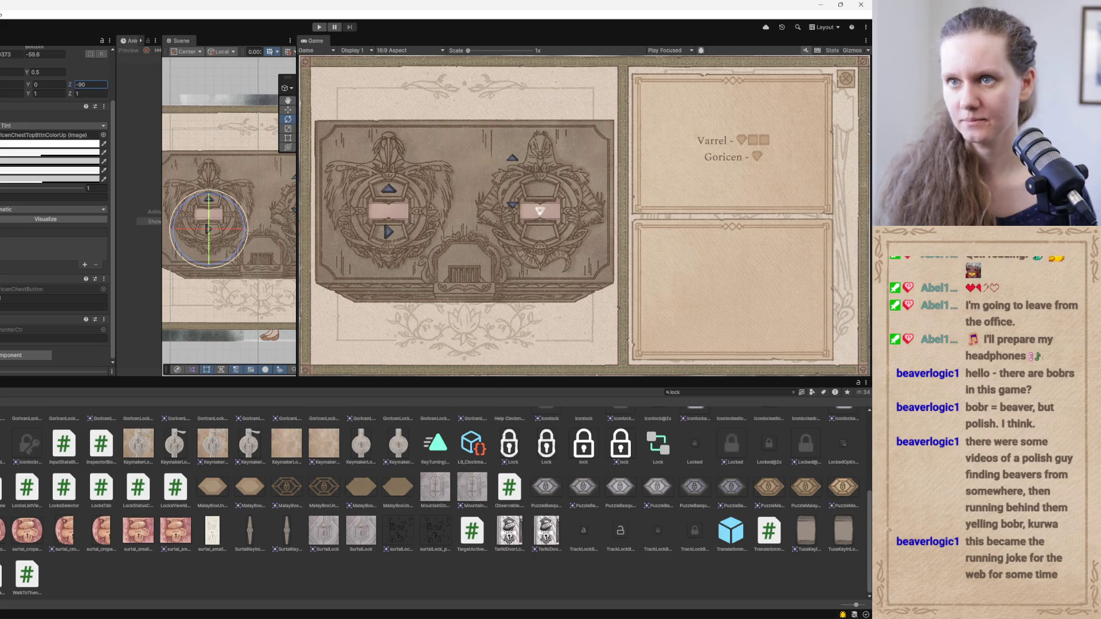
key("BackSpace")
key("BackSpace")
type("180")
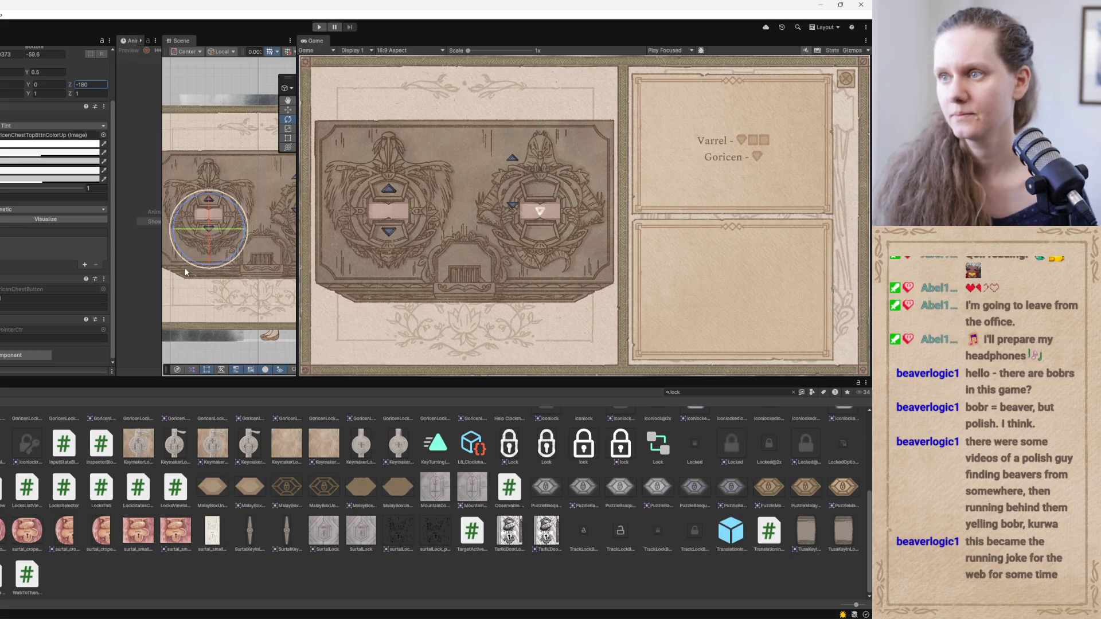
scroll(204, 263, "up", 5)
left_click_drag(297, 264, 410, 264)
scroll(285, 276, "up", 3)
scroll(284, 275, "up", 1)
key("w")
left_click_drag(222, 294, 222, 298)
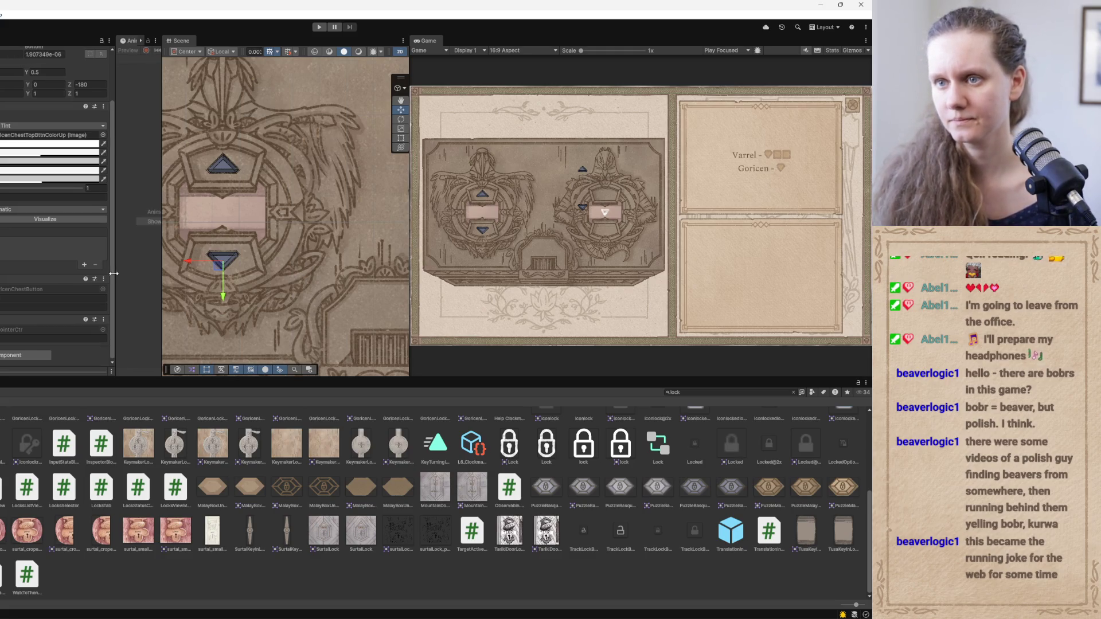
Collapse the Animation panel, zoom out to show both locks, and switch to GoricenChest1 in Photoshop
left_click_drag(114, 274, 3, 275)
left_click_drag(160, 295, 1, 295)
scroll(114, 241, "down", 5)
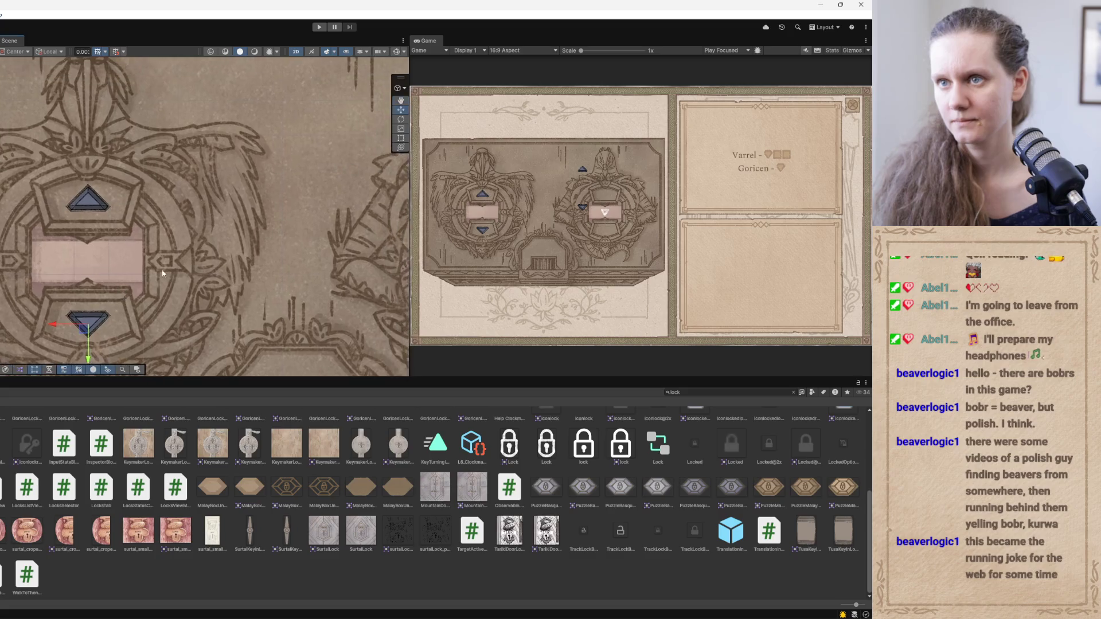
scroll(115, 246, "right", 3)
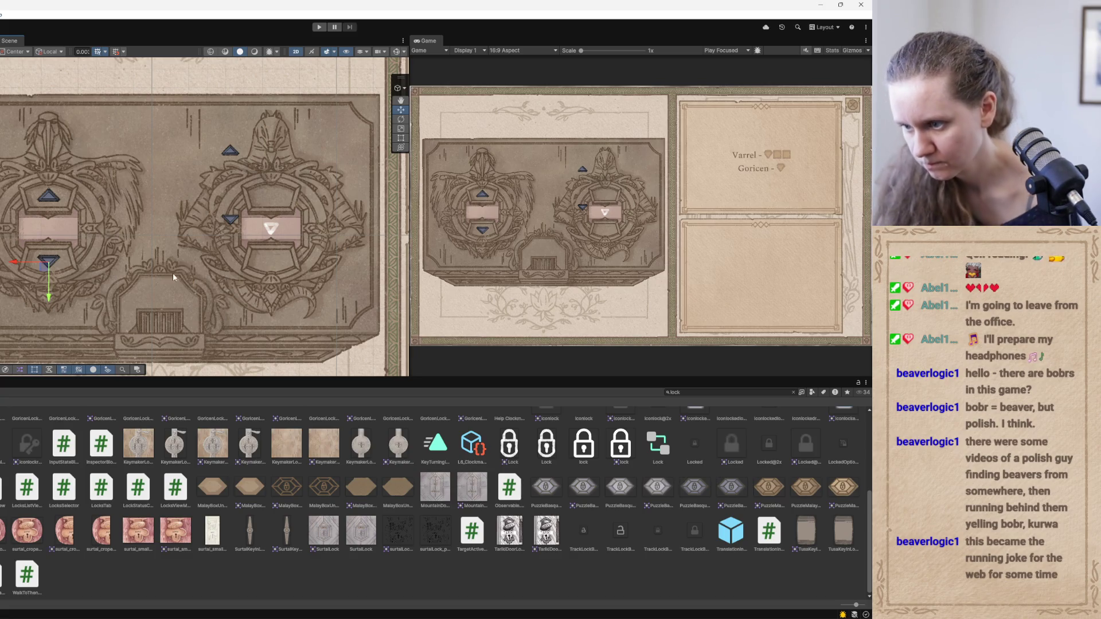
left_click(409, 593)
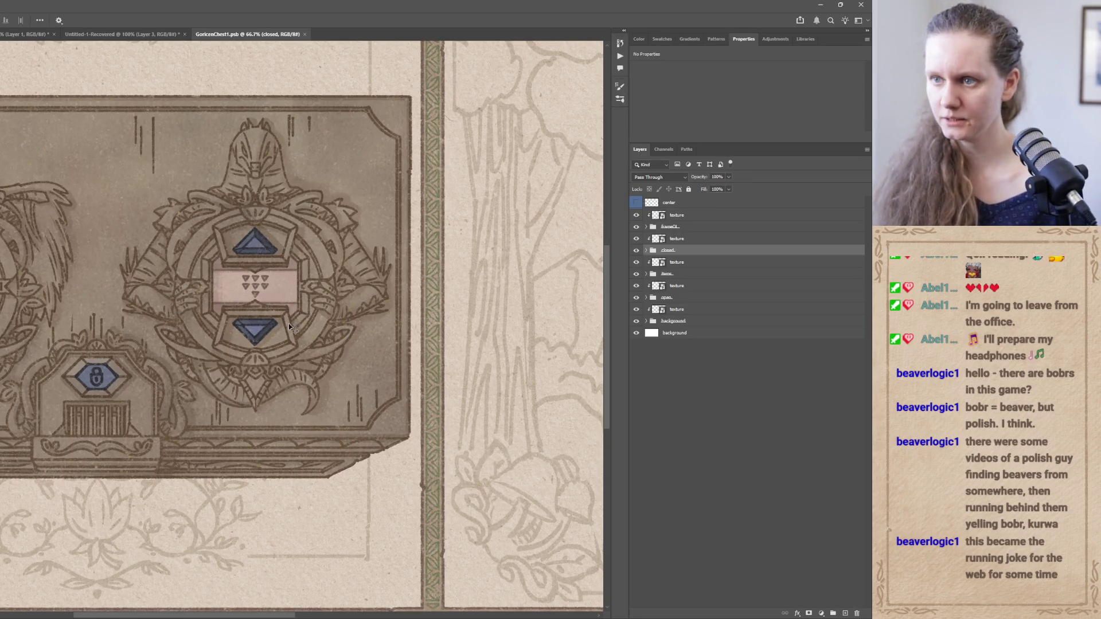
Zoom GoricenChest1's centre gems to 200% and back to 100%, then return to Unity
scroll(294, 338, "up", 2)
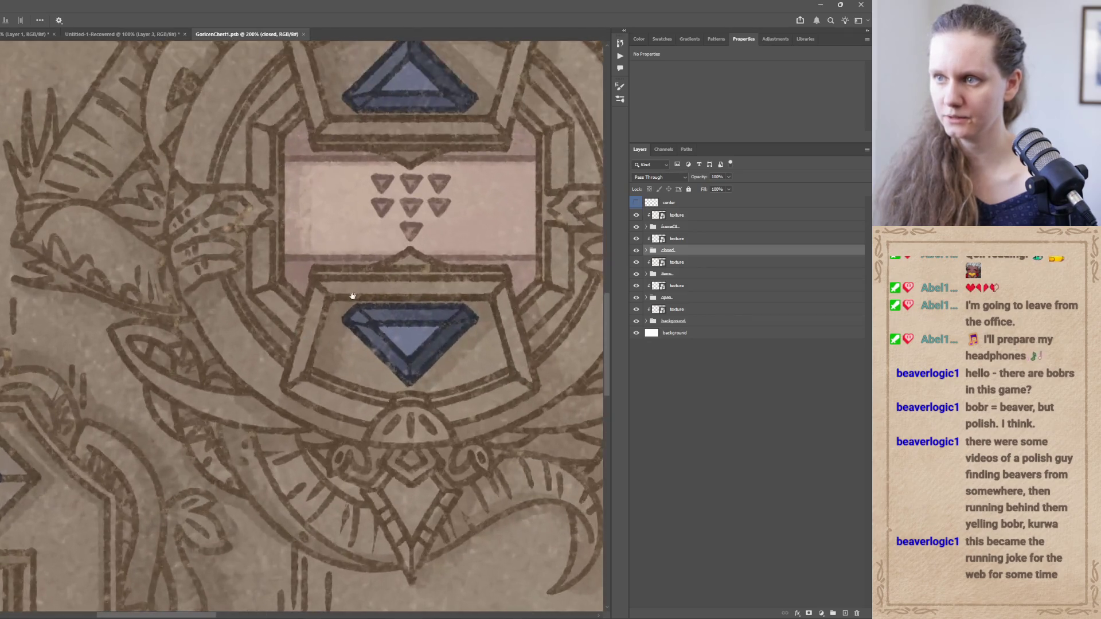
scroll(357, 294, "down", 3)
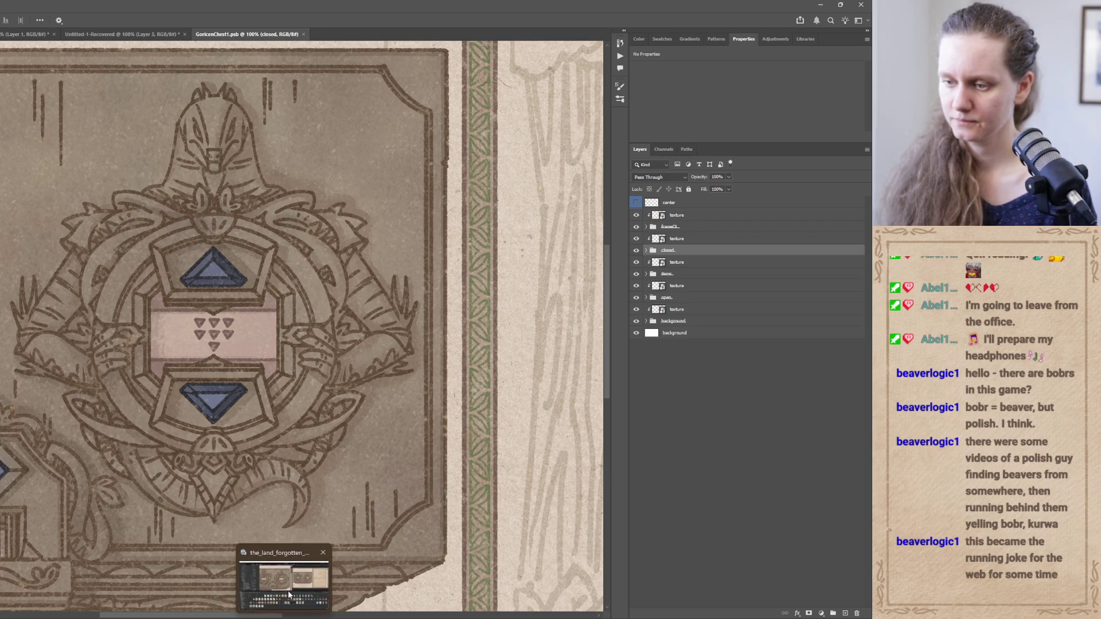
left_click(290, 595)
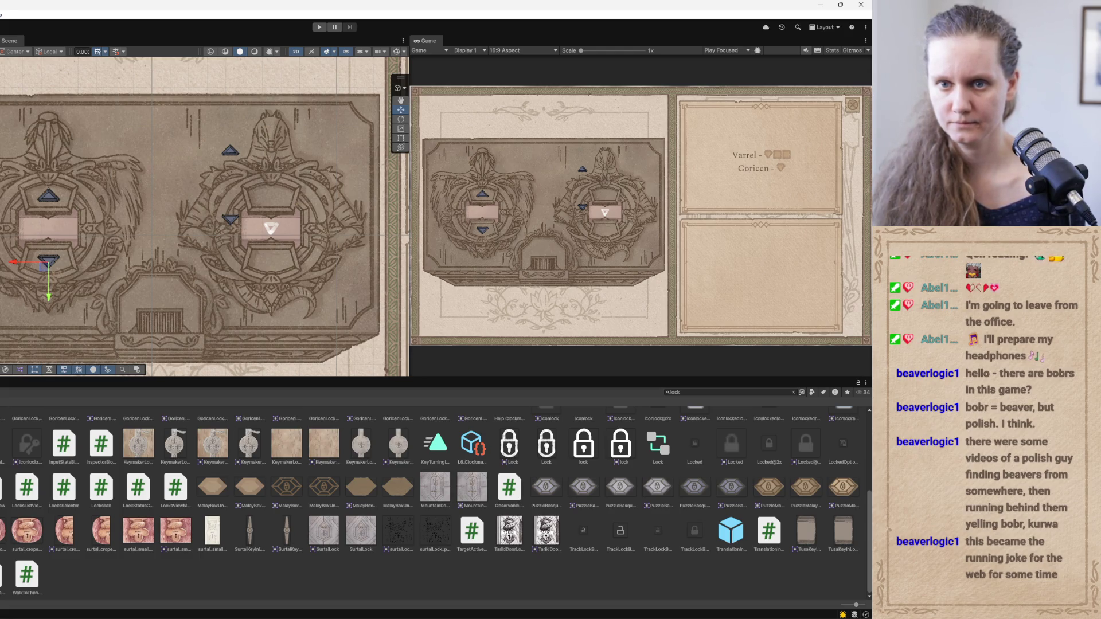
Copy the left lock's up-arrow RectTransform component
left_click(49, 195)
left_click_drag(4, 232, 151, 231)
mouse_move(1, 117)
left_mouse_down()
mouse_move(125, 117)
mouse_move(127, 57)
left_mouse_up()
left_click(117, 77)
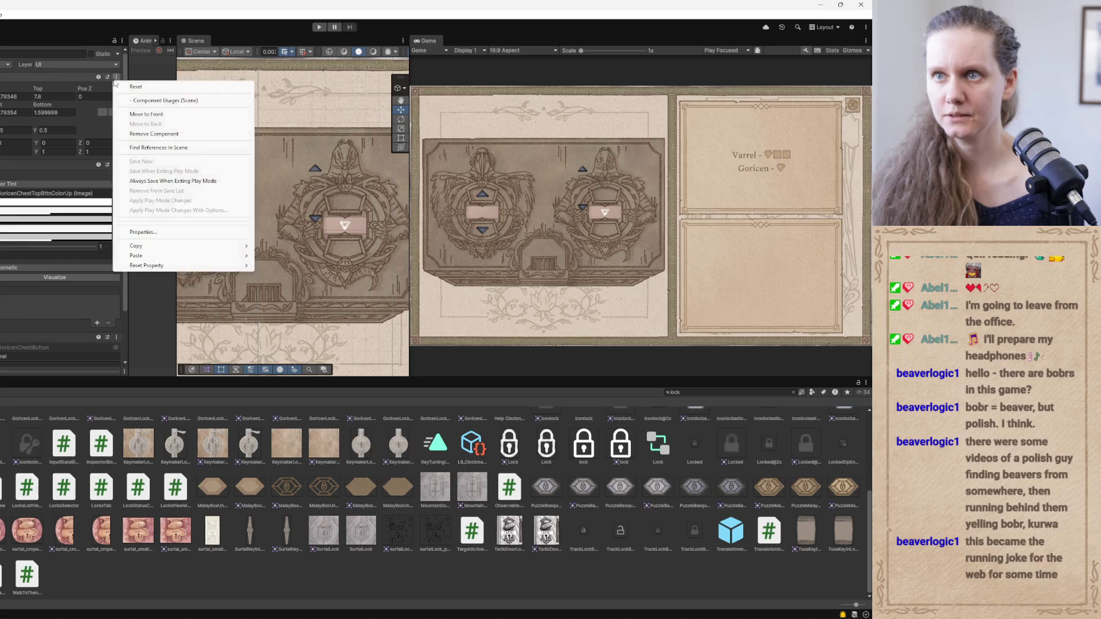
mouse_move(240, 245)
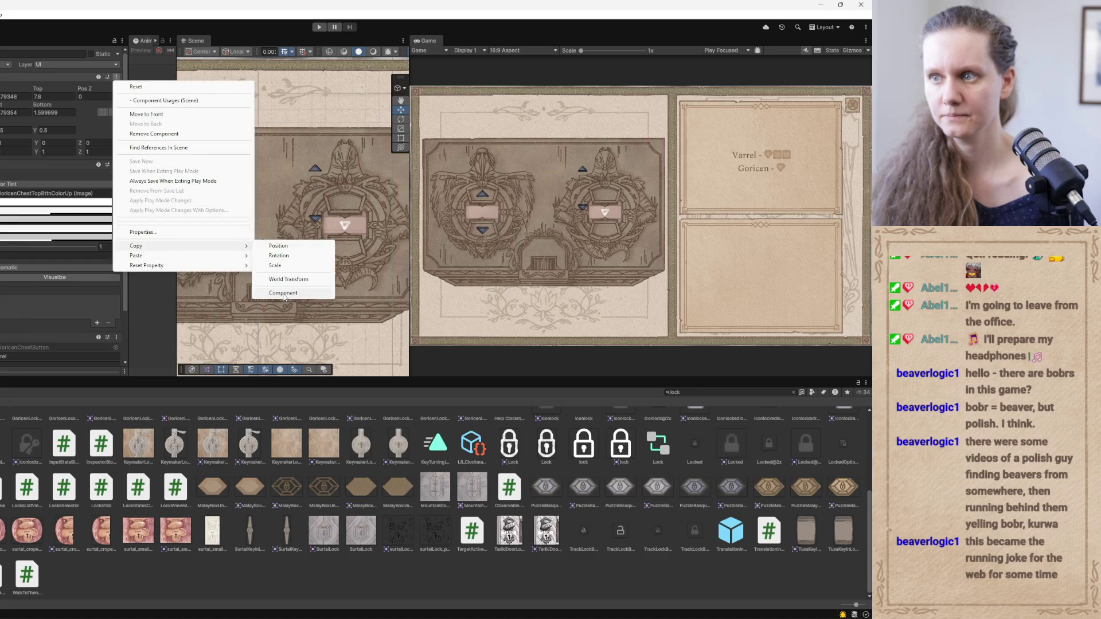
left_click(280, 294)
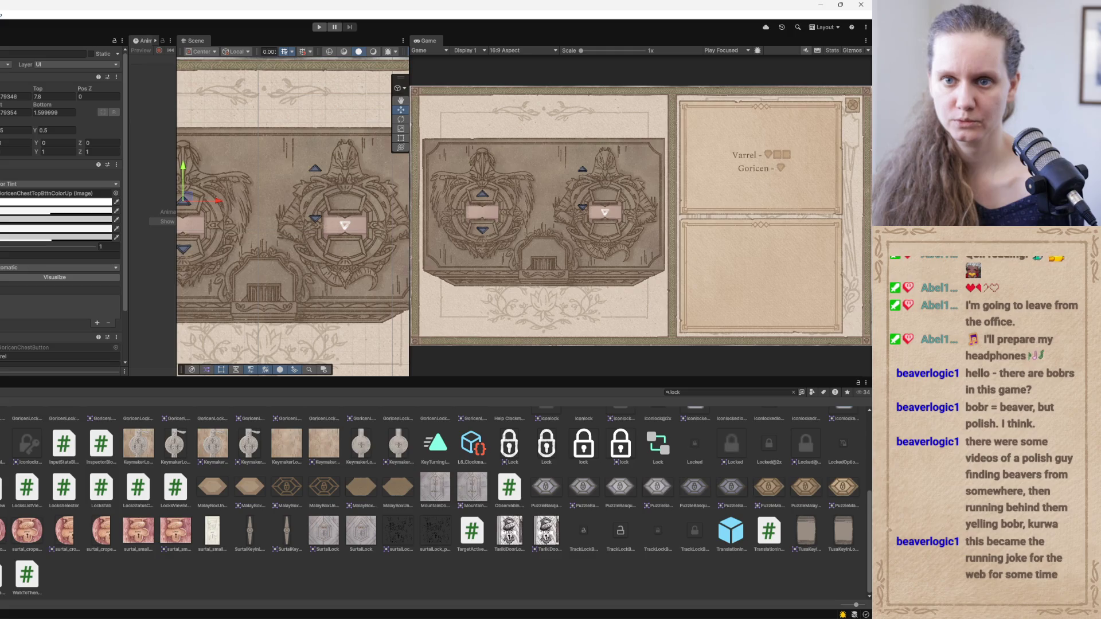
Paste the up-arrow values onto the right lock's triangle tile and align it into place
left_click(347, 284)
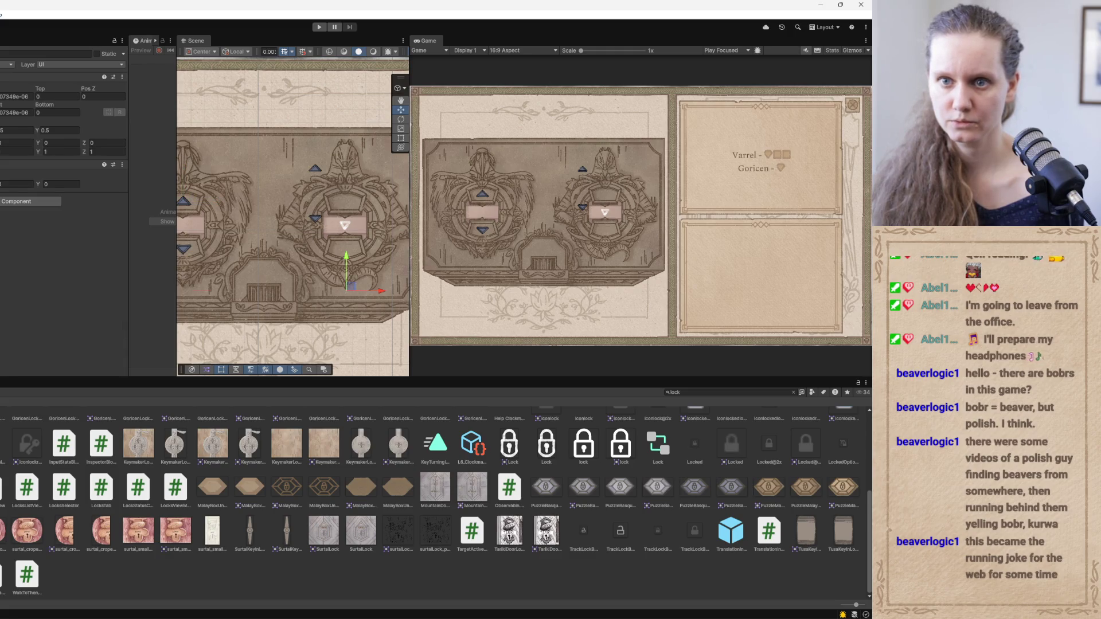
left_click(184, 250)
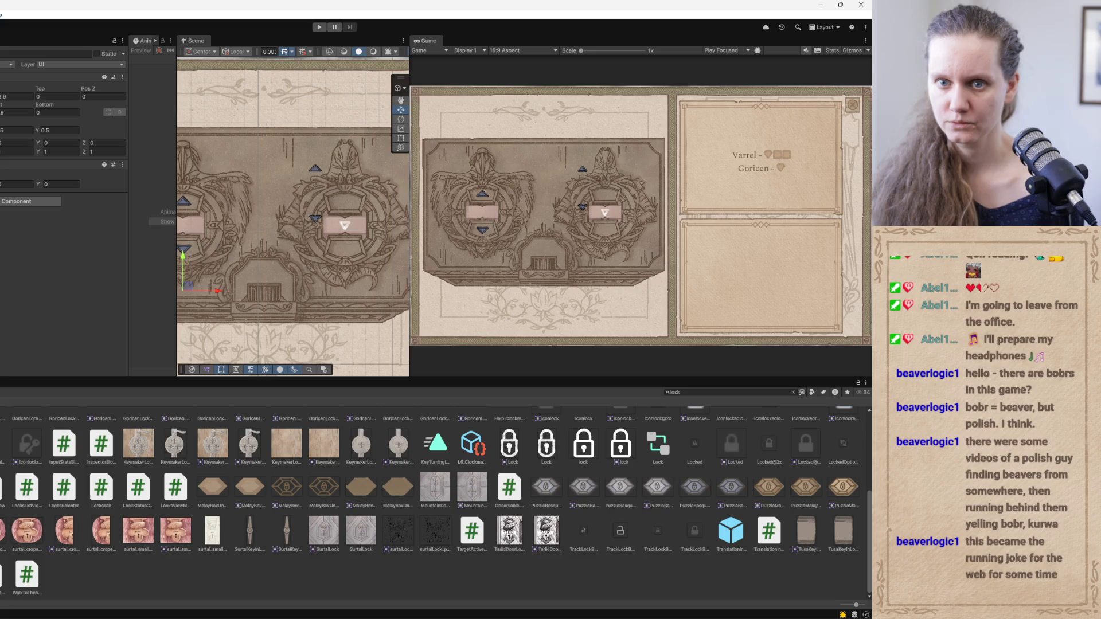
left_click(315, 168)
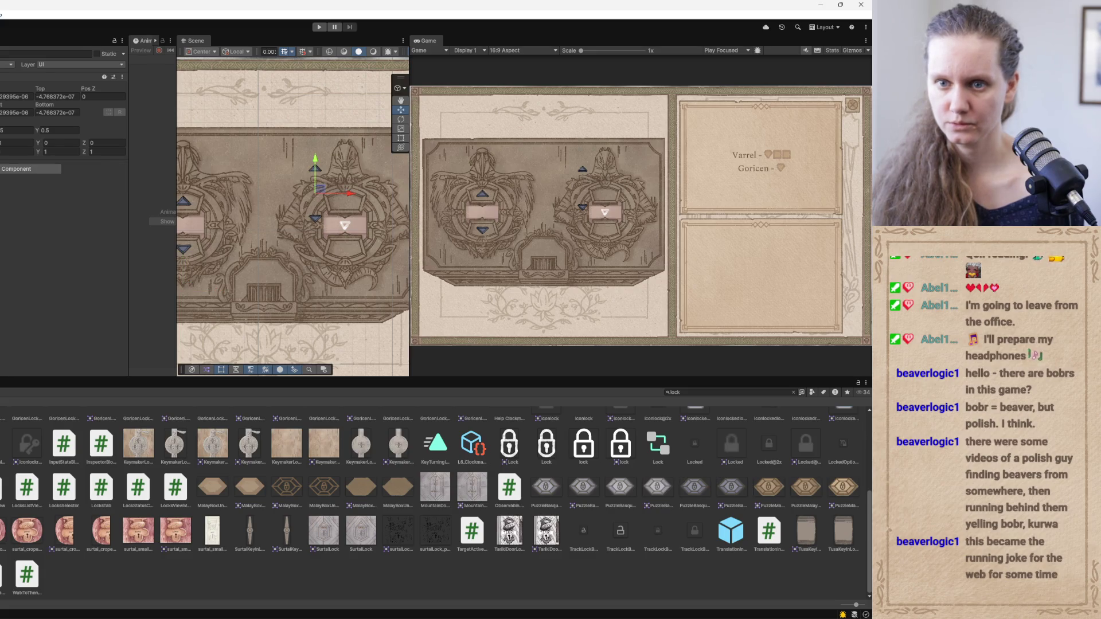
left_click(117, 77)
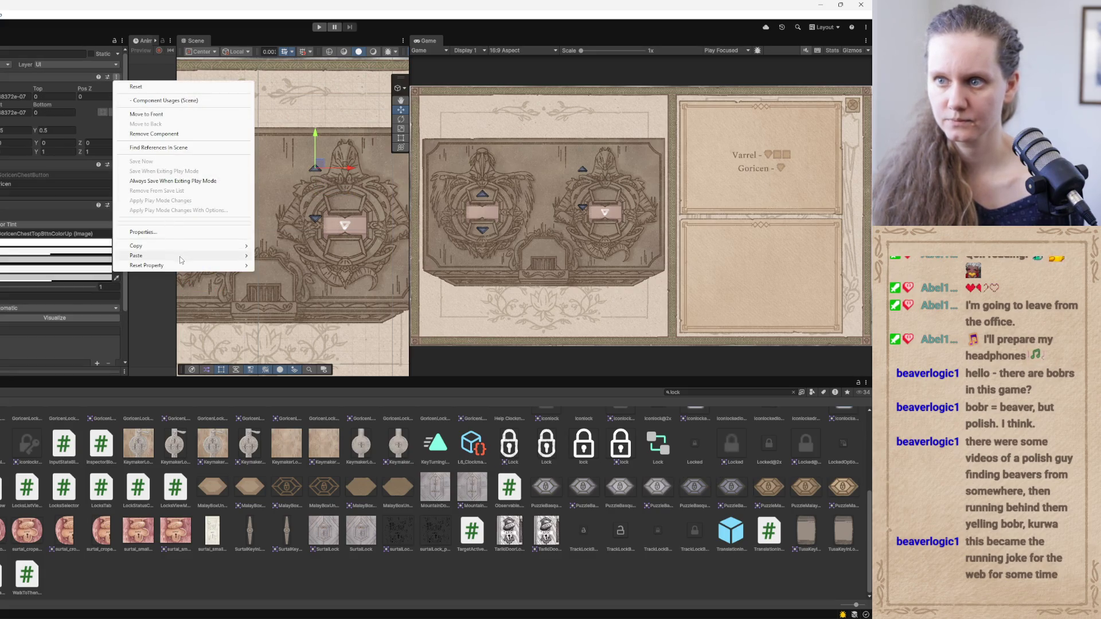
mouse_move(180, 260)
left_click(272, 304)
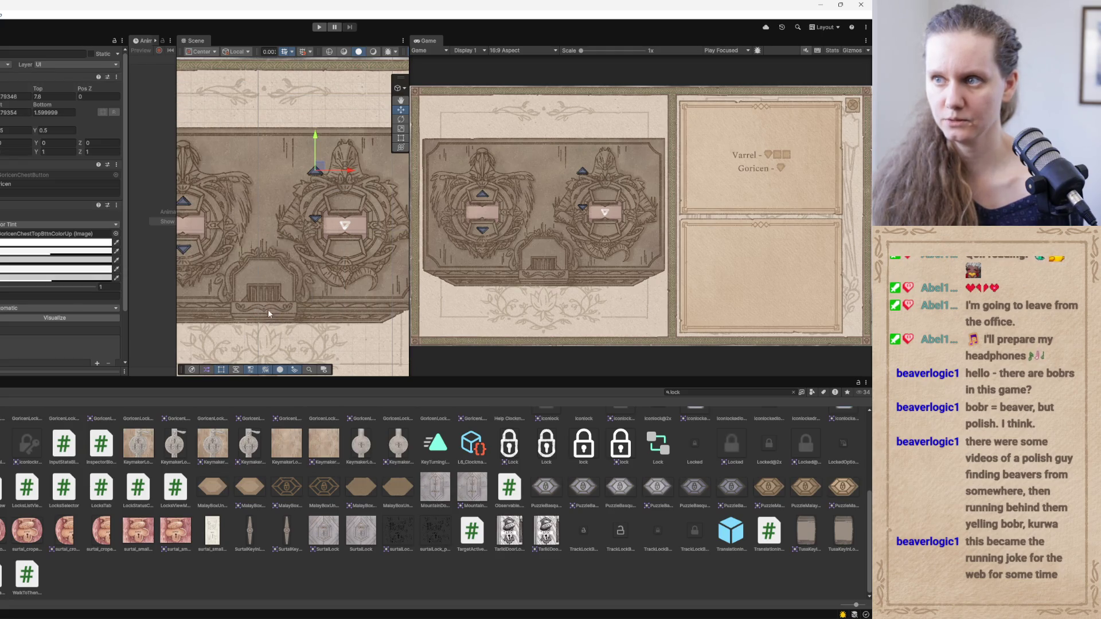
left_click_drag(315, 138, 315, 167)
left_click_drag(355, 205, 381, 211)
left_click_drag(347, 169, 346, 168)
left_click_drag(379, 202, 380, 202)
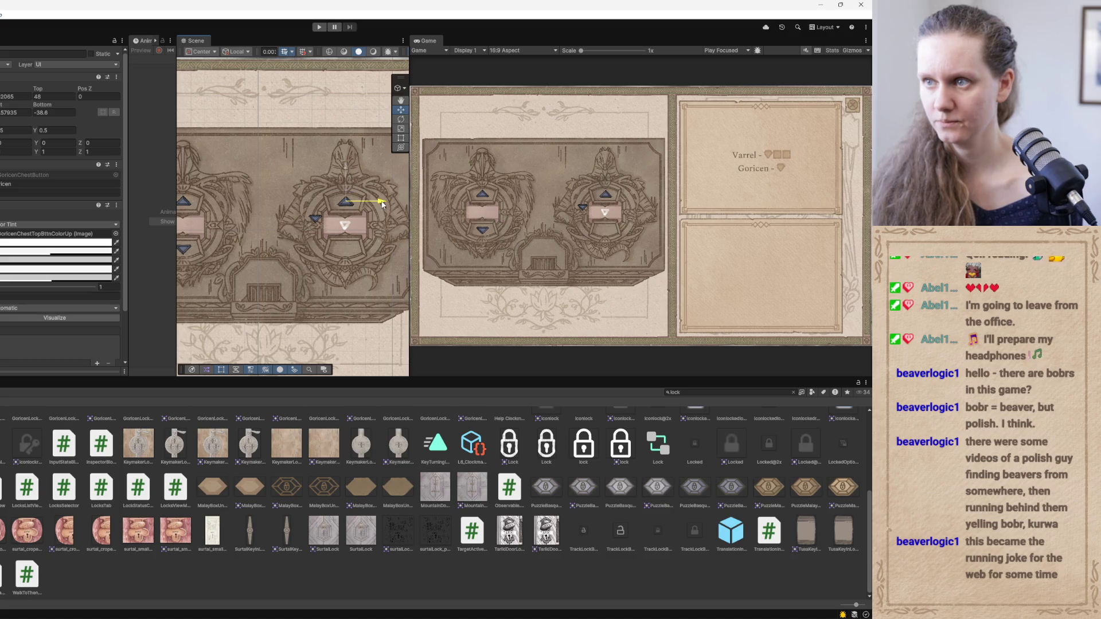
Copy the left lock's centre-slot RectTransform values onto the right lock's centre slot
left_click(331, 192)
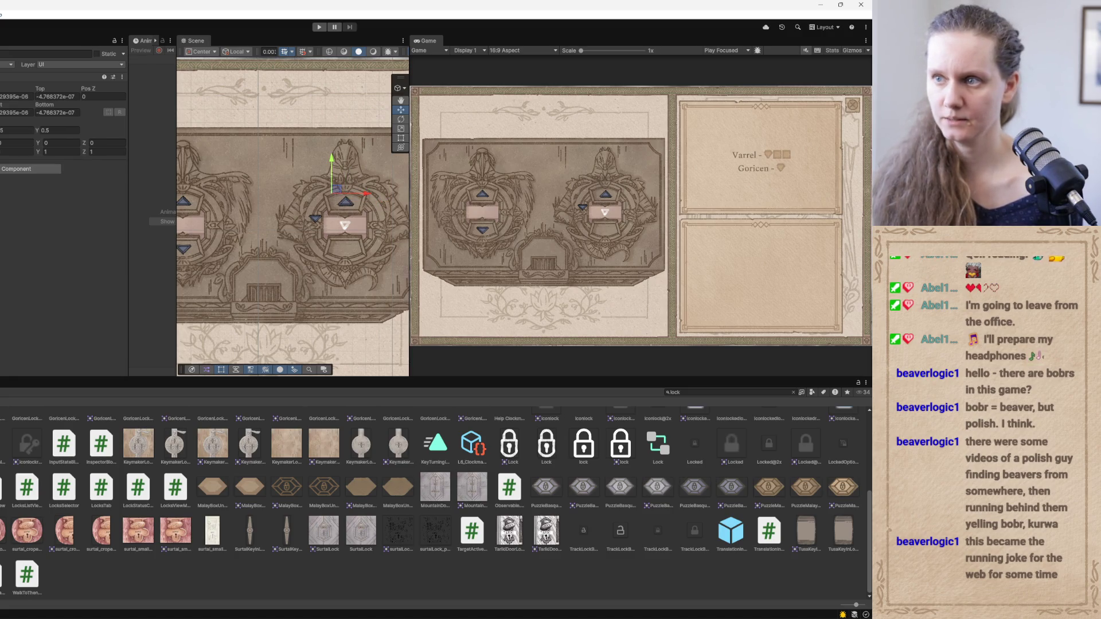
left_click(189, 223)
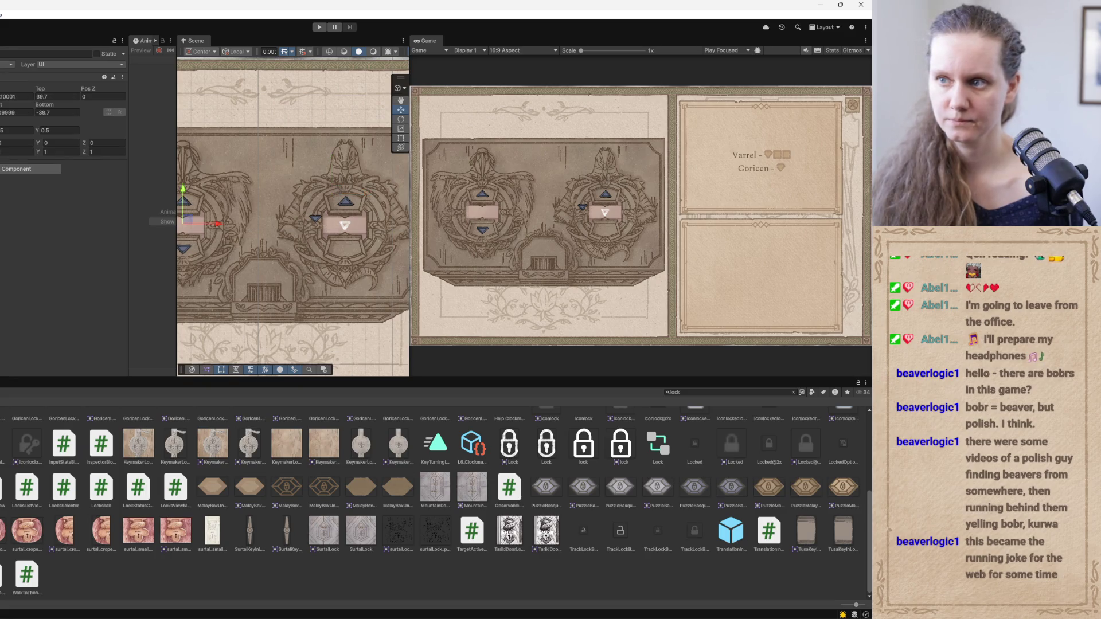
left_click(122, 77)
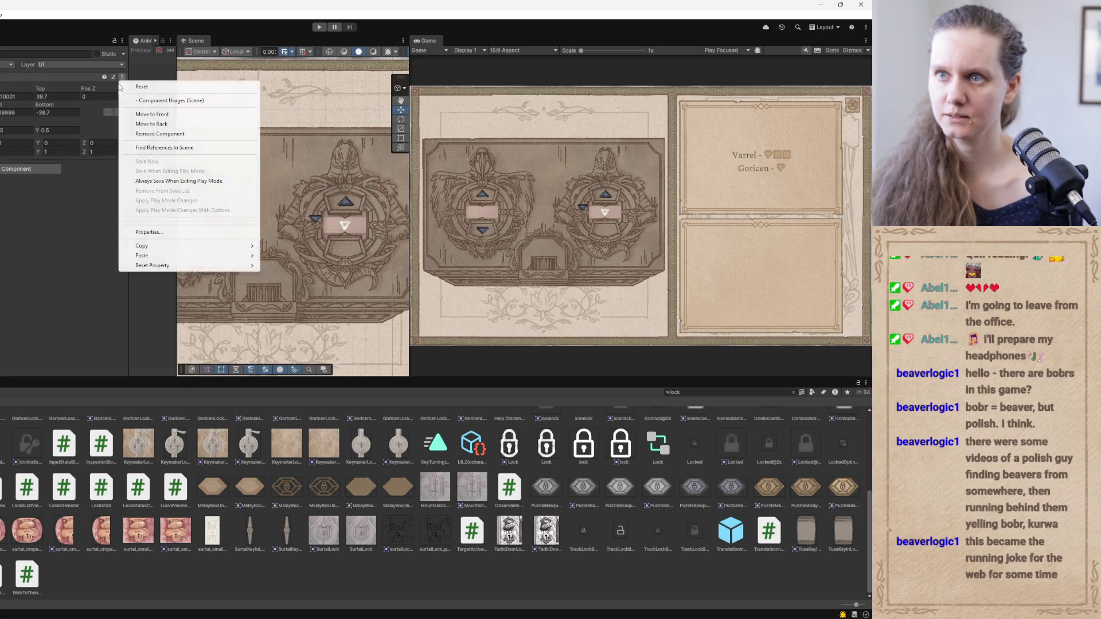
mouse_move(170, 253)
left_click(288, 293)
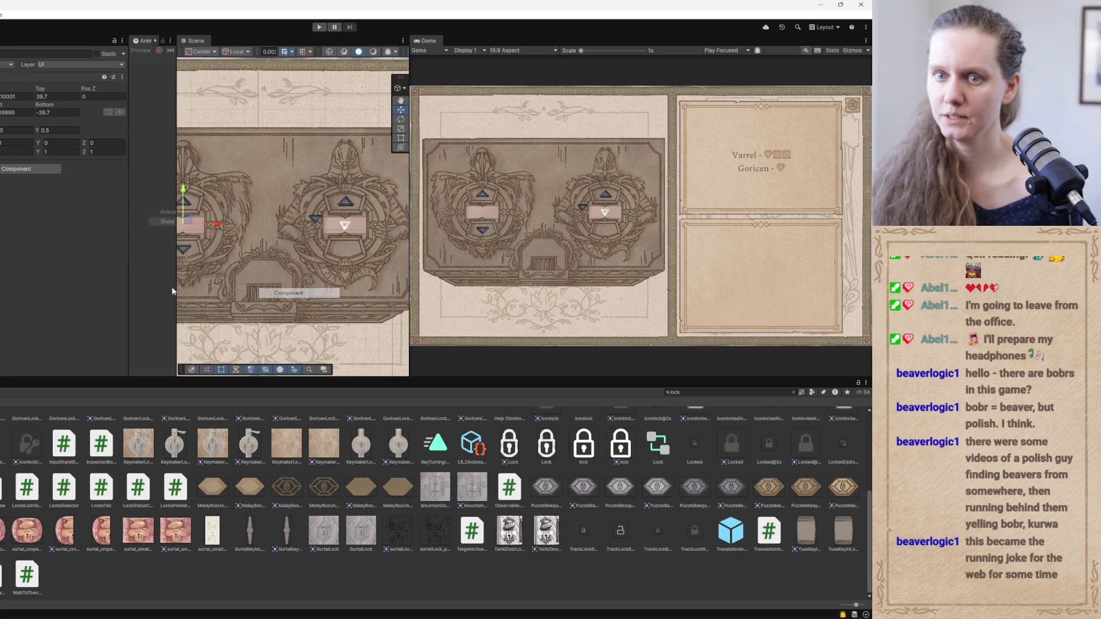
left_click(331, 192)
left_click(122, 76)
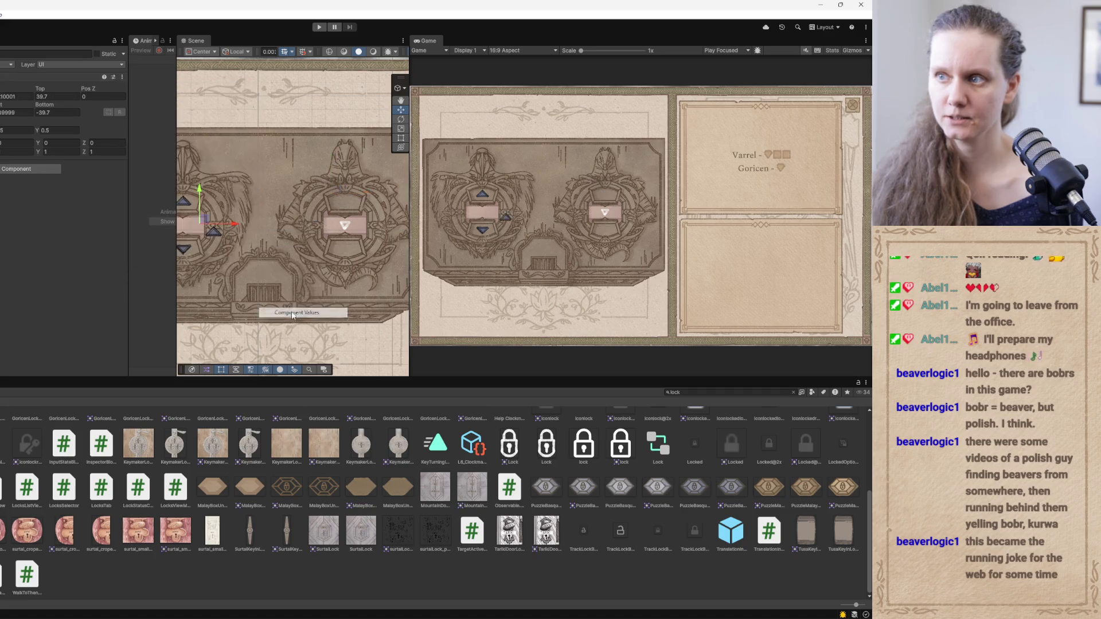
left_click(299, 313)
left_click_drag(410, 63, 580, 68)
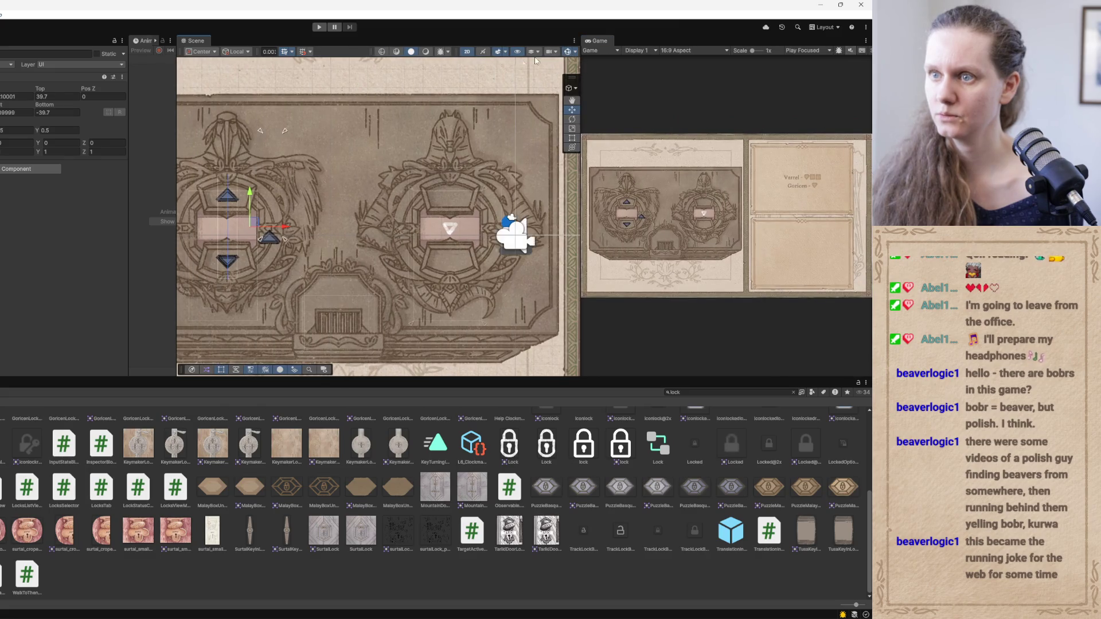
Copy the left lock's upper arrow RectTransform values onto the right lock's upper arrow
scroll(231, 134, "down", 3)
scroll(231, 134, "down", 1)
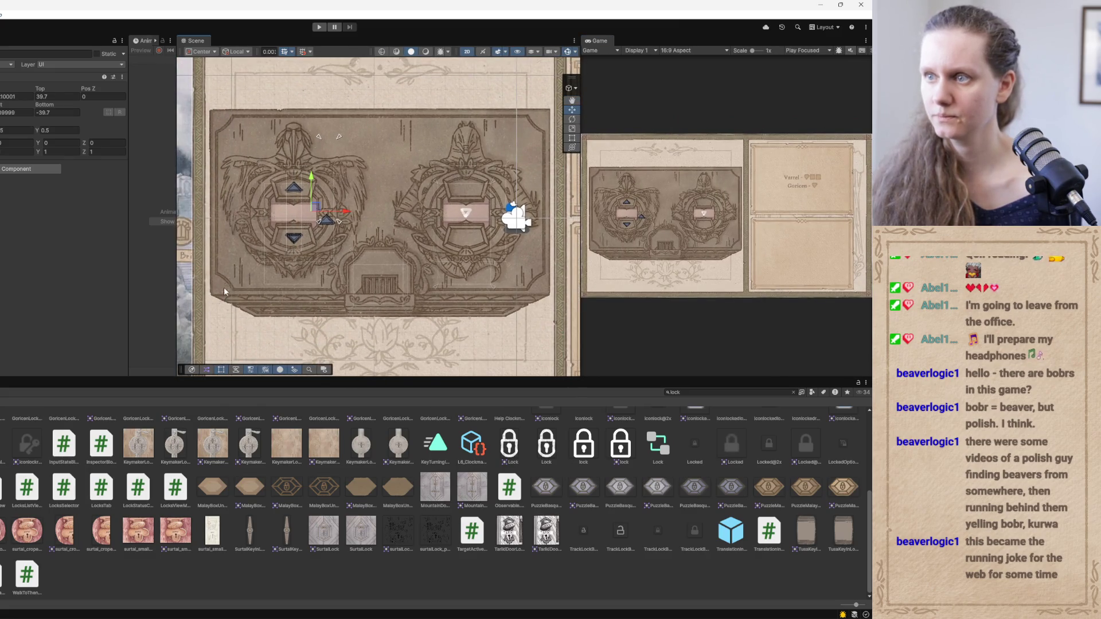
left_click(294, 188)
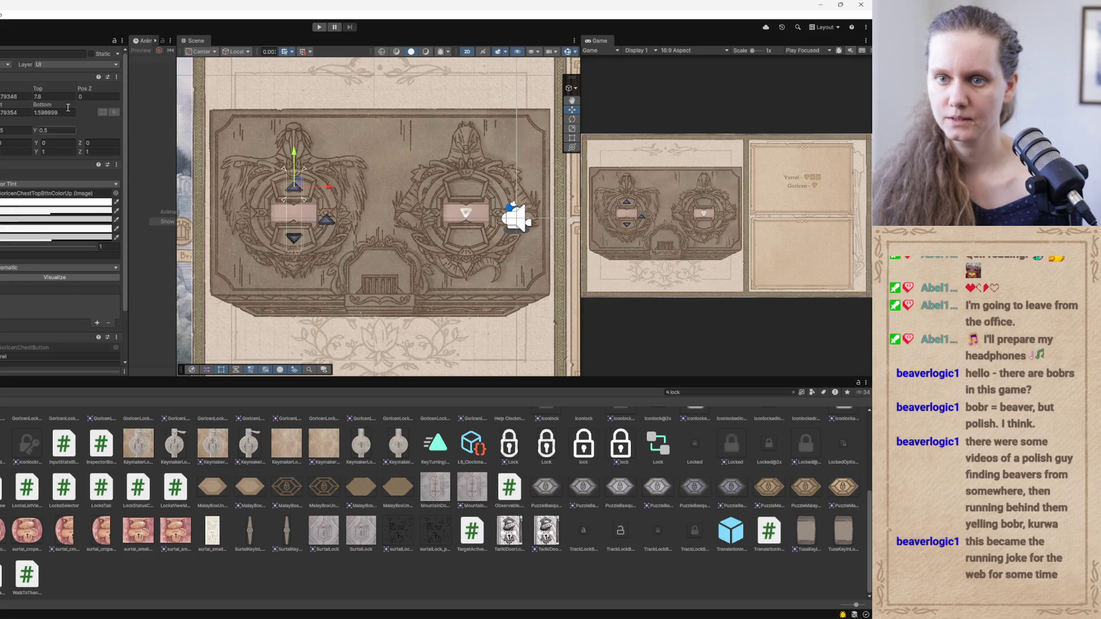
left_click(117, 77)
mouse_move(155, 248)
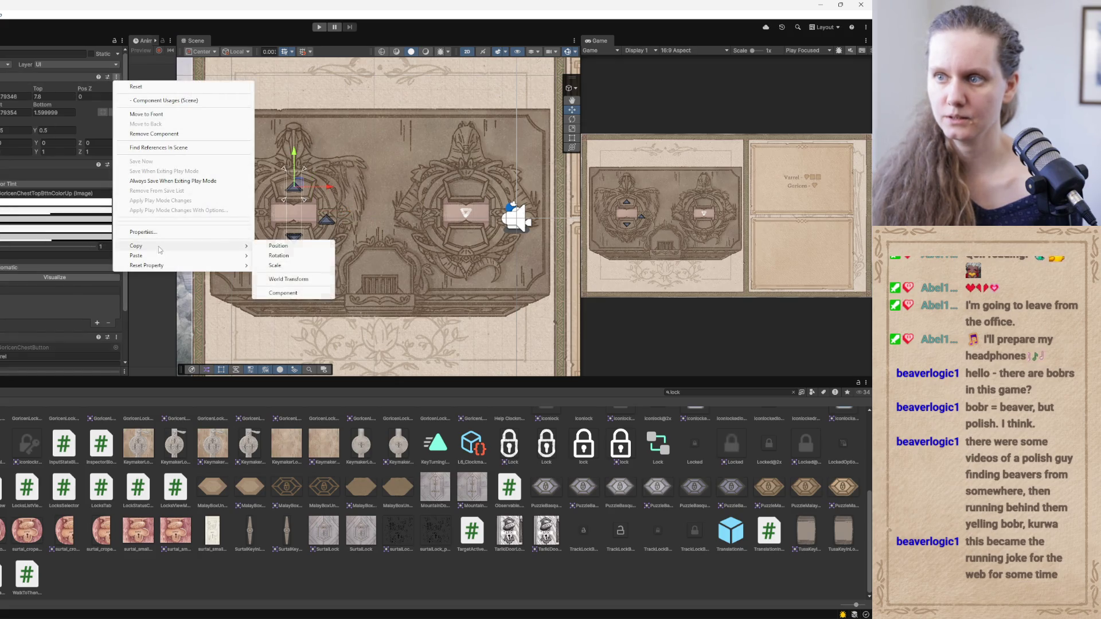
left_click(292, 292)
left_click(327, 220)
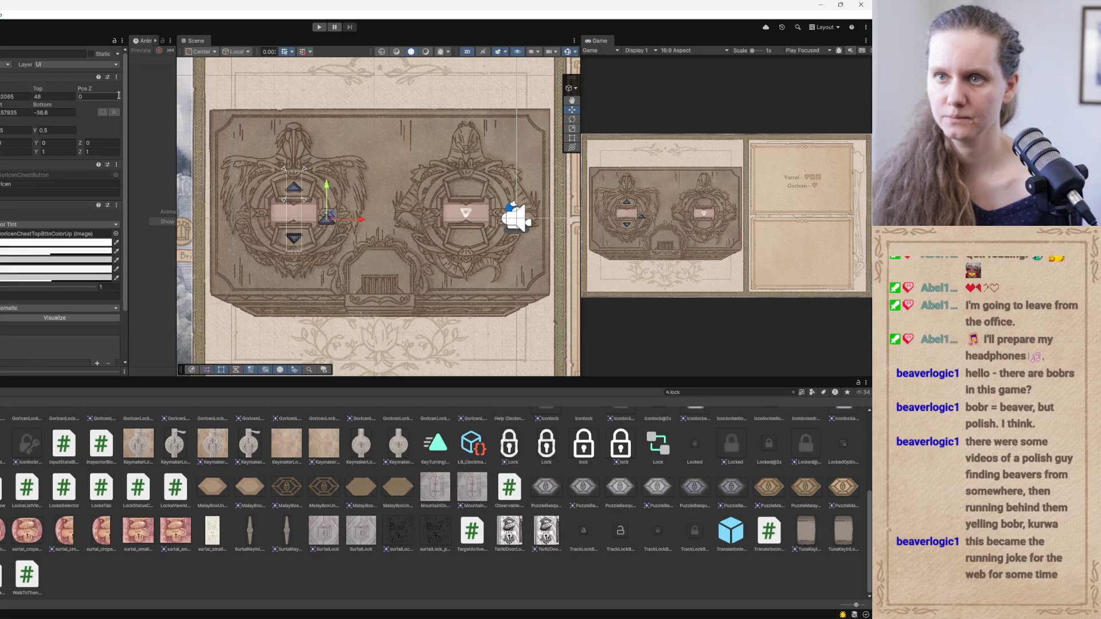
left_click(116, 77)
mouse_move(161, 256)
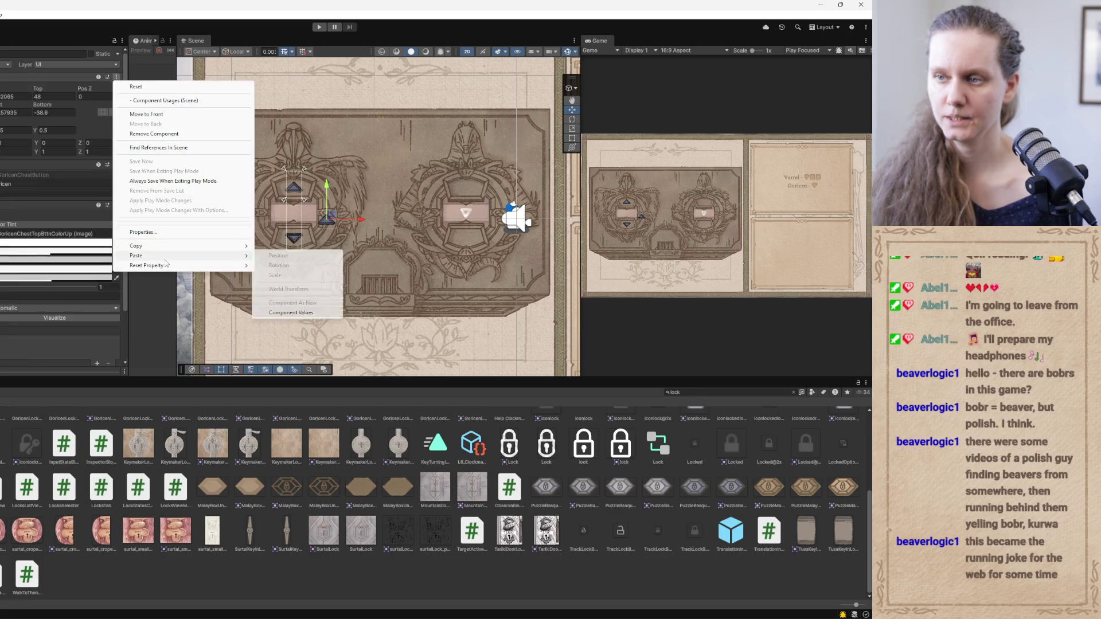
left_click(292, 312)
Copy the left lock's flipped lower arrow RectTransform values onto the right lock's lower arrow
left_click(293, 238)
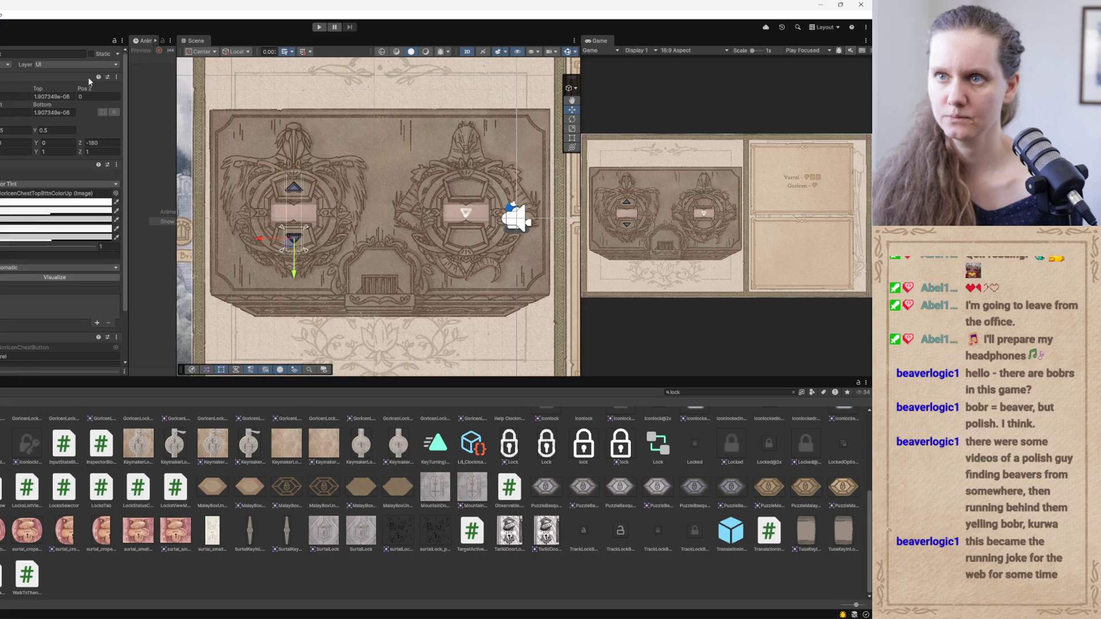
left_click(116, 76)
mouse_move(174, 251)
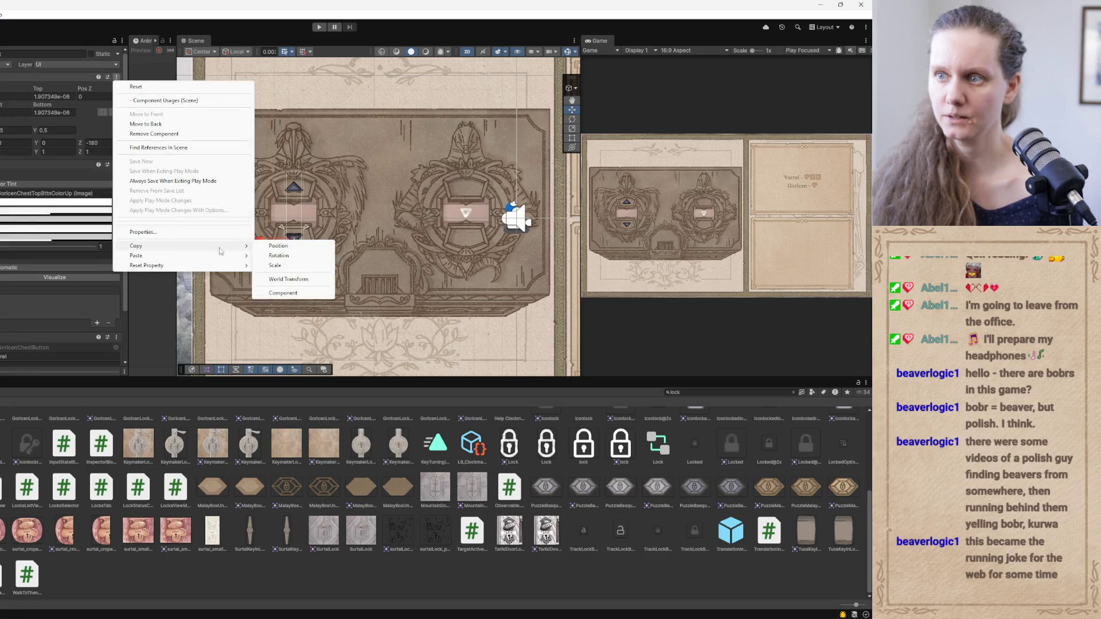
left_click(304, 291)
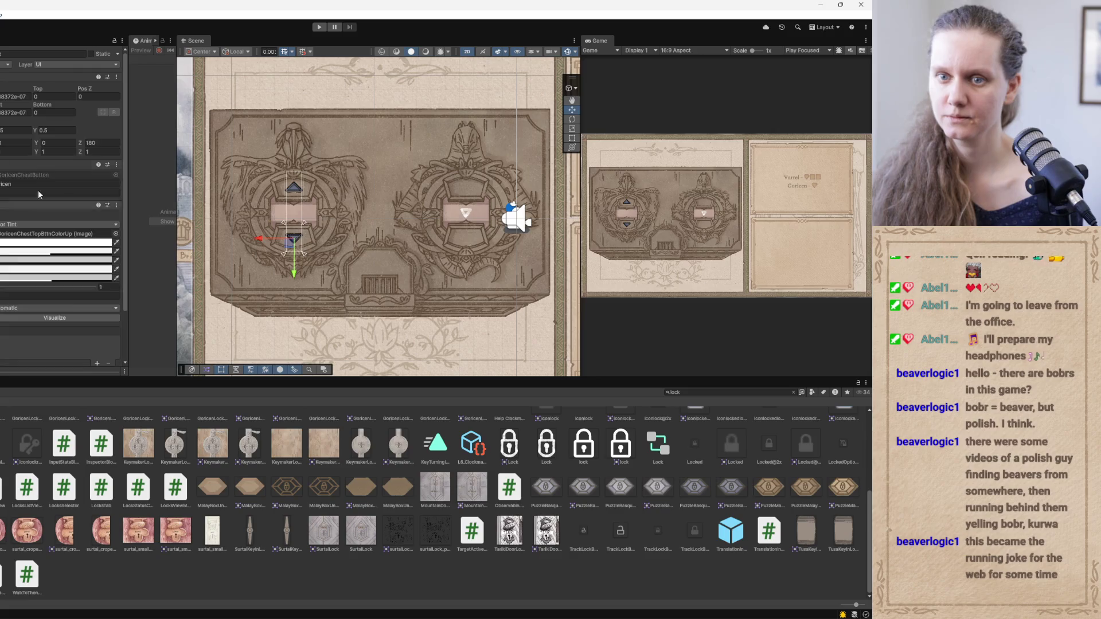
left_click(117, 77)
mouse_move(160, 255)
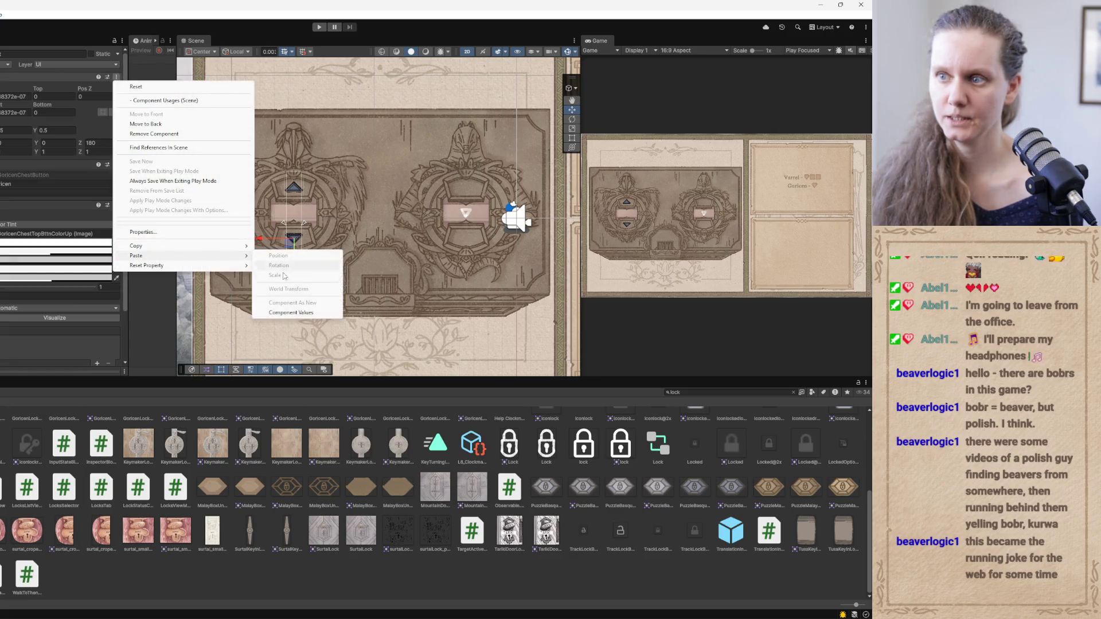
left_click(294, 314)
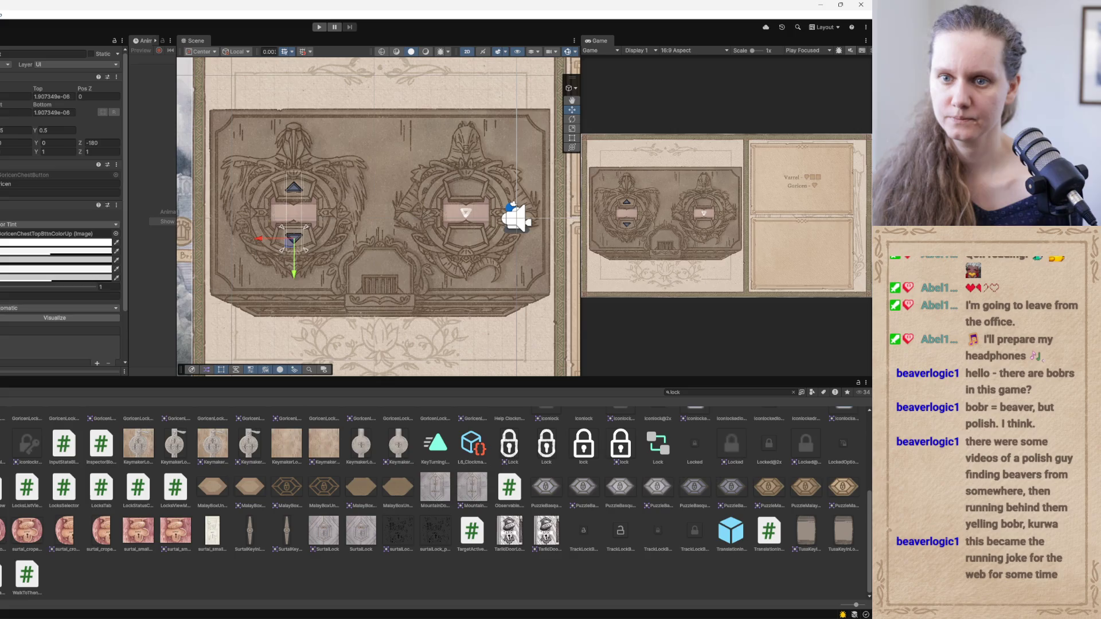
left_click(459, 223)
scroll(417, 226, "right", 2)
Drag the right lock's arrow group onto the right medallion and inspect how it frames the slot
left_click_drag(417, 227, 457, 227)
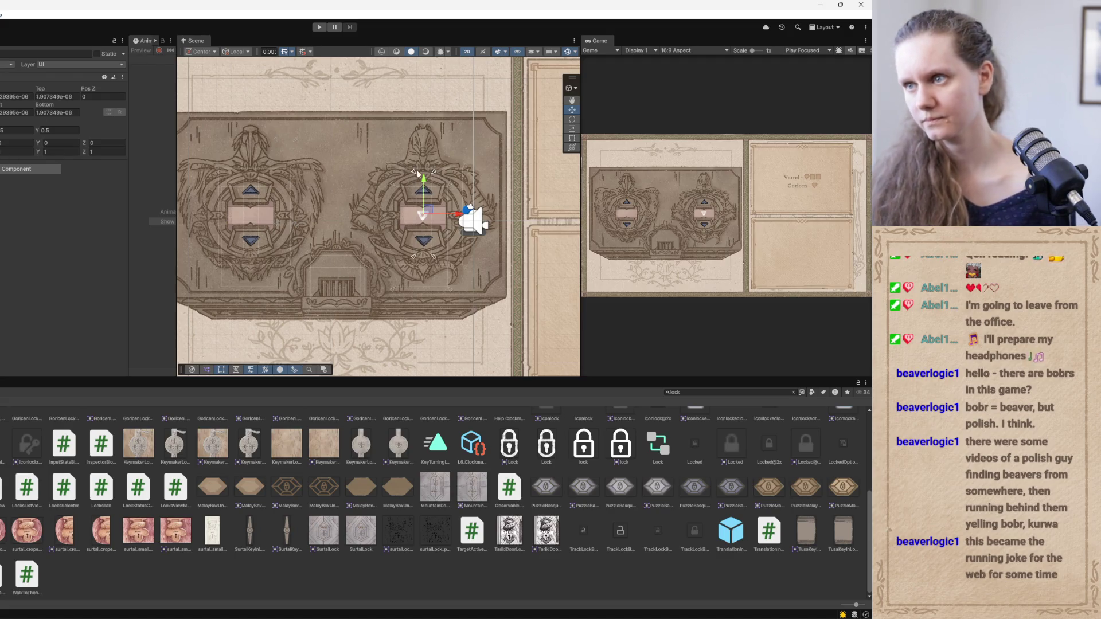
scroll(337, 273, "up", 2)
mouse_move(300, 228)
left_mouse_down()
mouse_move(271, 216)
mouse_move(360, 208)
left_mouse_up()
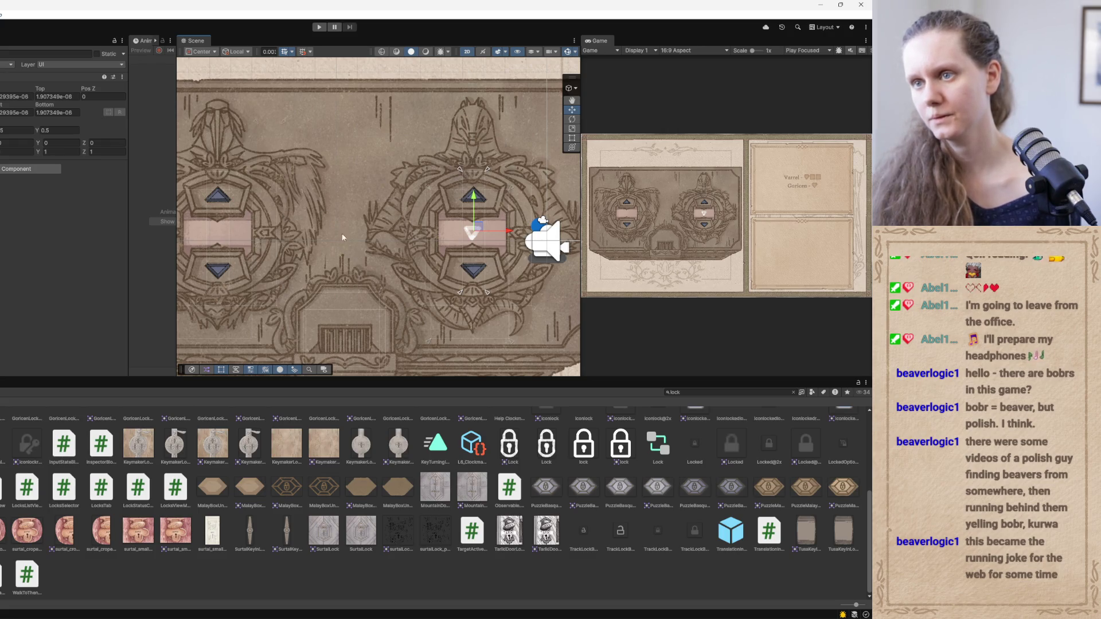
mouse_move(427, 234)
left_mouse_down()
mouse_move(327, 225)
mouse_move(369, 240)
left_mouse_up()
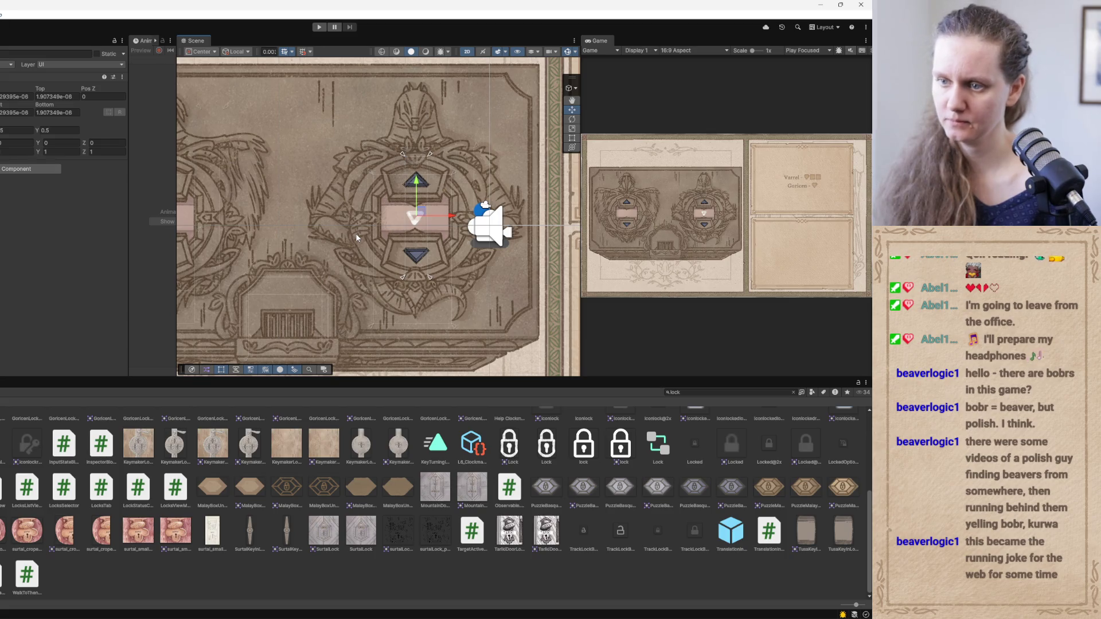
scroll(288, 279, "down", 3)
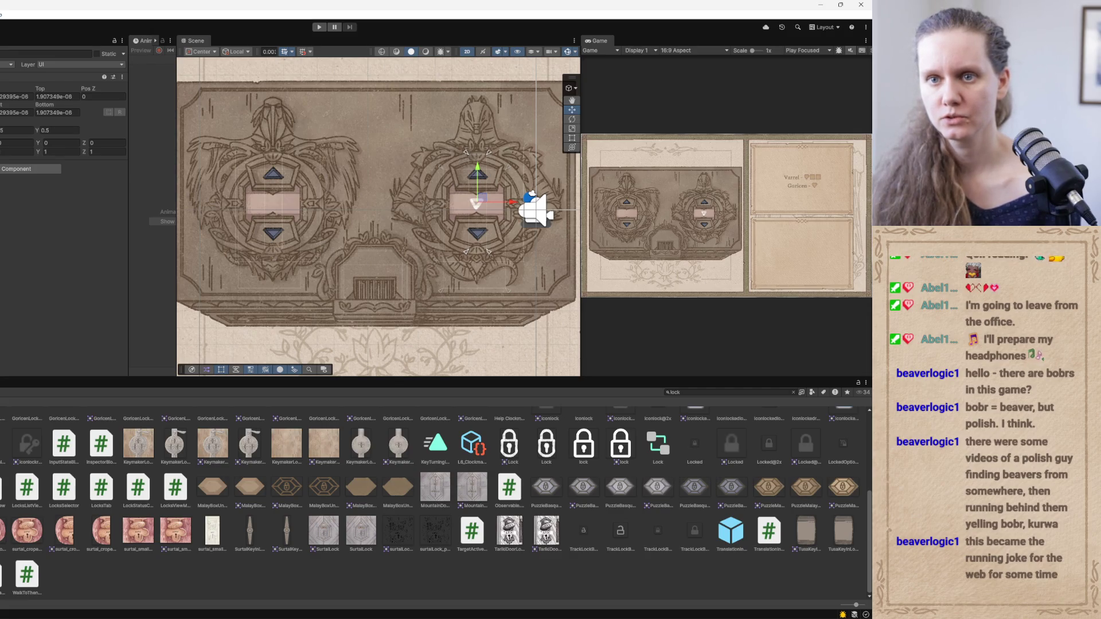
Search the Project window for 'malaybo' and open the MalayBox prefab to inspect it
left_click(687, 393)
type("ma")
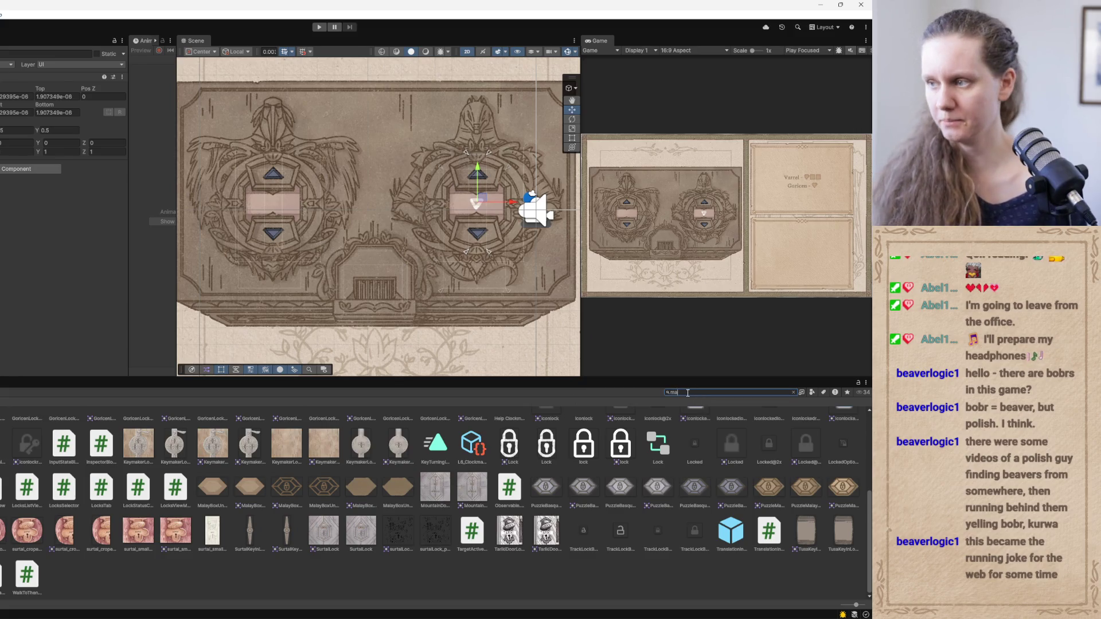
type("laybo")
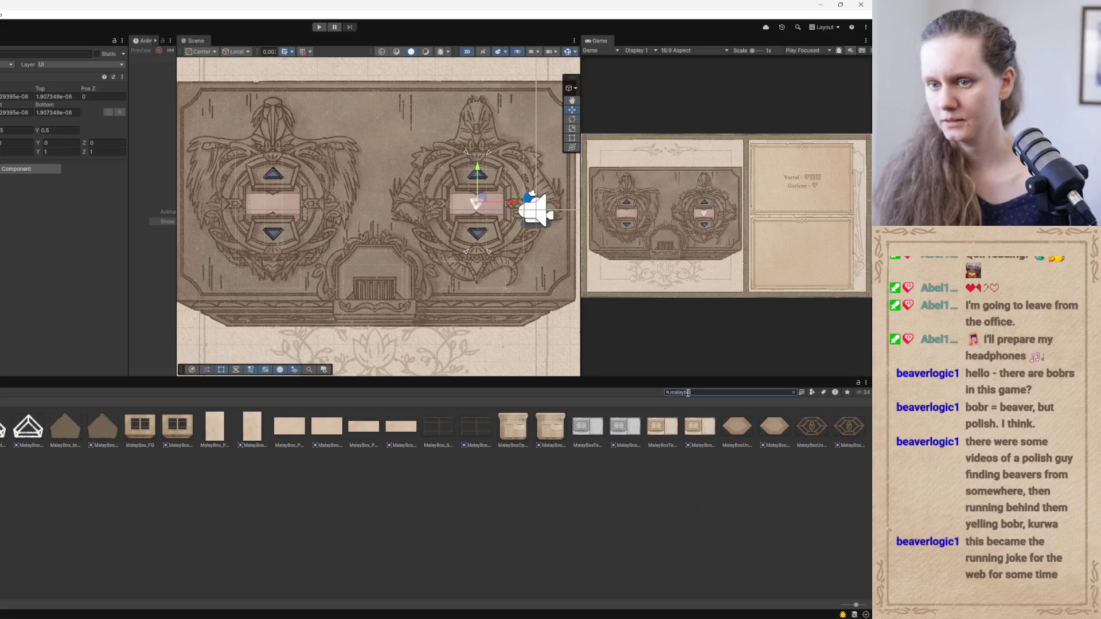
key("Return")
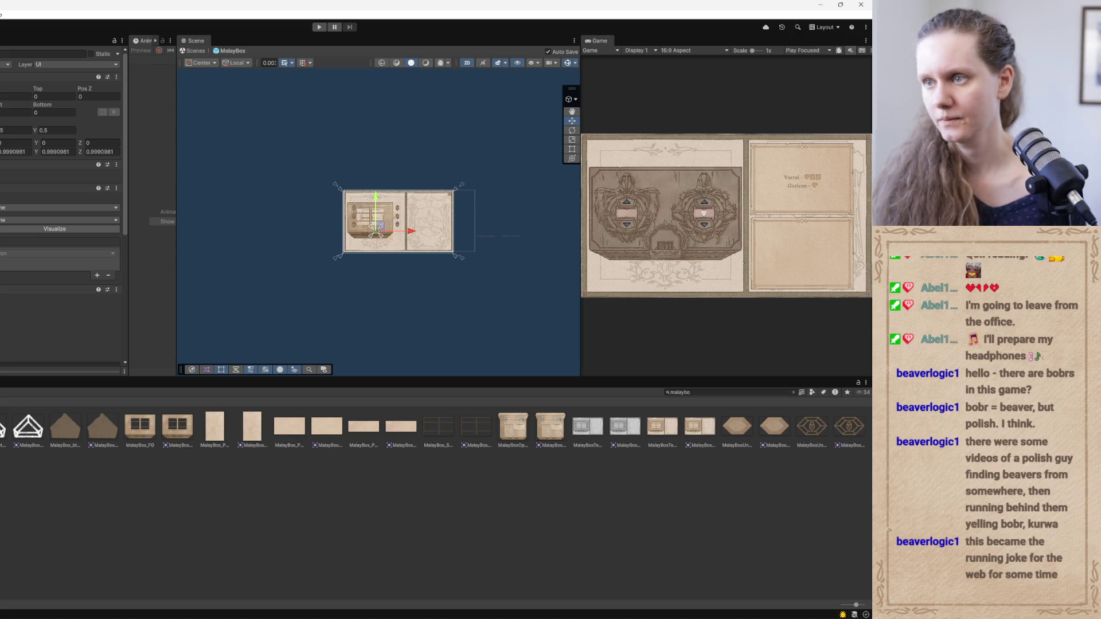
scroll(537, 341, "up", 3)
scroll(366, 270, "up", 5)
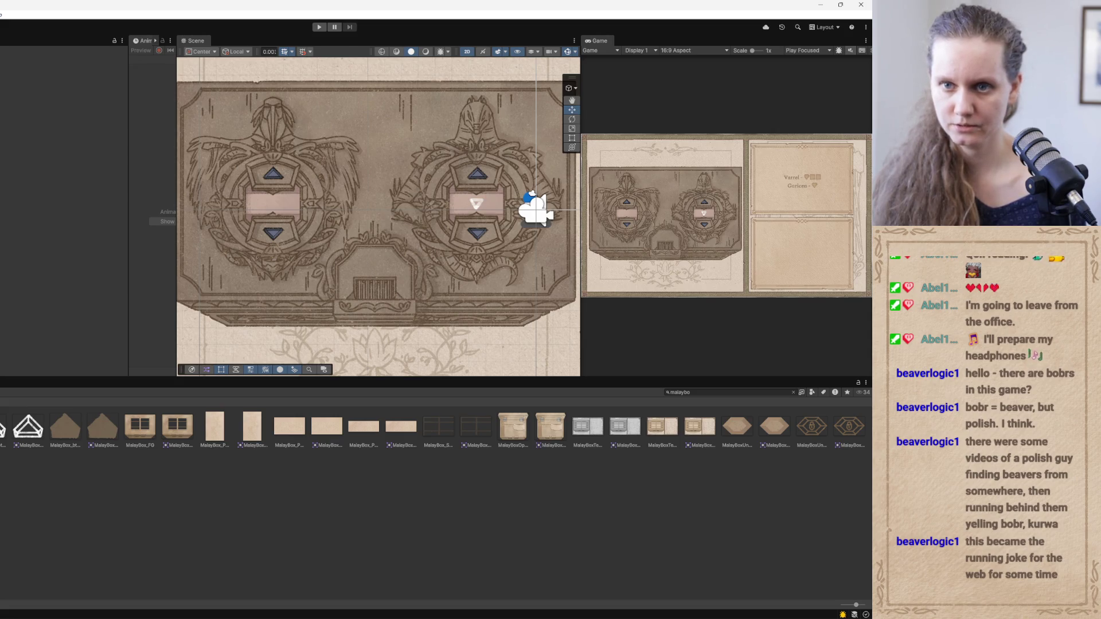
Locate and select the lock hexagon in the chest panel, then reset its scale
left_click(375, 206)
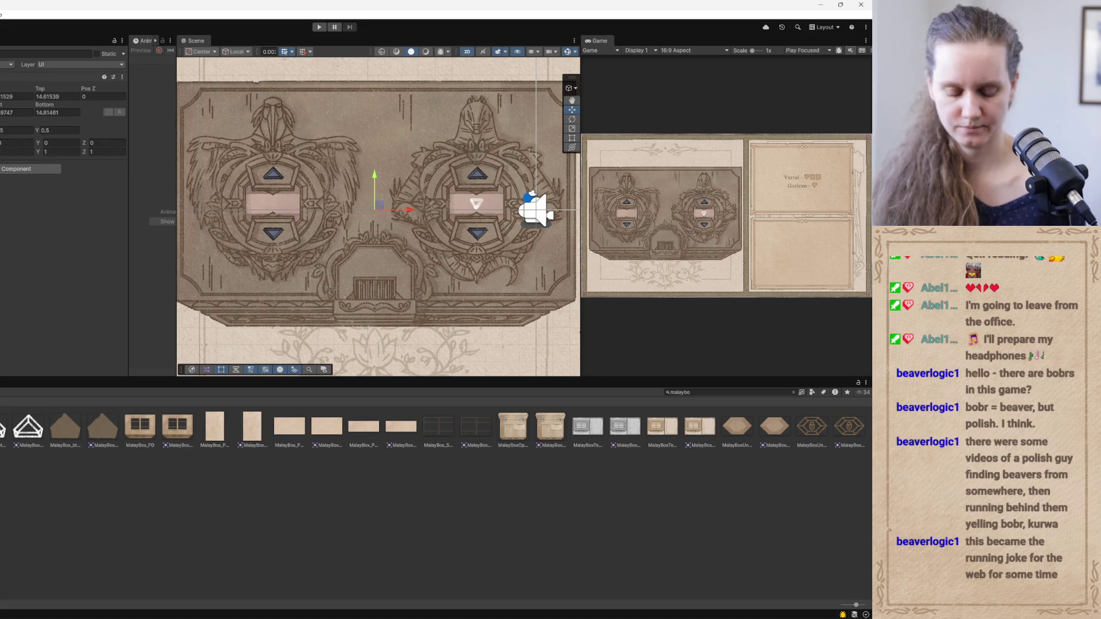
left_click(383, 270)
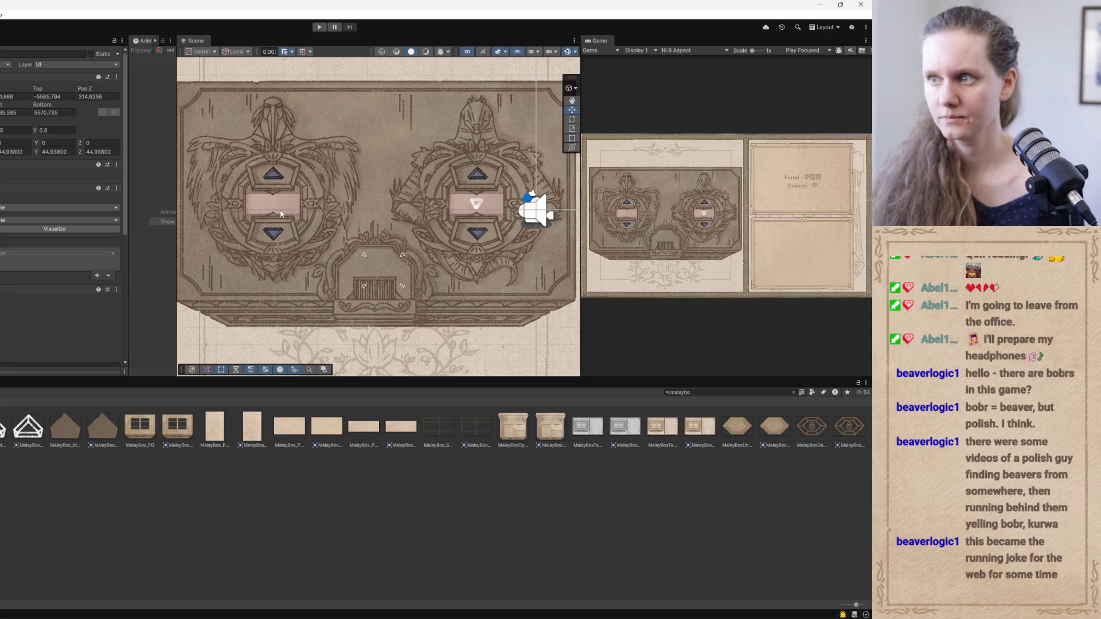
scroll(252, 209, "down", 3)
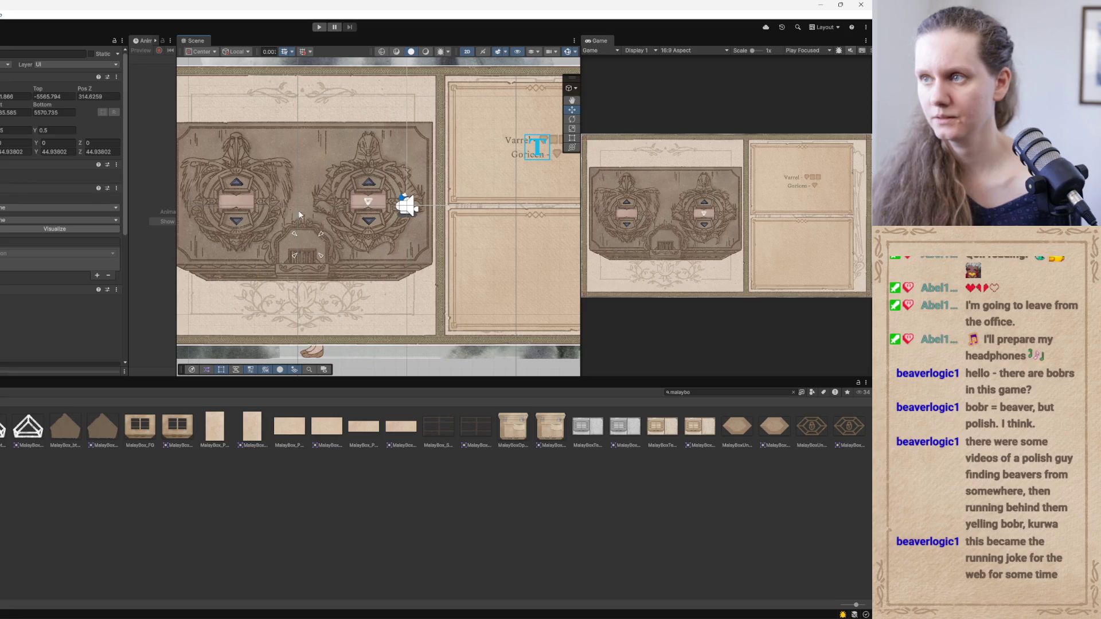
scroll(290, 213, "down", 5)
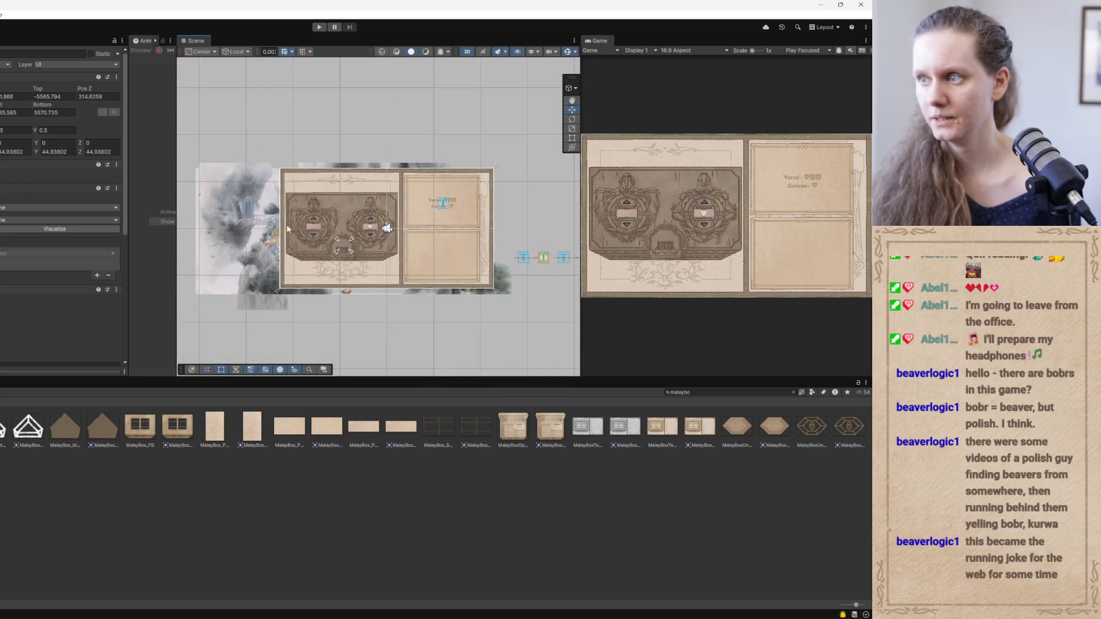
key("f")
scroll(450, 249, "down", 3)
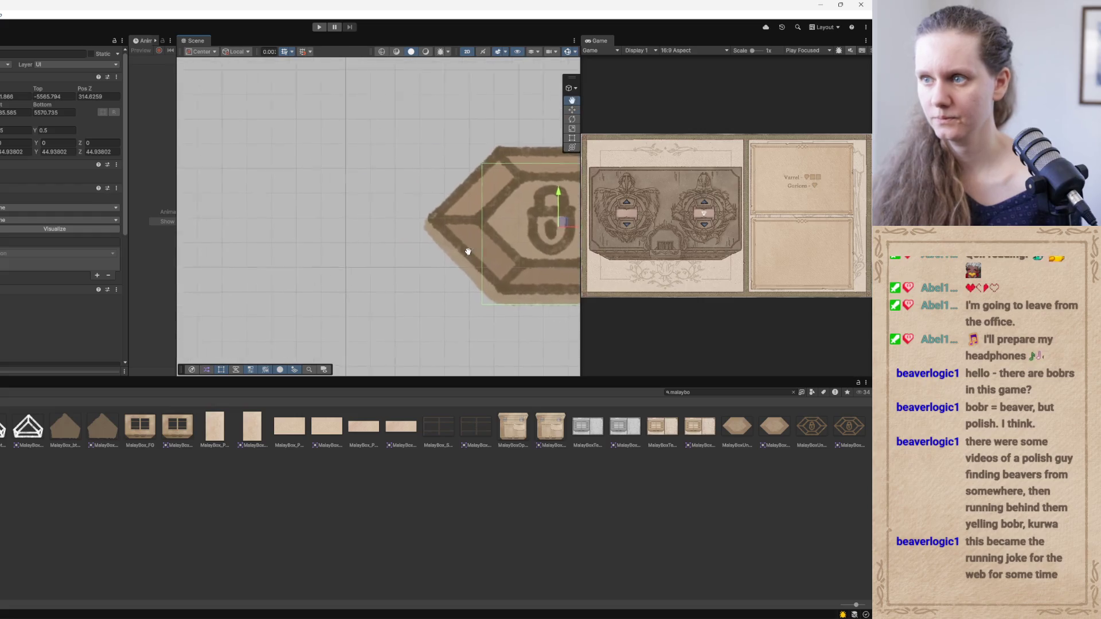
scroll(328, 245, "down", 3)
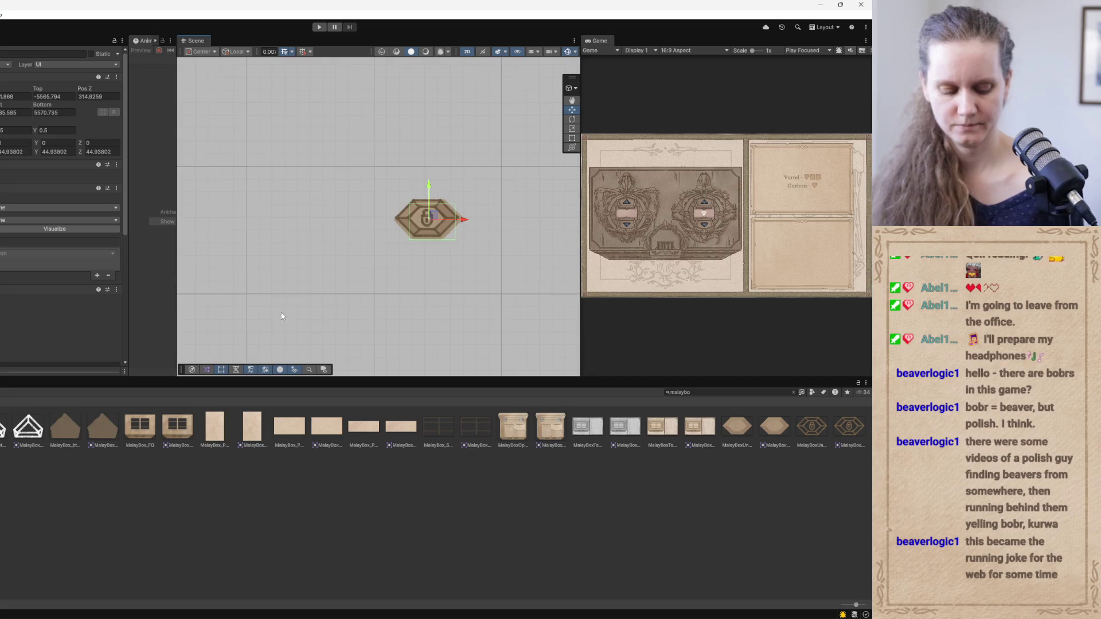
scroll(278, 316, "up", 3)
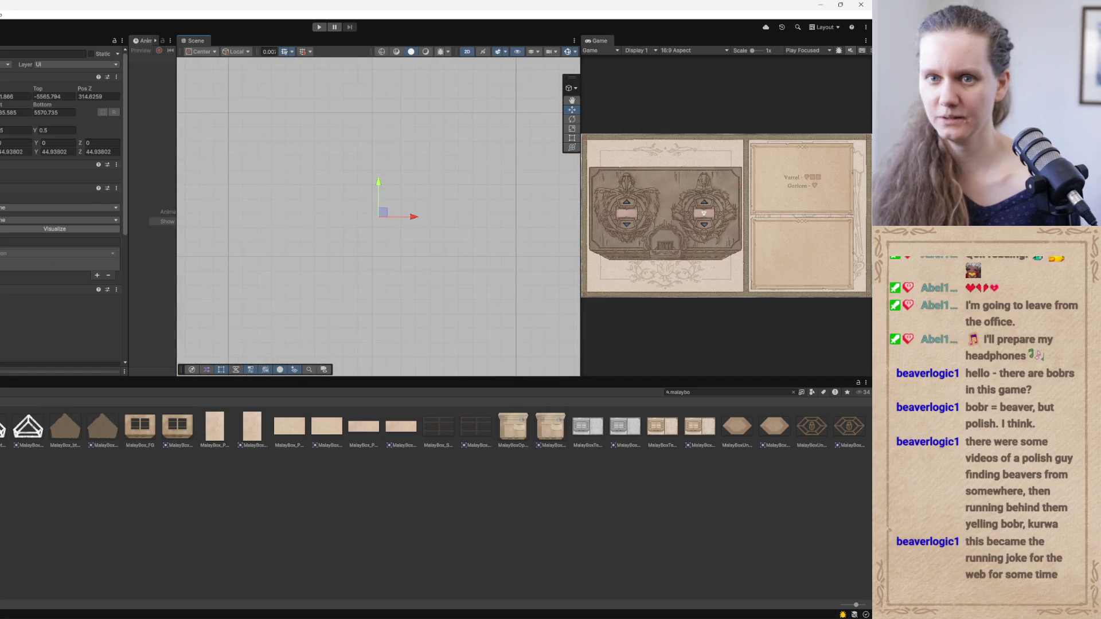
left_click(193, 286)
scroll(348, 270, "down", 2)
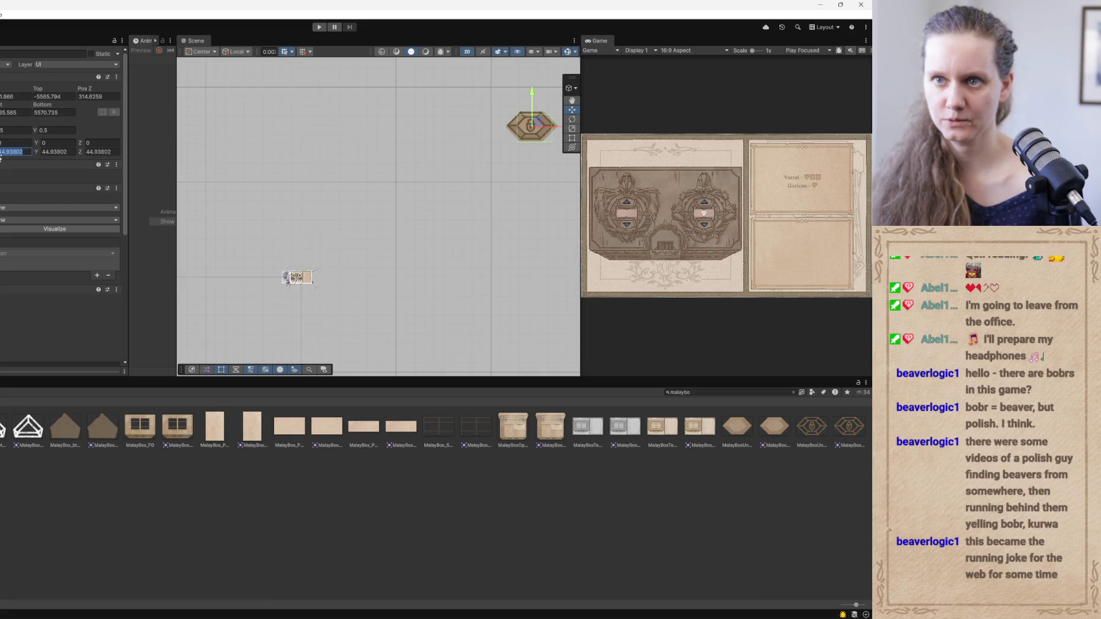
type("0")
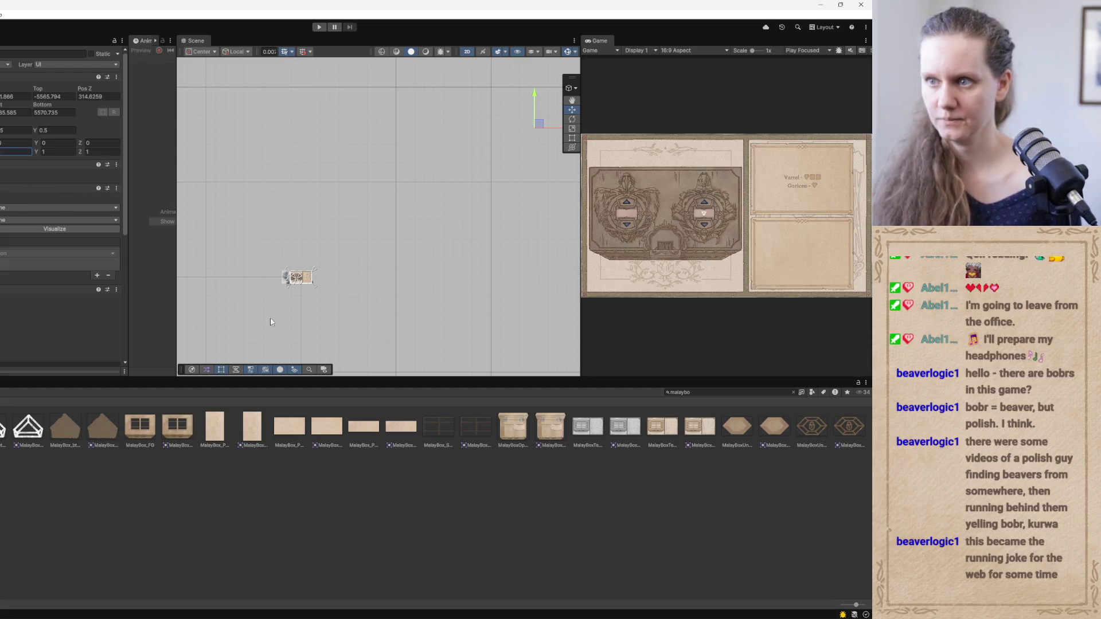
type("f")
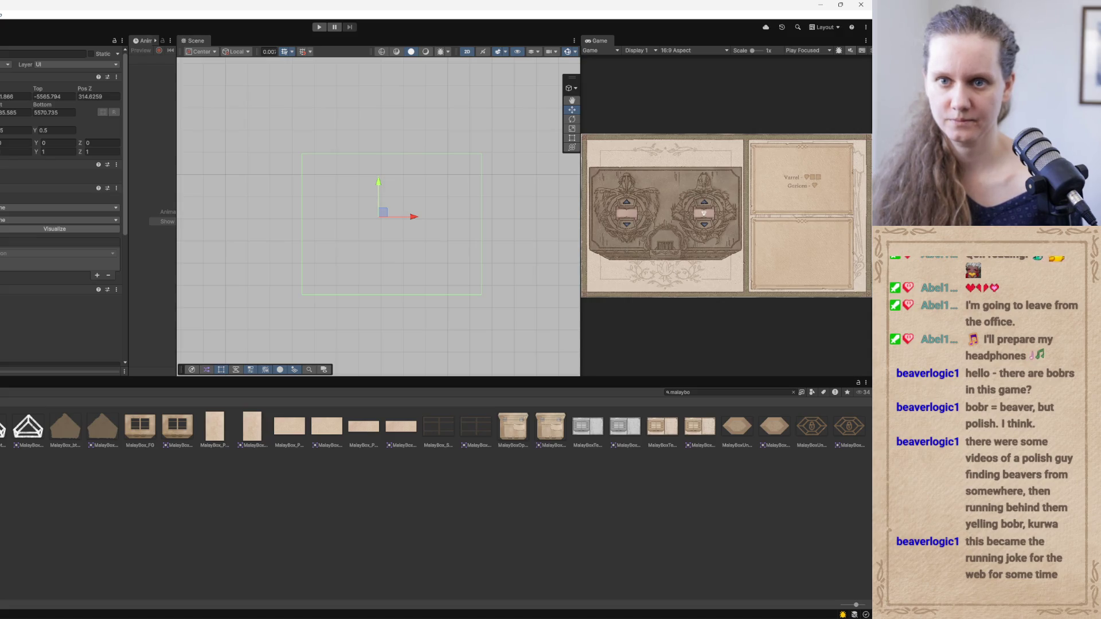
Apply the stretch-all anchor preset so the lock sprite fills the chest canvas
left_click(7, 103)
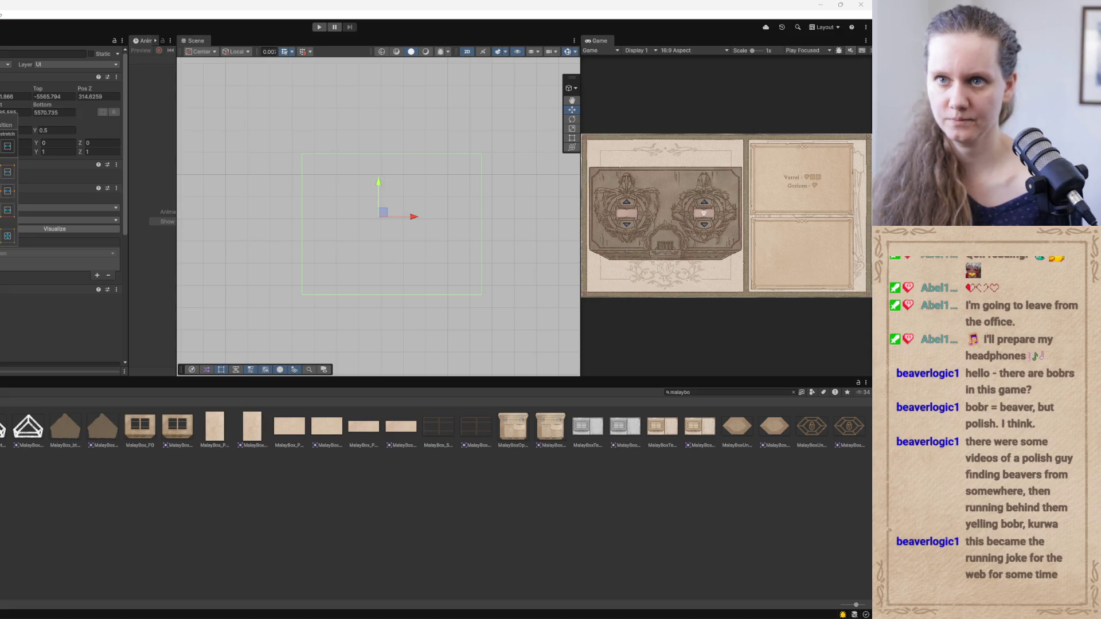
left_click(4, 241, "alt")
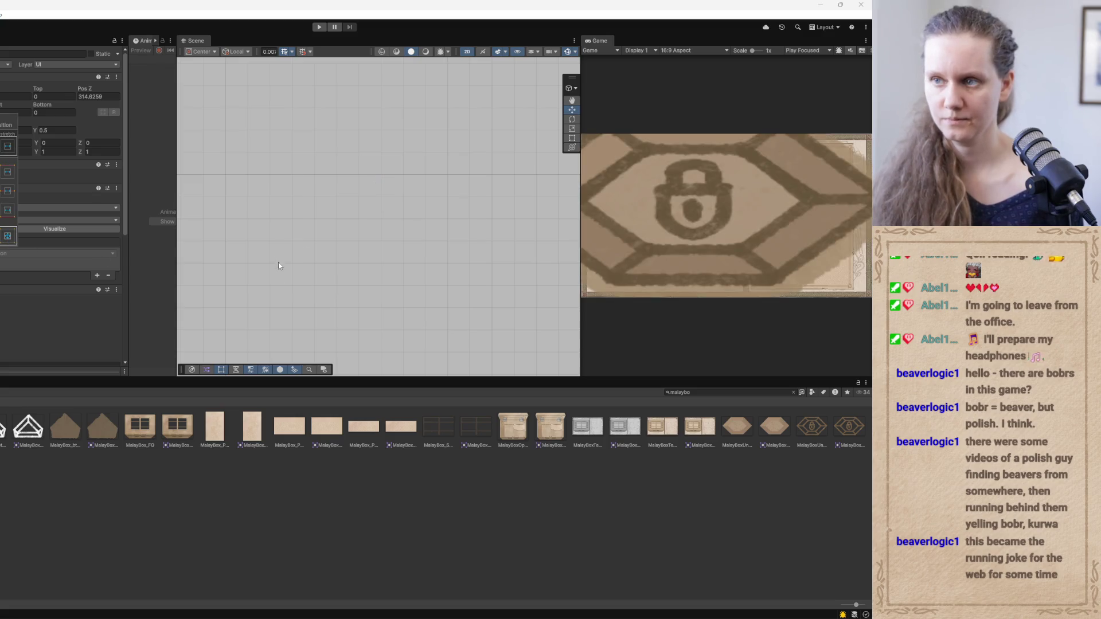
left_click(270, 290)
scroll(418, 256, "down", 10)
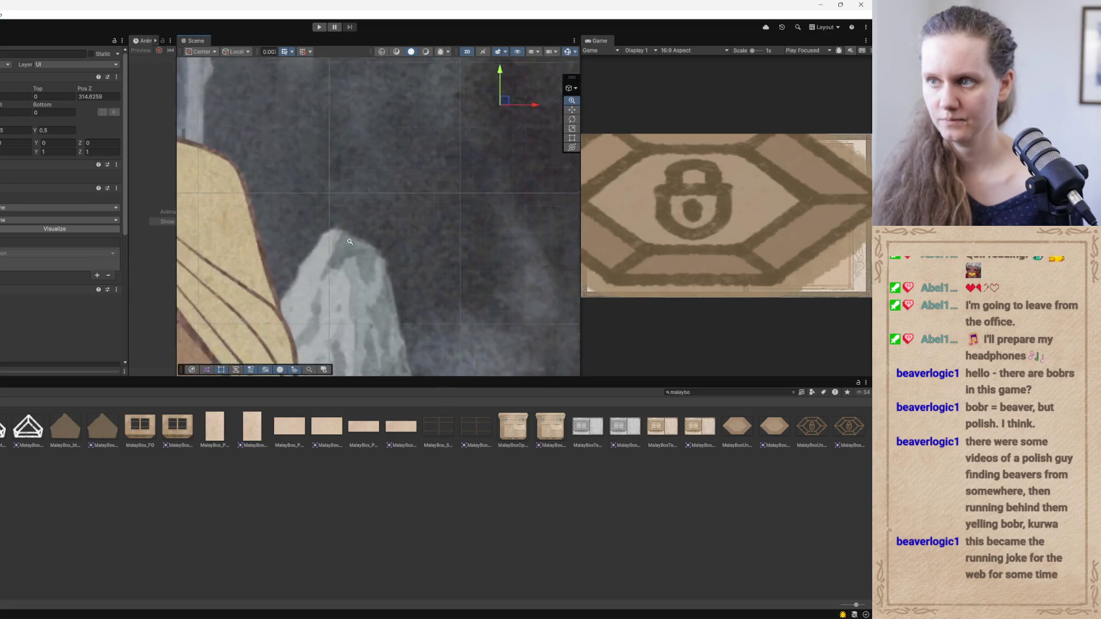
key("f")
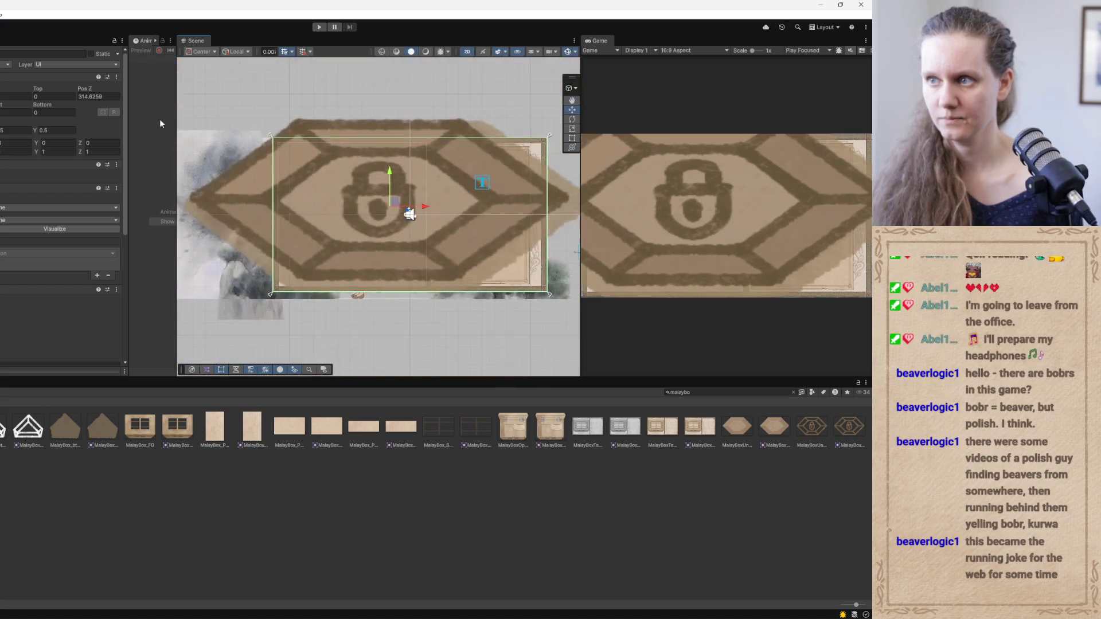
scroll(301, 213, "up", 3)
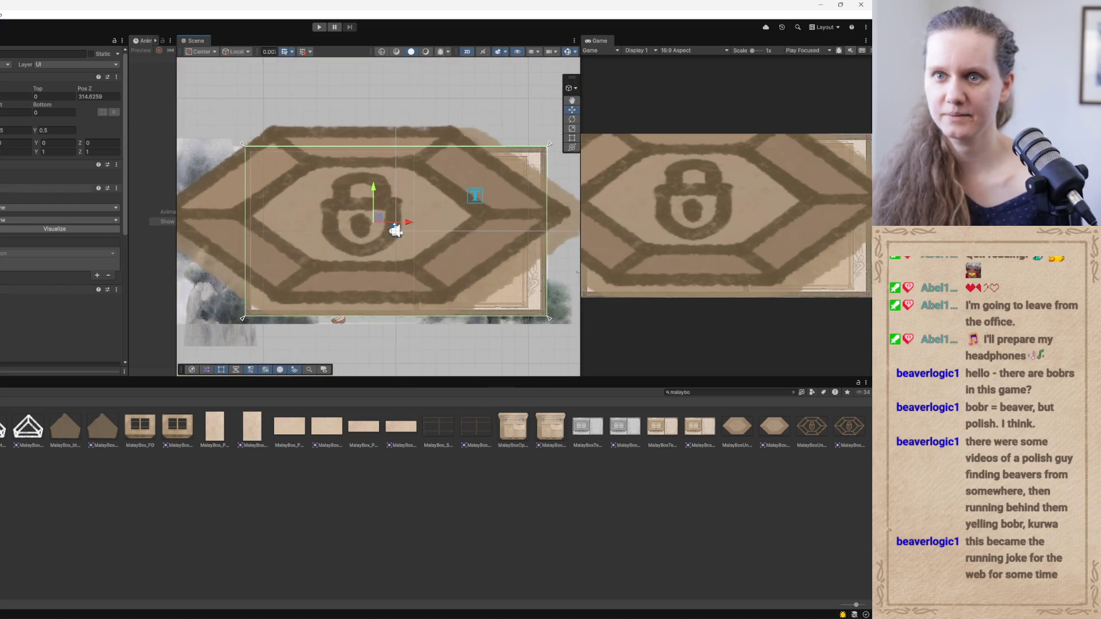
With the Rect tool, set the lock's Pos Z to 0 and resize it toward the lower-right corner
left_click(572, 138)
double_click(99, 96)
type("0")
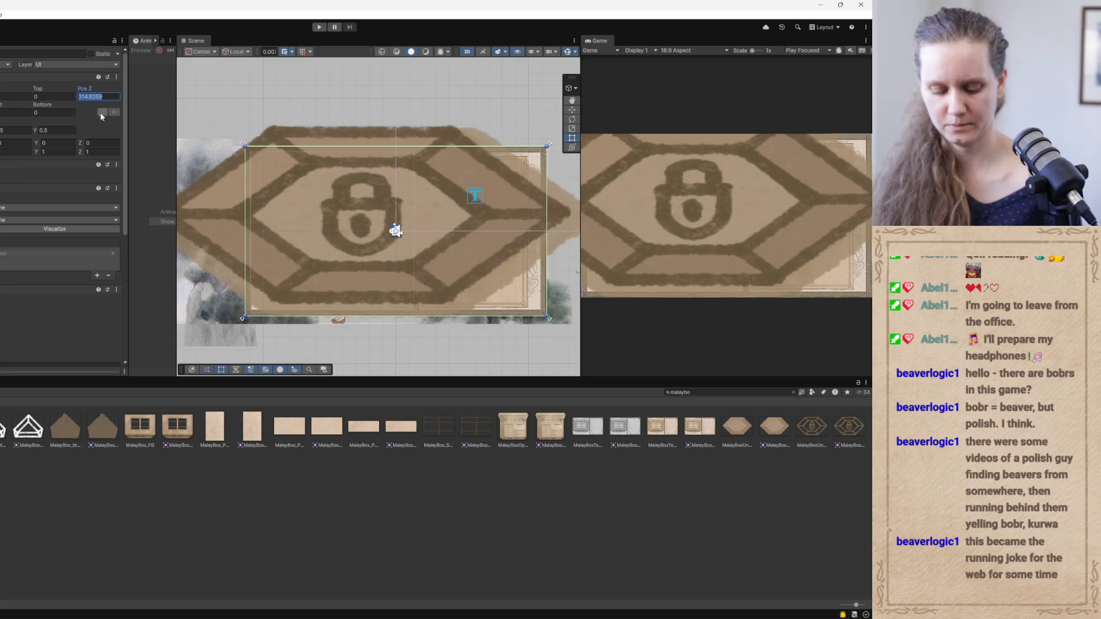
mouse_move(246, 148)
left_mouse_down()
mouse_move(405, 233)
mouse_move(488, 259)
mouse_move(514, 292)
left_mouse_up()
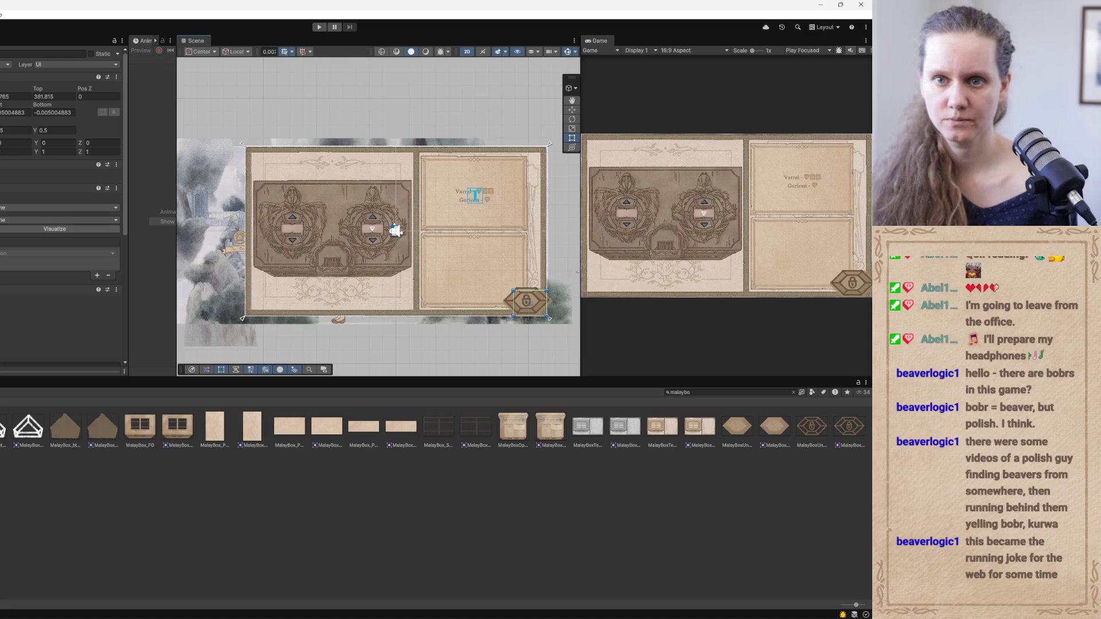
Move the lock hexagon between the two medallions and nudge it up slightly
left_click(527, 301)
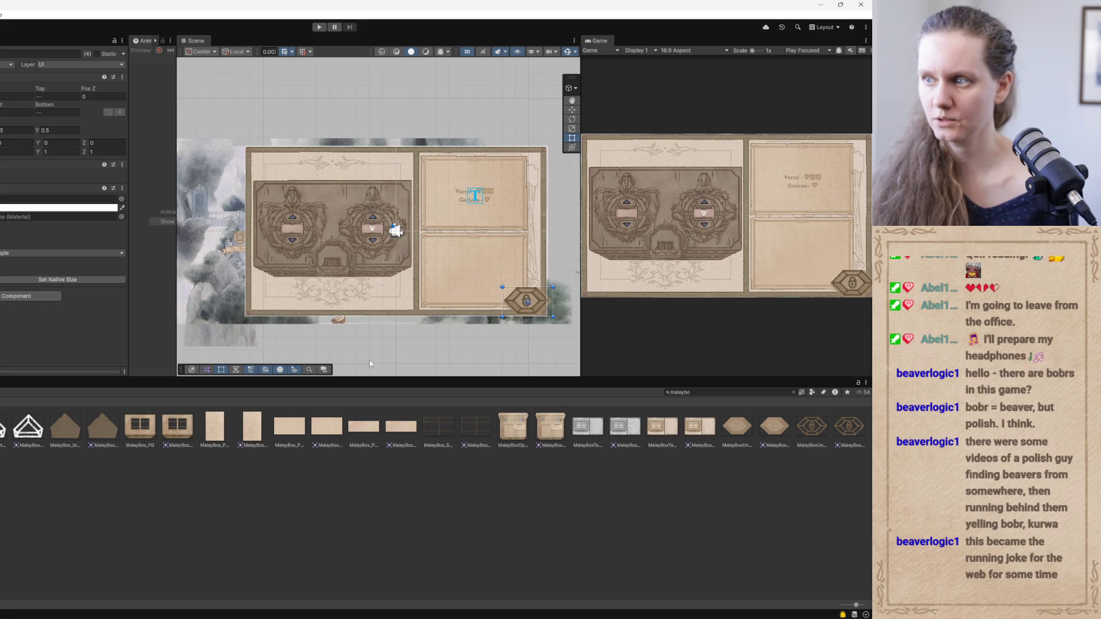
key("ctrl+z")
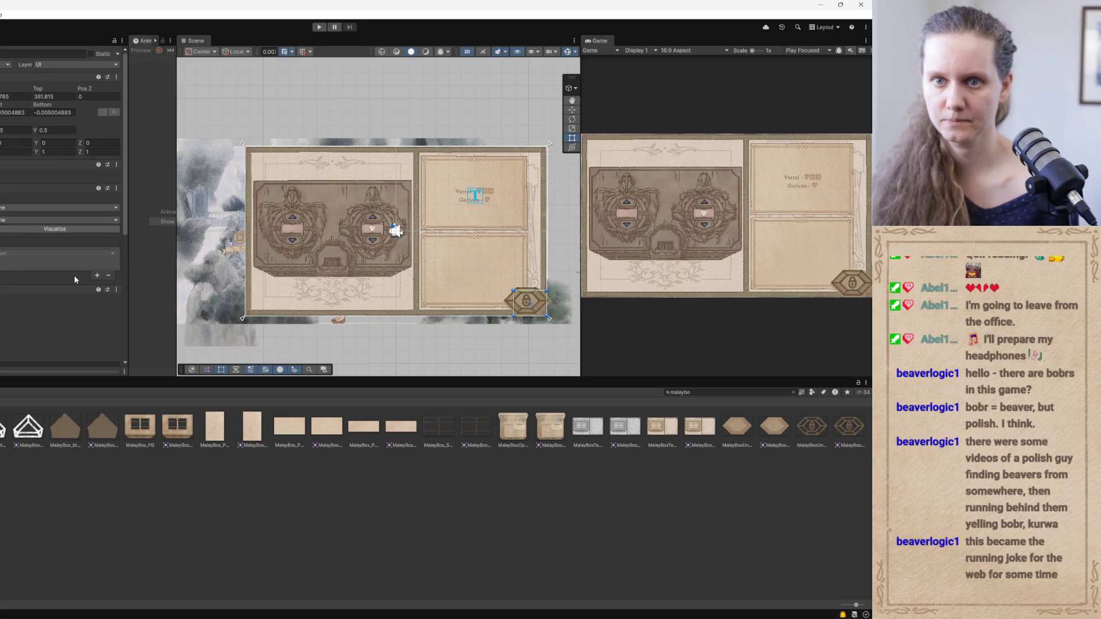
left_click_drag(518, 303, 443, 293)
left_click_drag(331, 253, 331, 250)
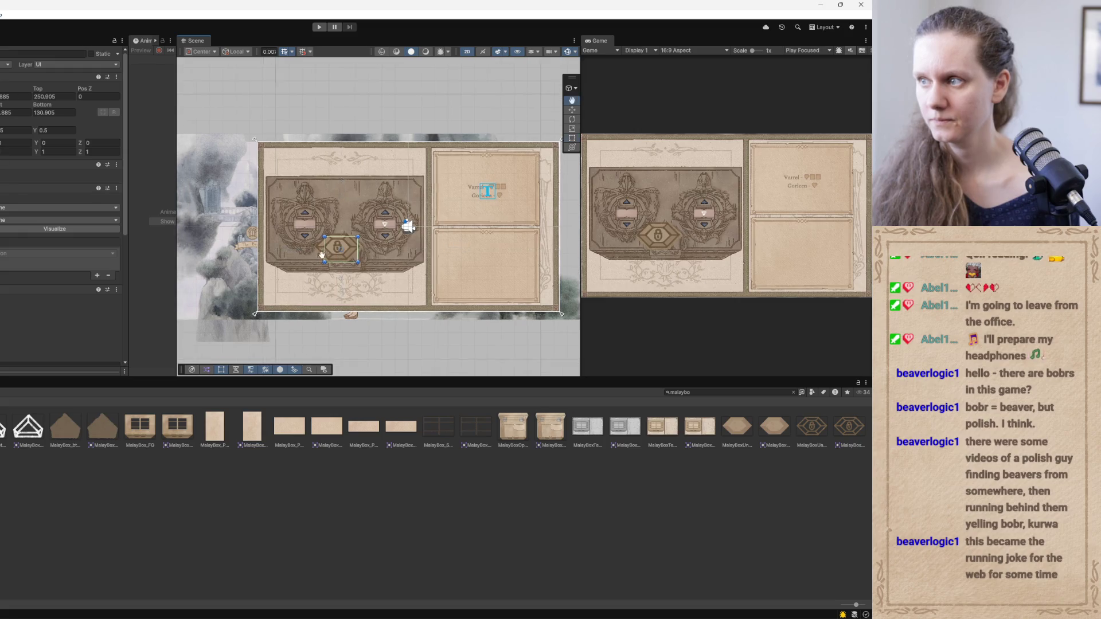
scroll(331, 249, "up", 10)
key("f")
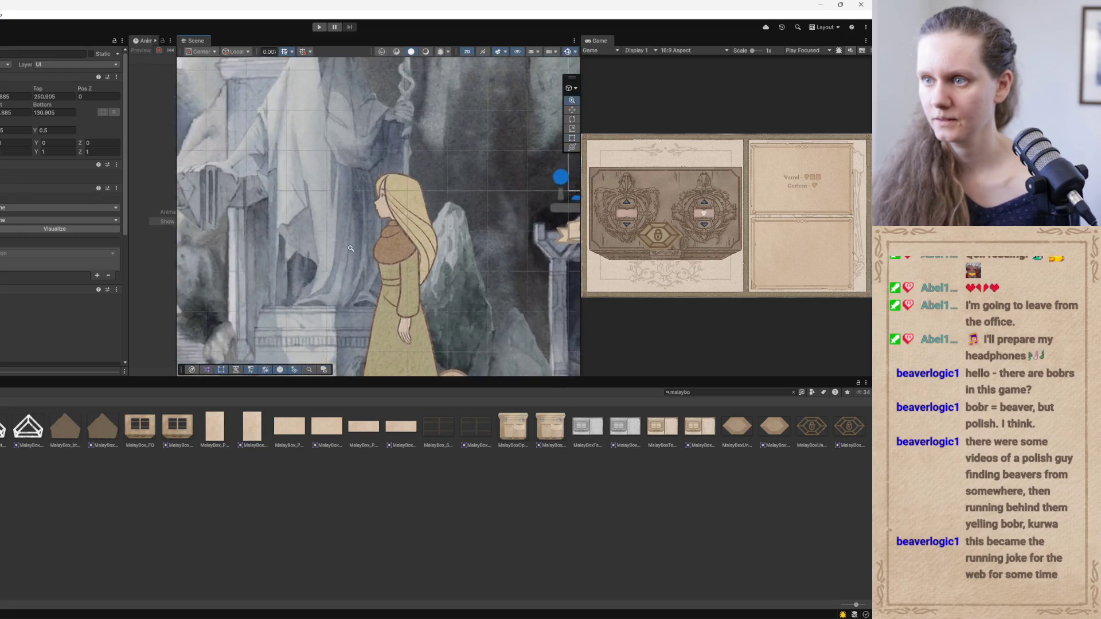
Re-anchor both lock objects to their parent and shrink the lock to fit above the central gate
left_click(358, 251)
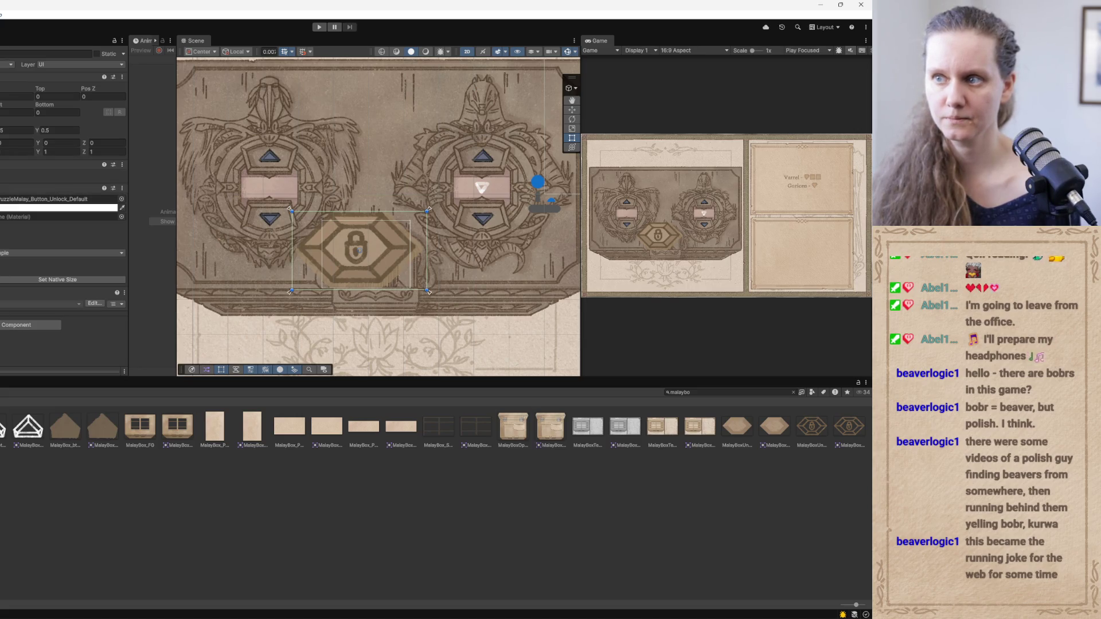
left_click(359, 251, "shift")
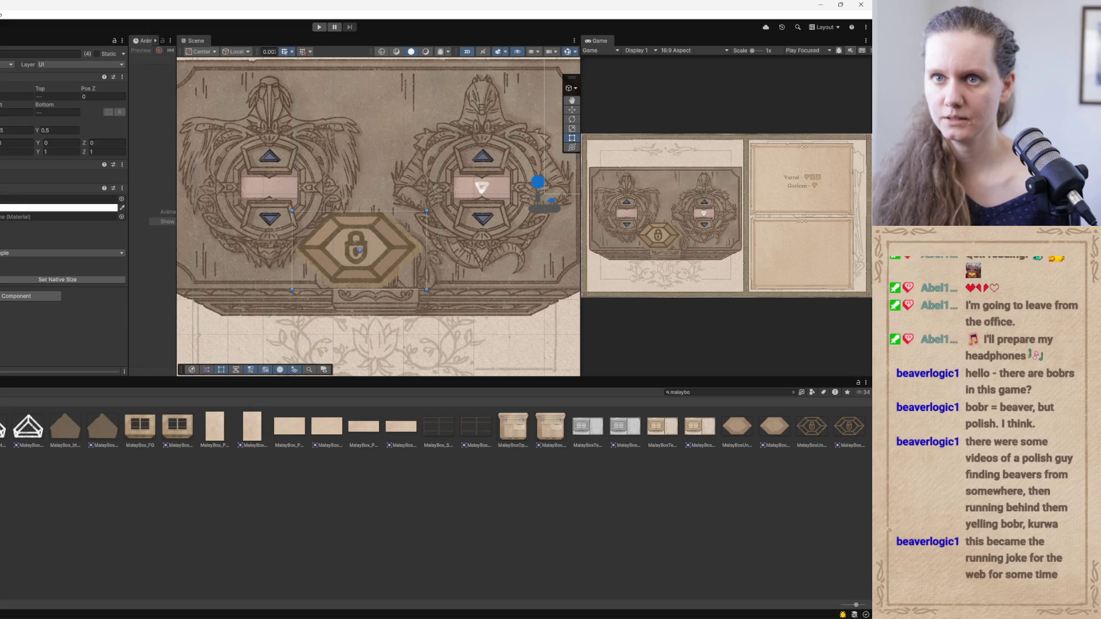
left_click(3, 109)
left_click(8, 235, "alt")
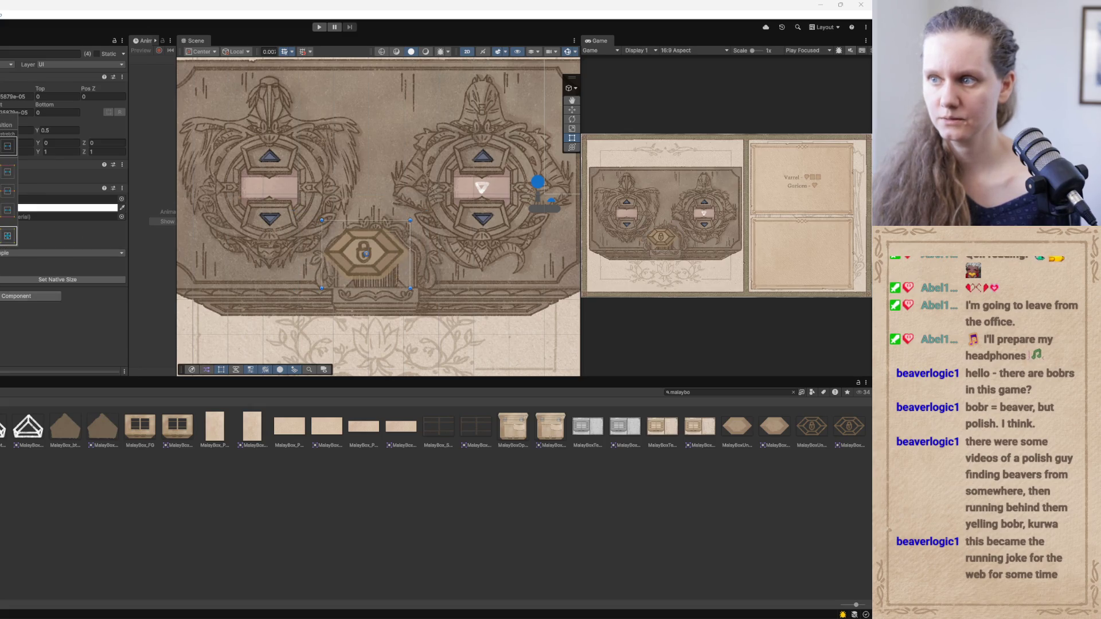
left_click(355, 252)
scroll(356, 253, "down", 2)
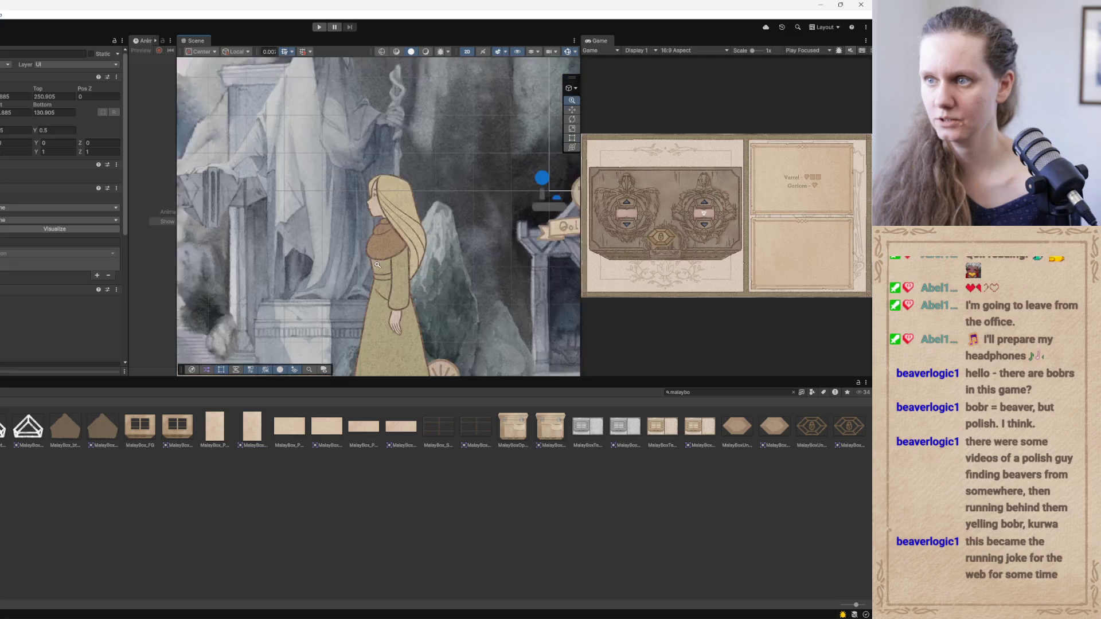
key("f")
left_click_drag(318, 219, 378, 256)
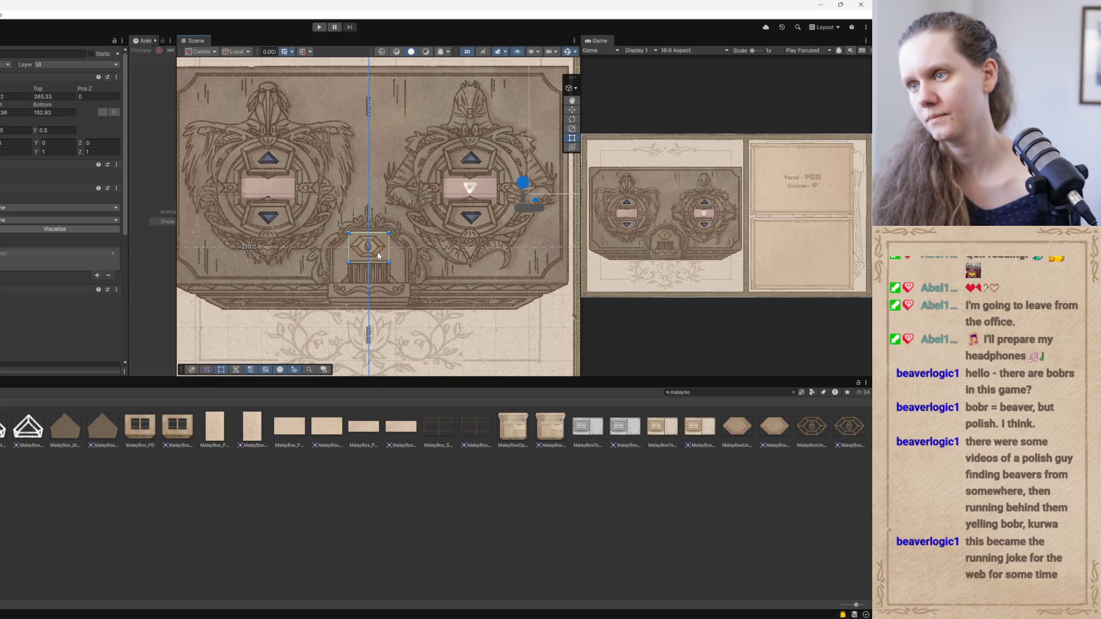
left_click_drag(308, 284, 328, 309)
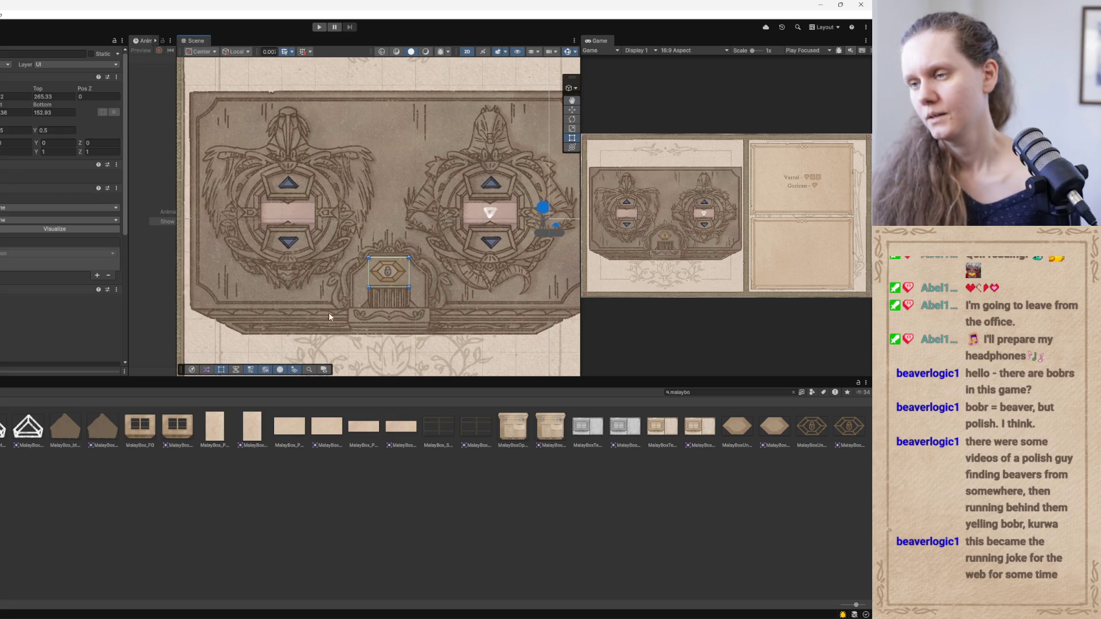
Nudge the lock rect so it sits snugly on top of the central grate
scroll(396, 269, "up", 1)
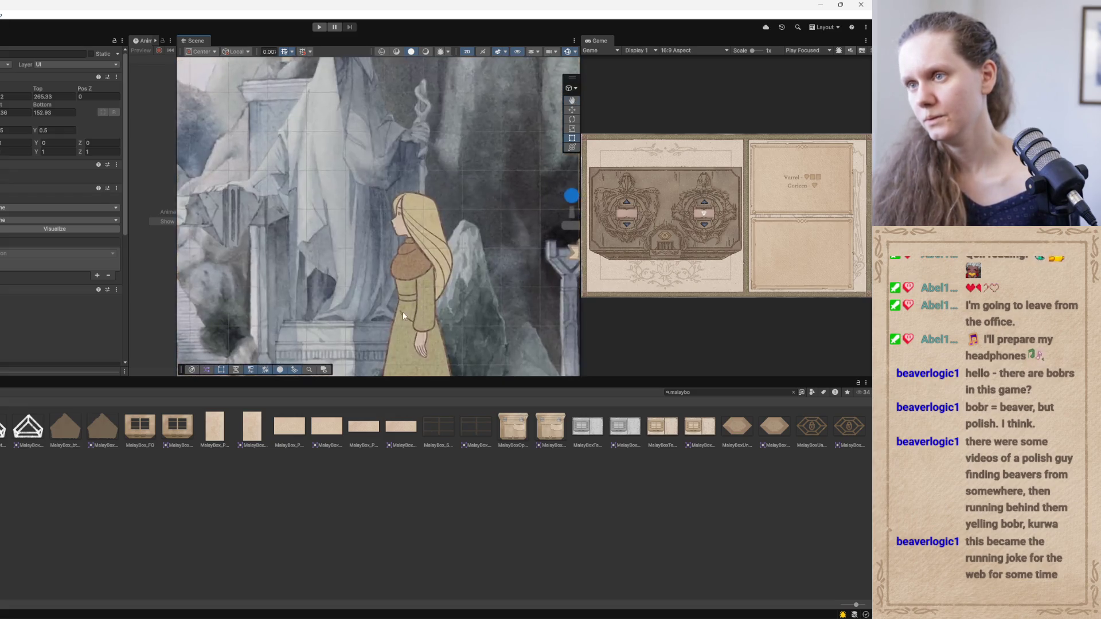
left_click_drag(400, 268, 402, 267)
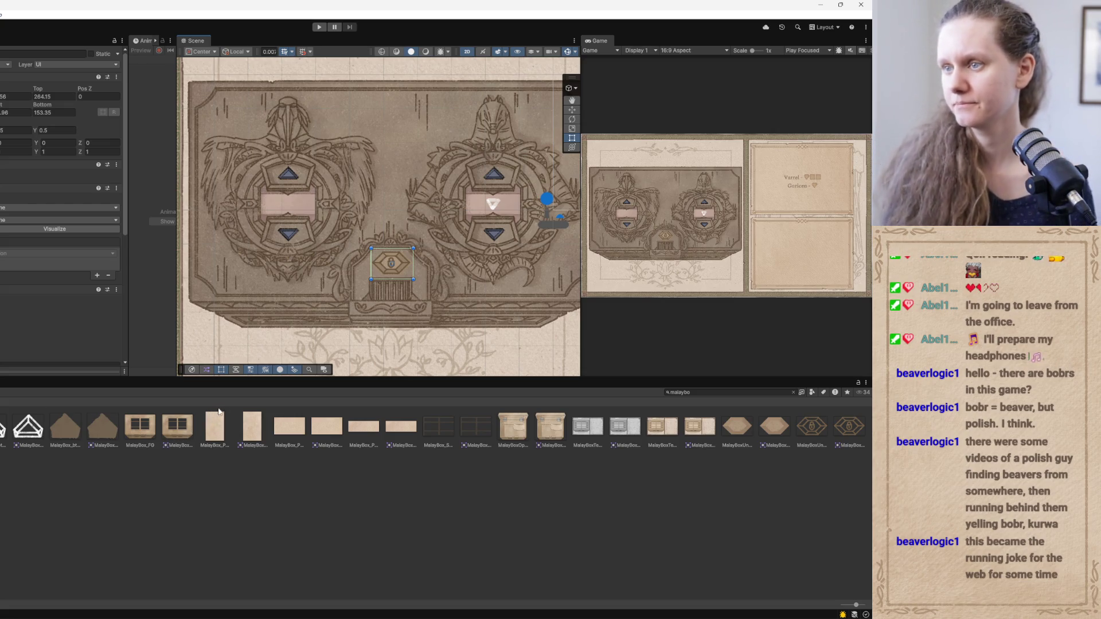
key("Right")
key("Down")
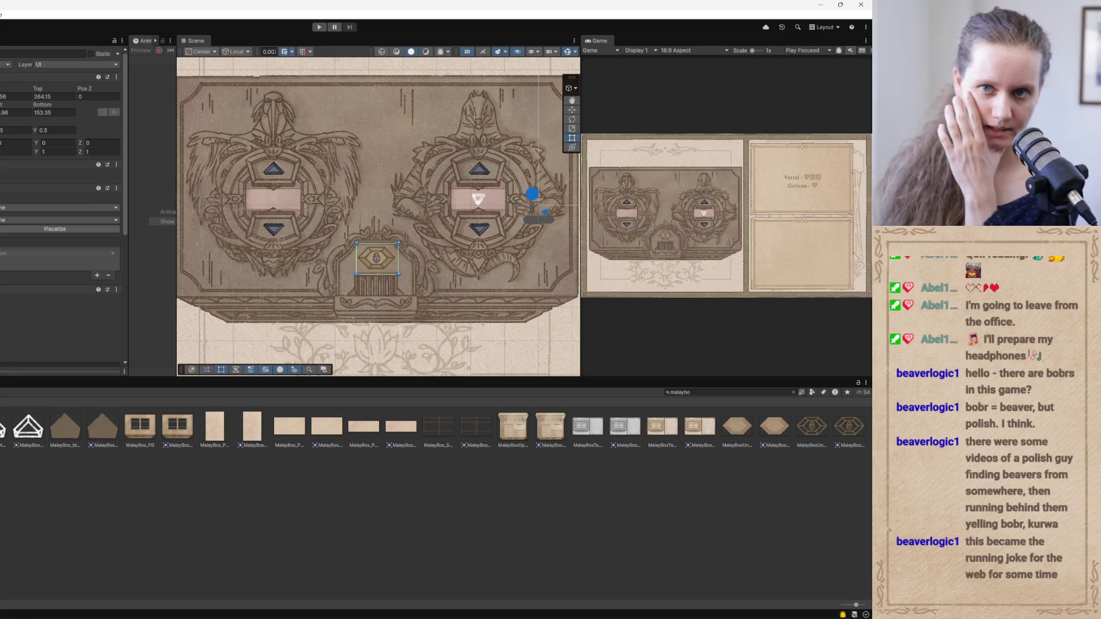
key("alt+shift+n")
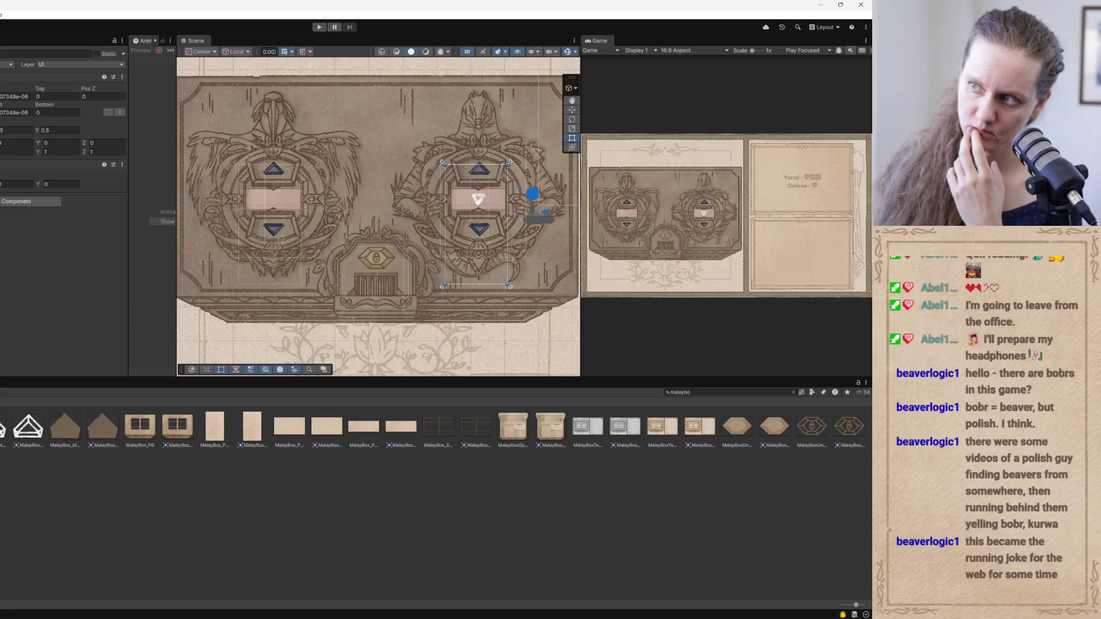
left_click(278, 200)
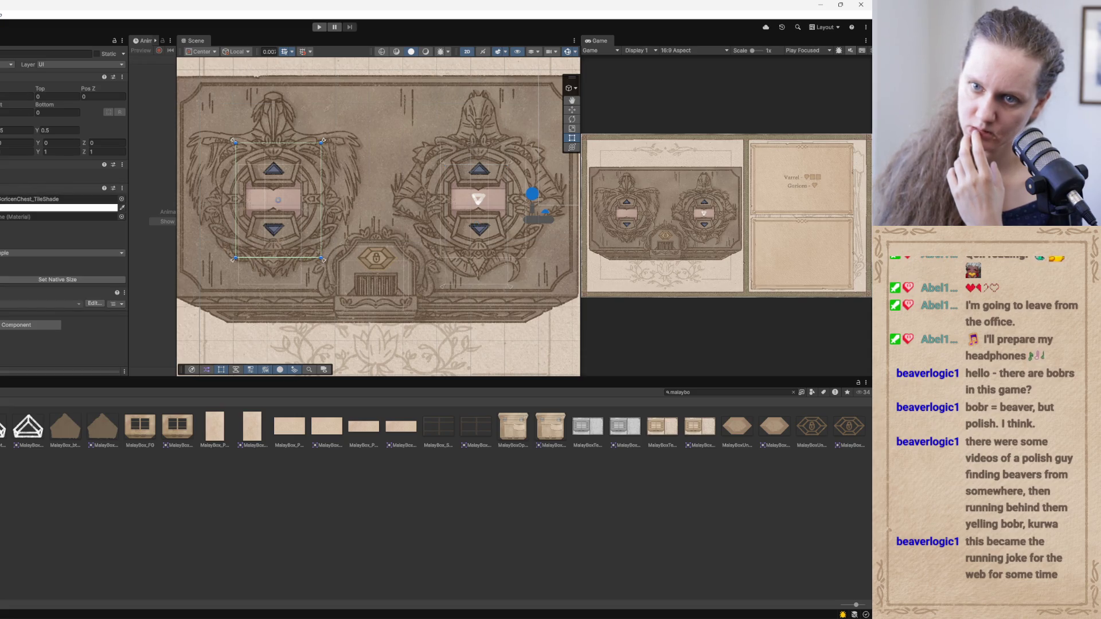
left_click(445, 167)
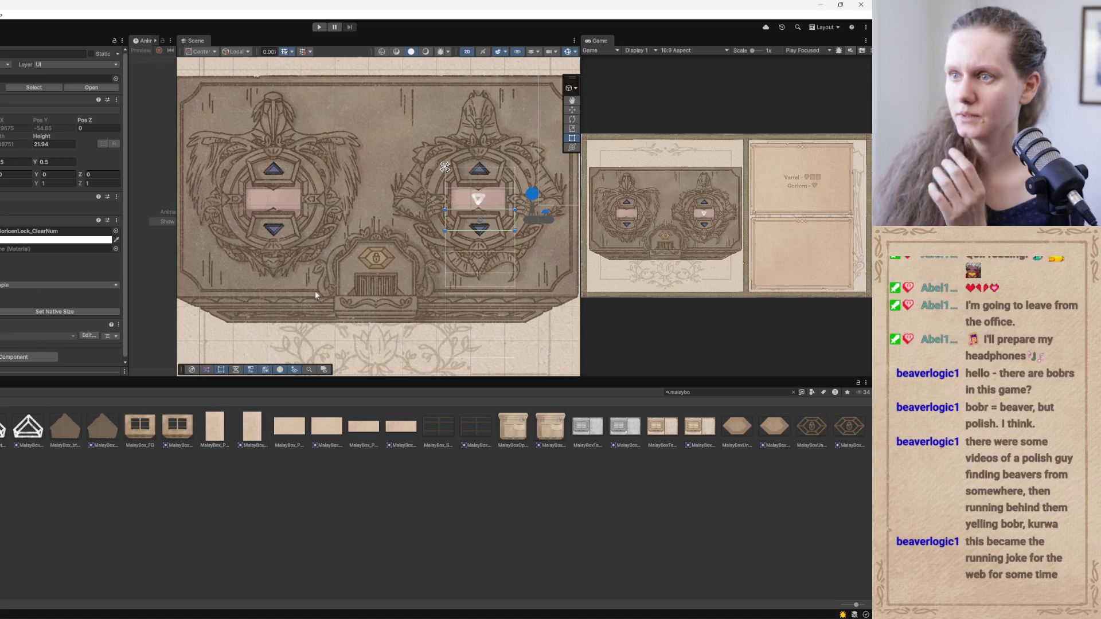
left_click_drag(285, 266, 293, 255)
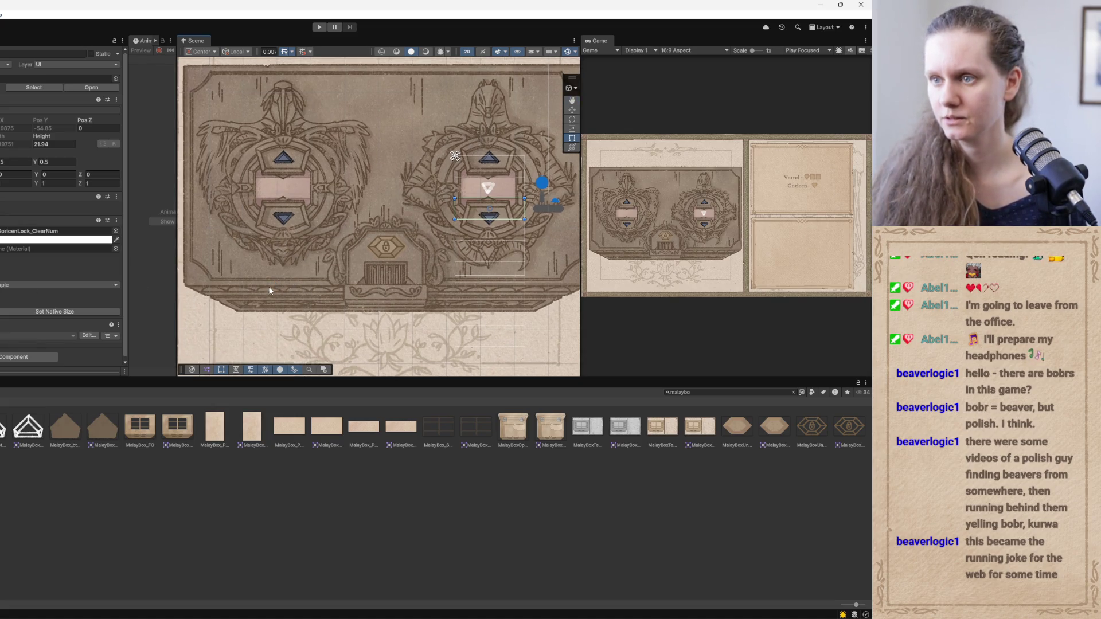
scroll(269, 289, "down", 2)
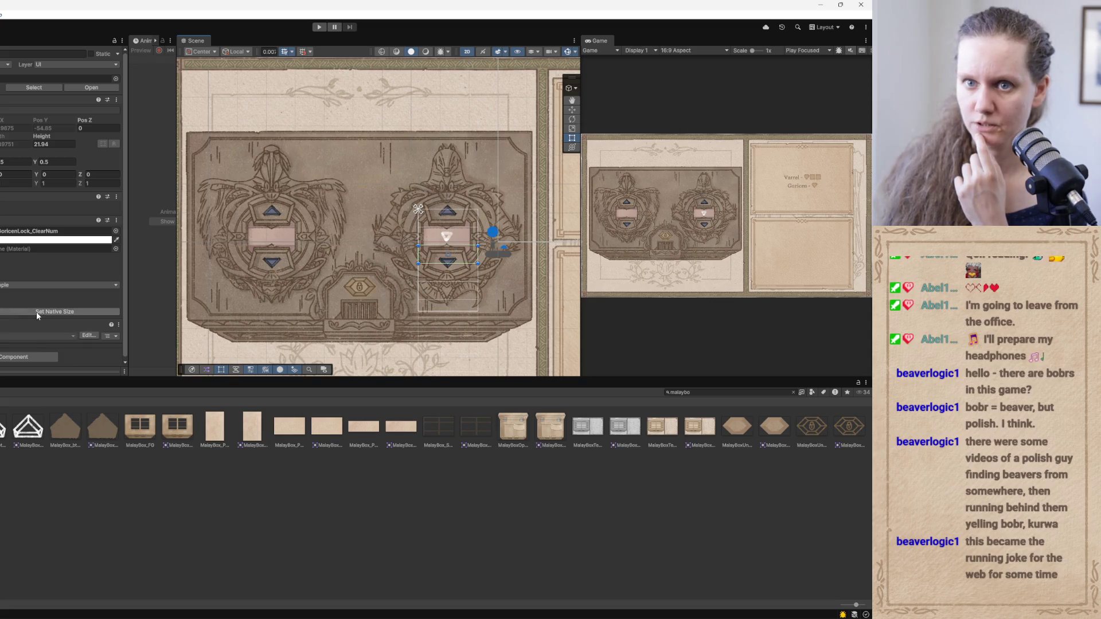
left_click(418, 209)
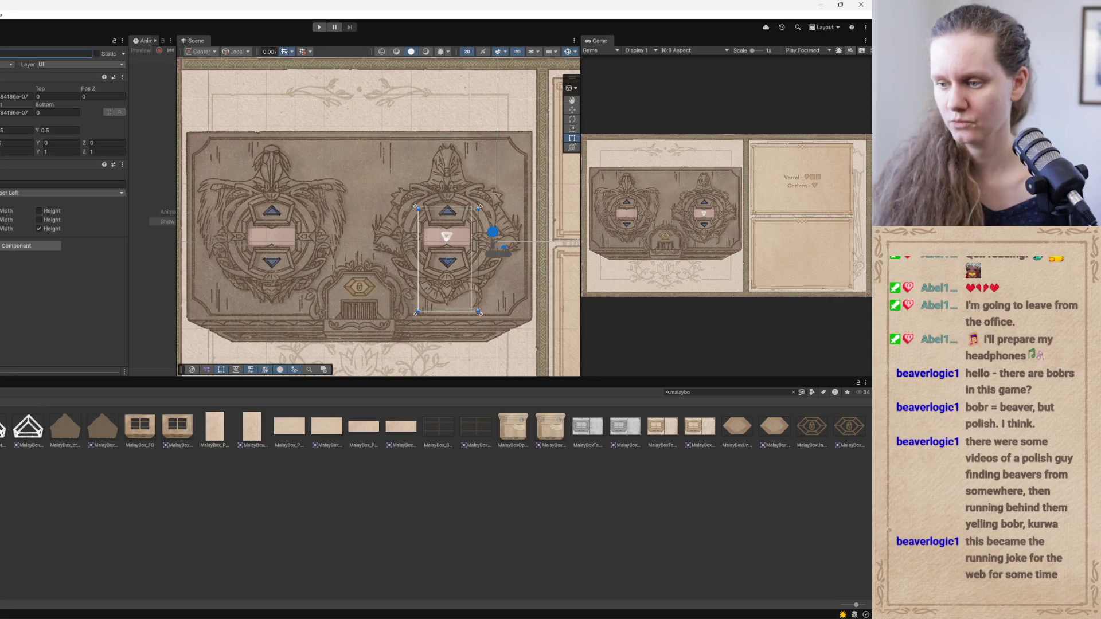
key("alt+Tab")
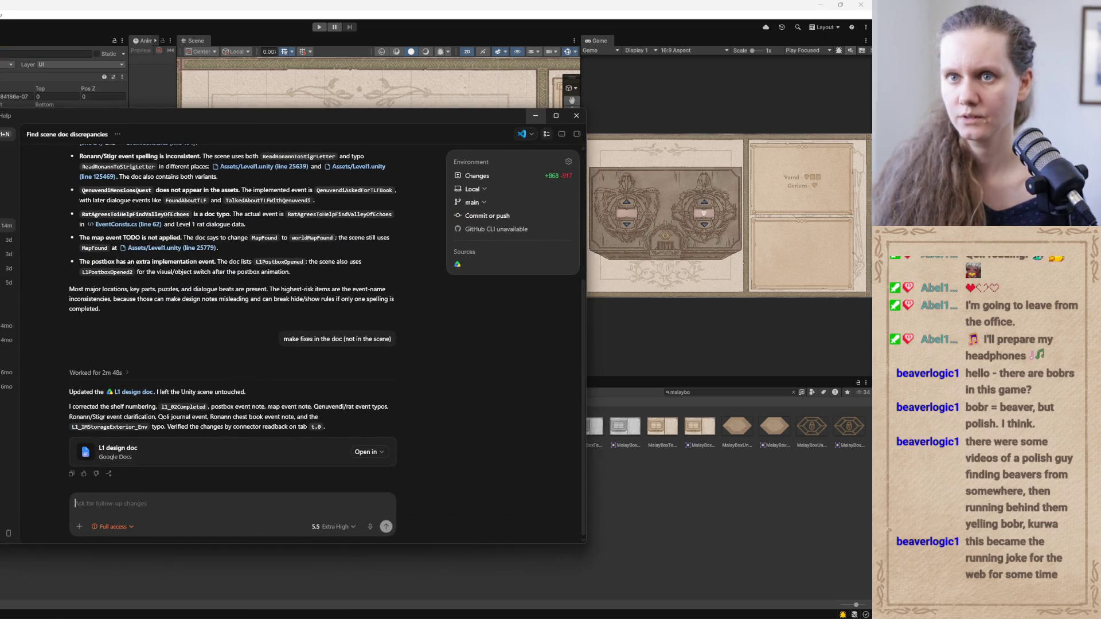
Start a new Codex chat and begin a prompt naming the level1 GoricenNumberTiles and VarelNumberTiles tiles
key("ctrl+n")
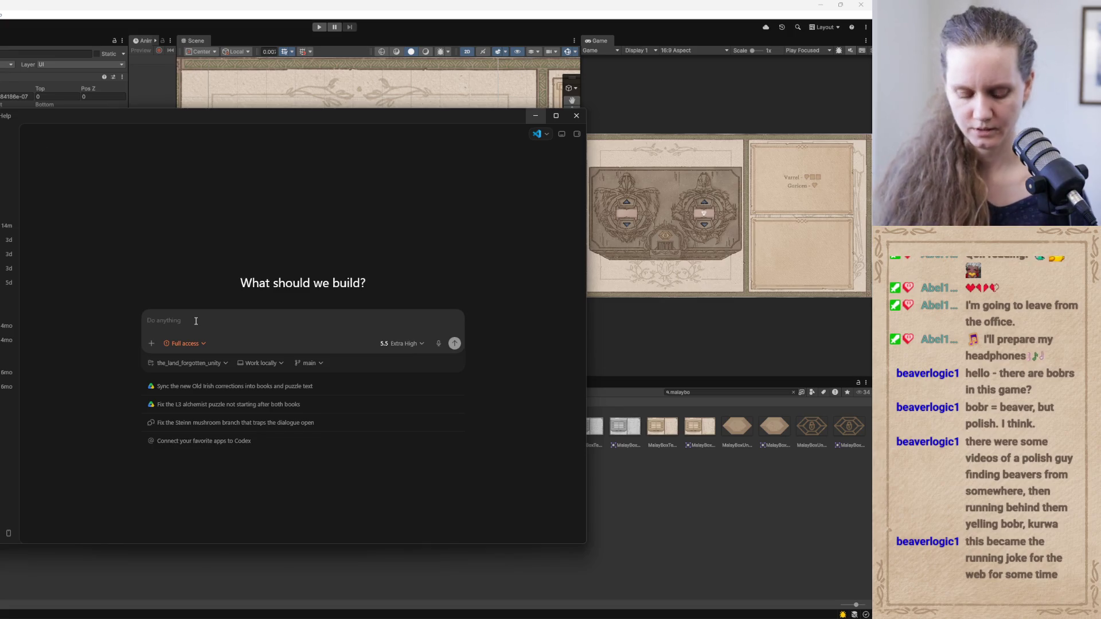
type("In level1 sc")
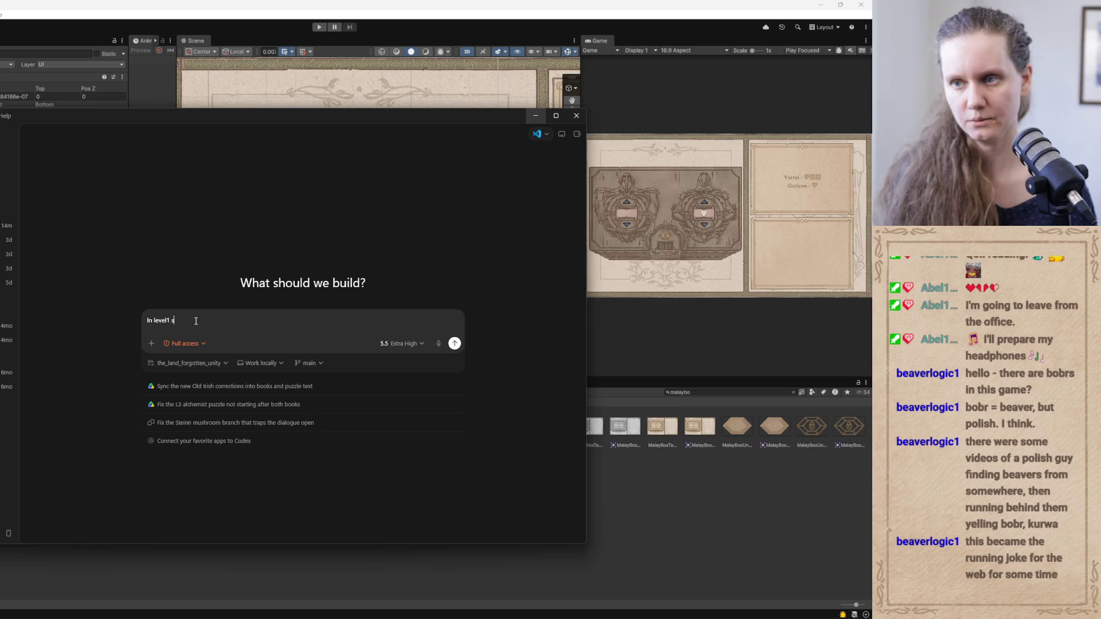
type("ene there")
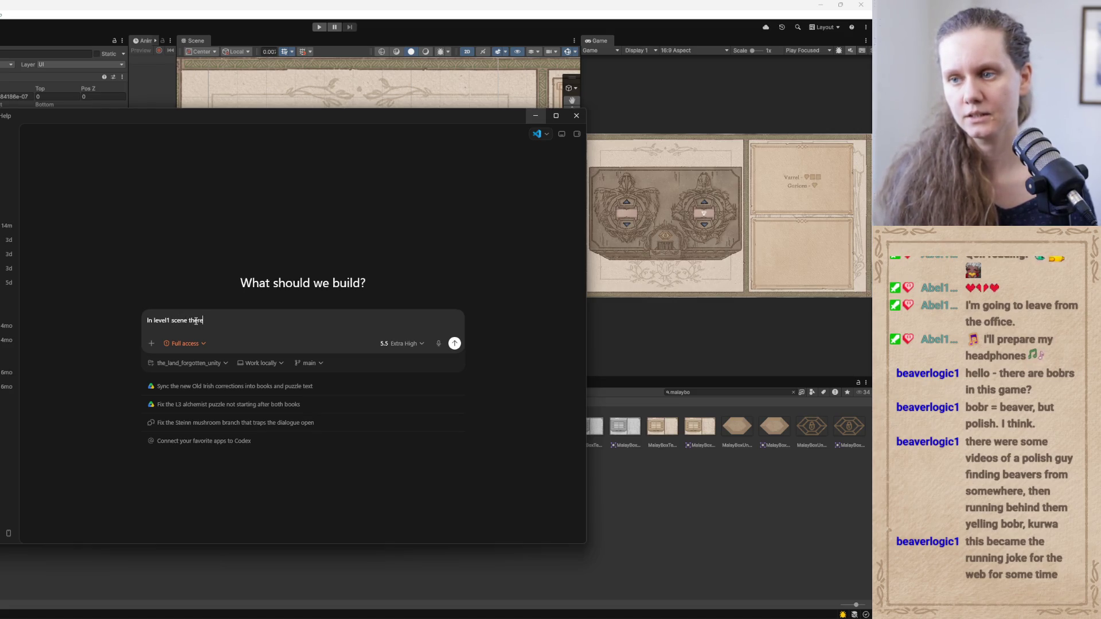
type(" are tile")
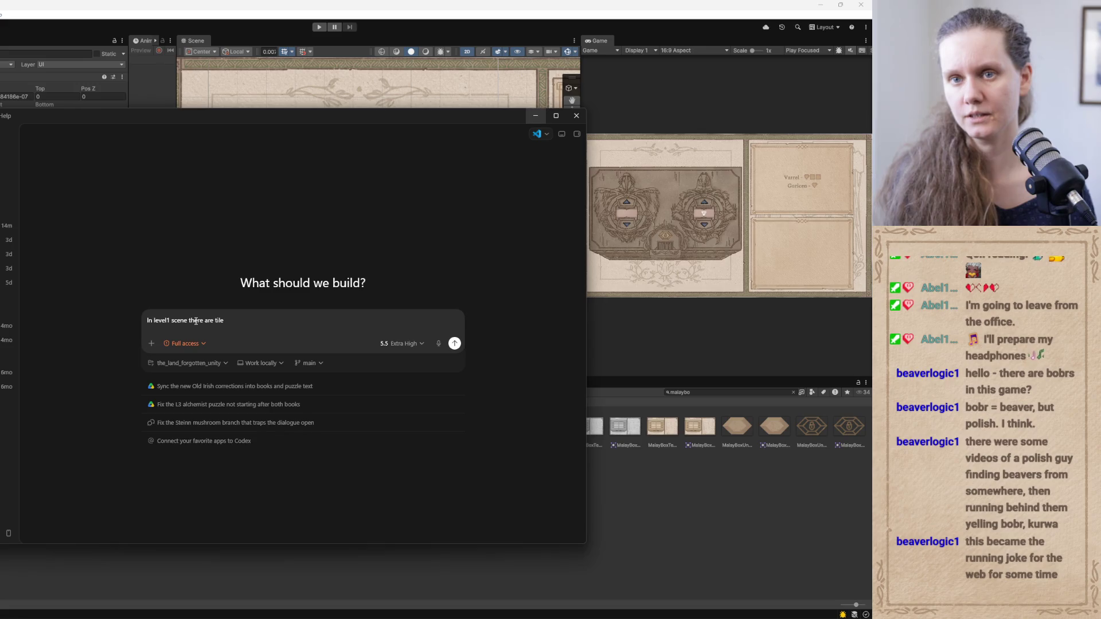
type("s under")
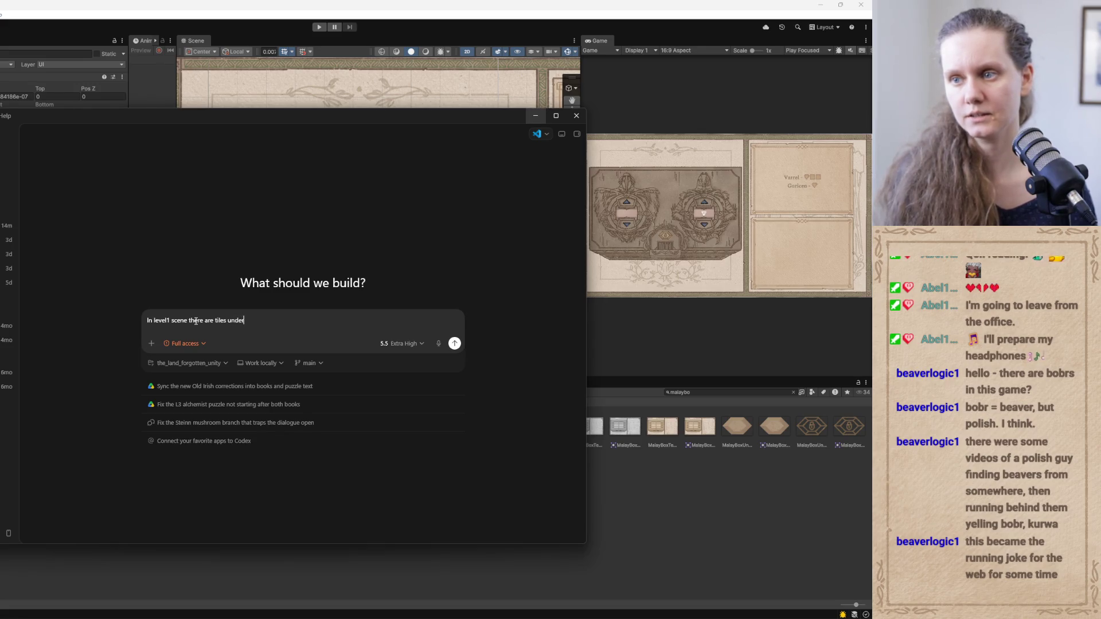
type("GoricenNumberTiles")
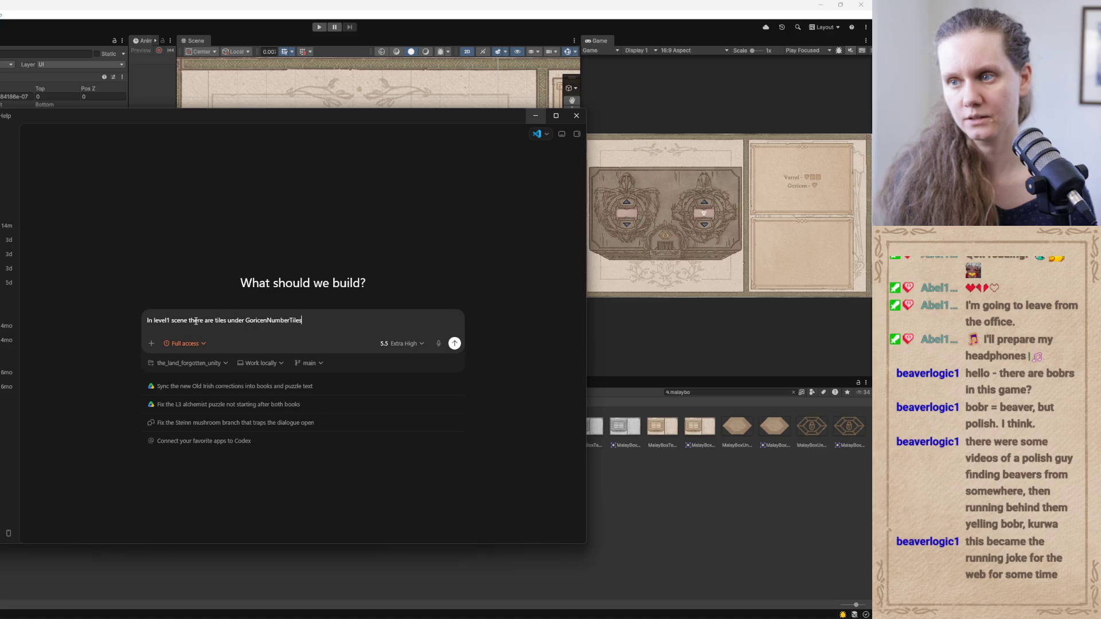
type(". ")
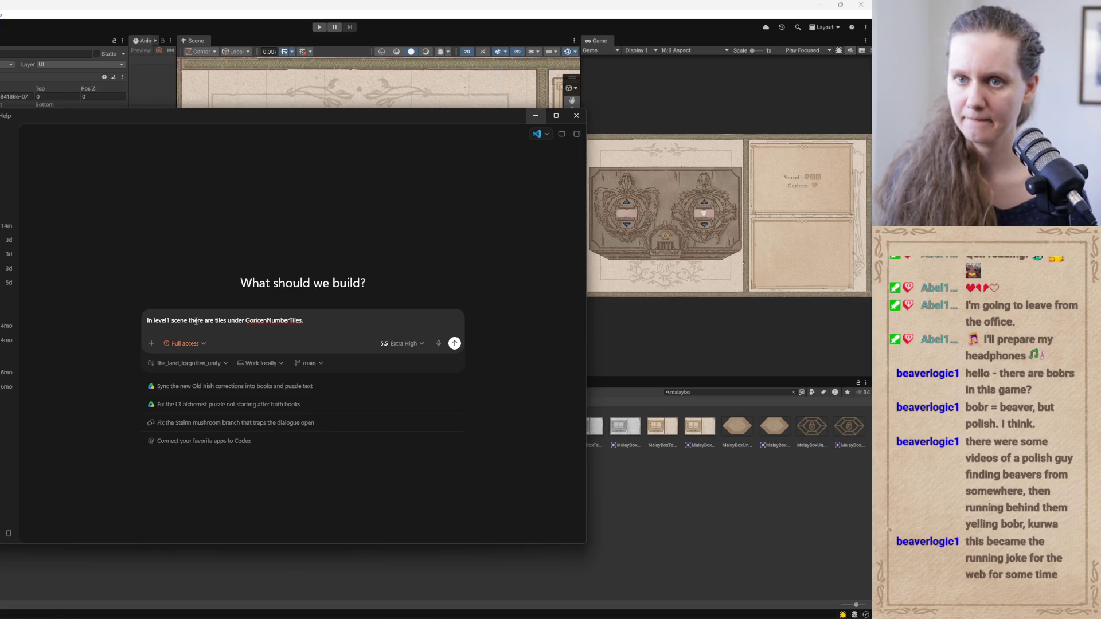
type("and wh")
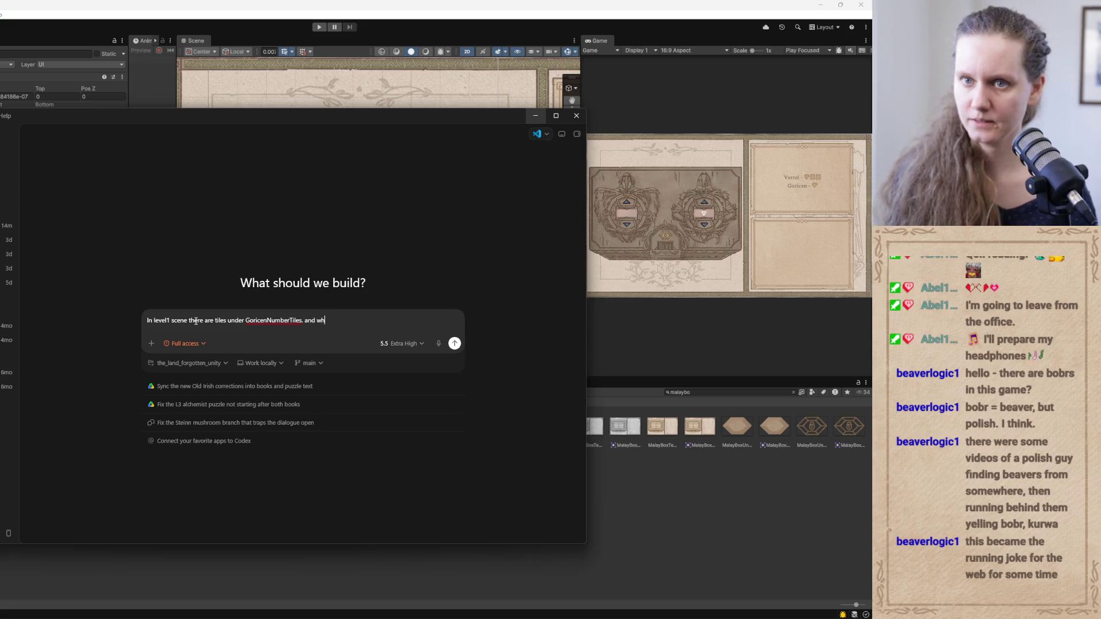
type("en the")
key("BackSpace")
key("BackSpace")
key("BackSpace")
type("and ")
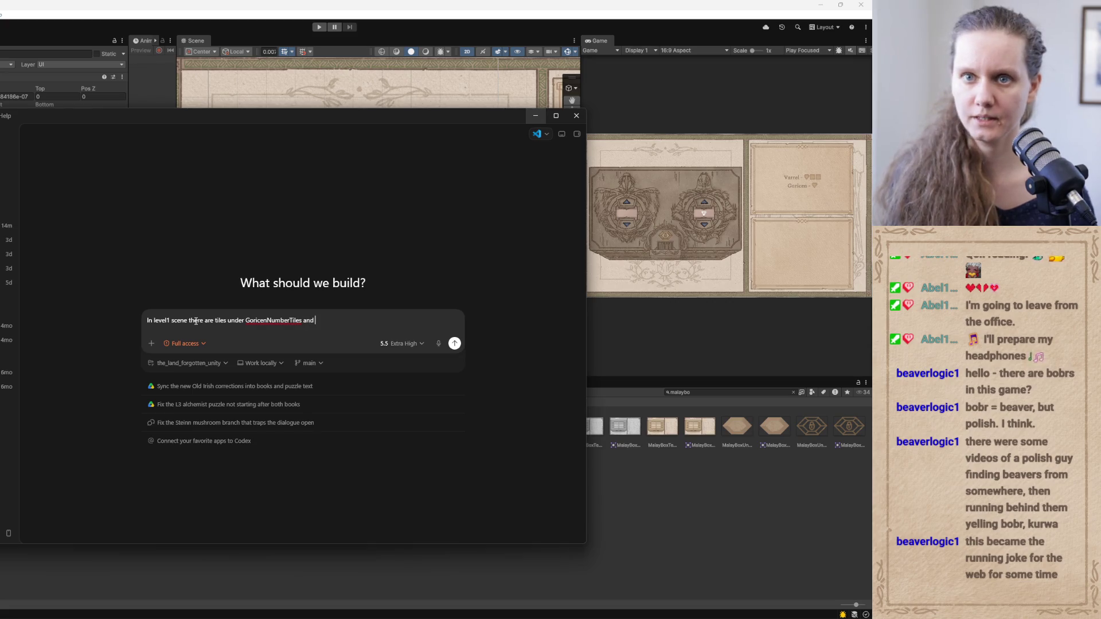
type("GoricenNumberTiles")
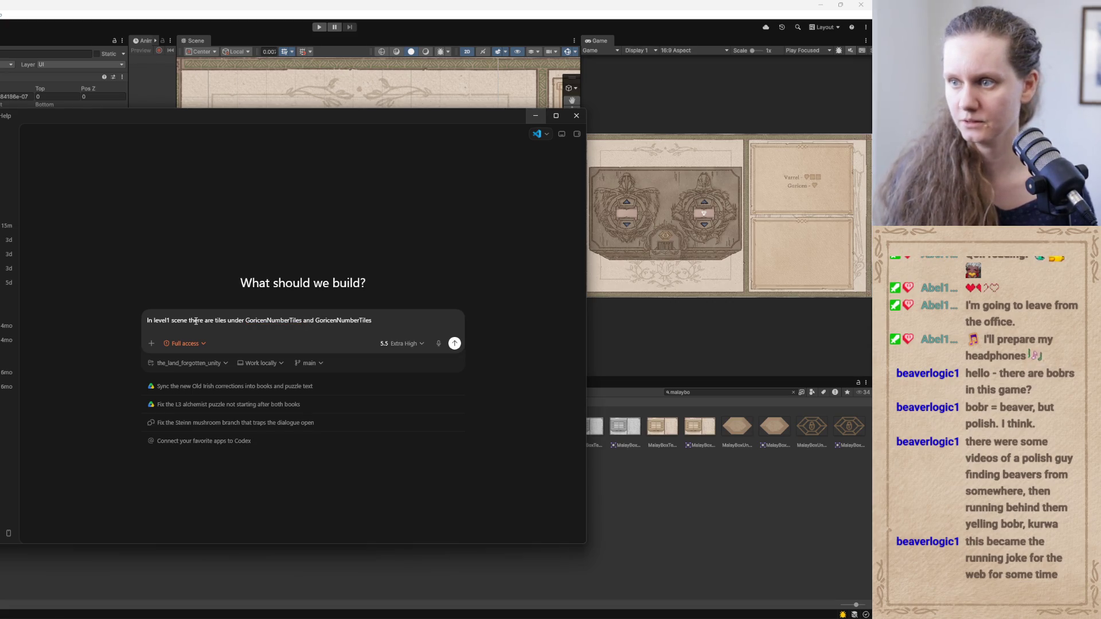
key("BackSpace")
key("BackSpace")
key("BackSpace")
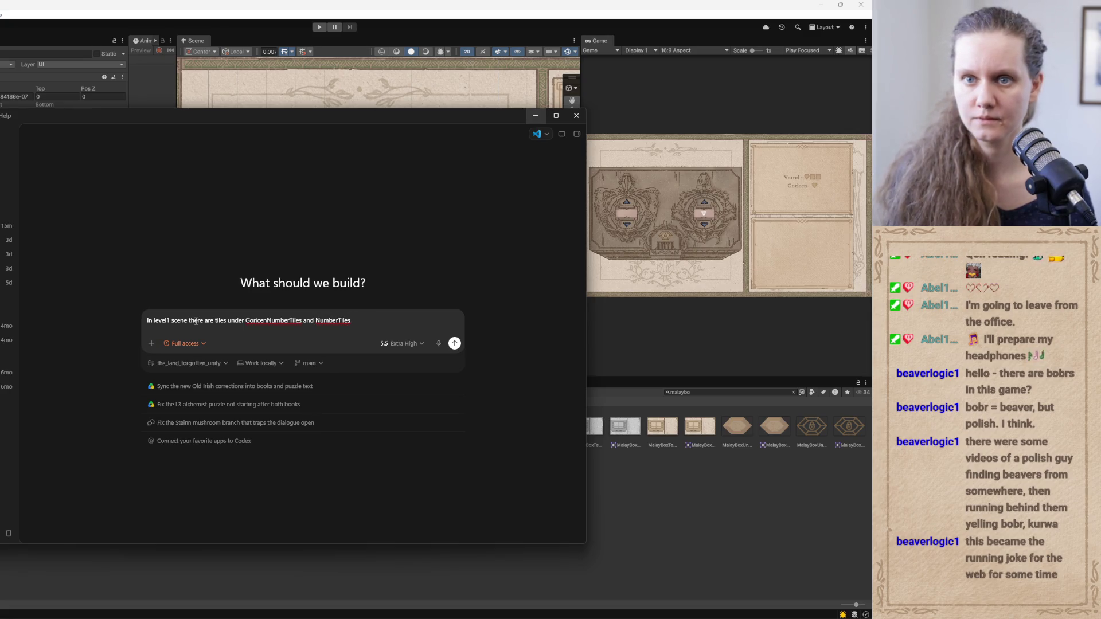
type("VarelNumberTiles")
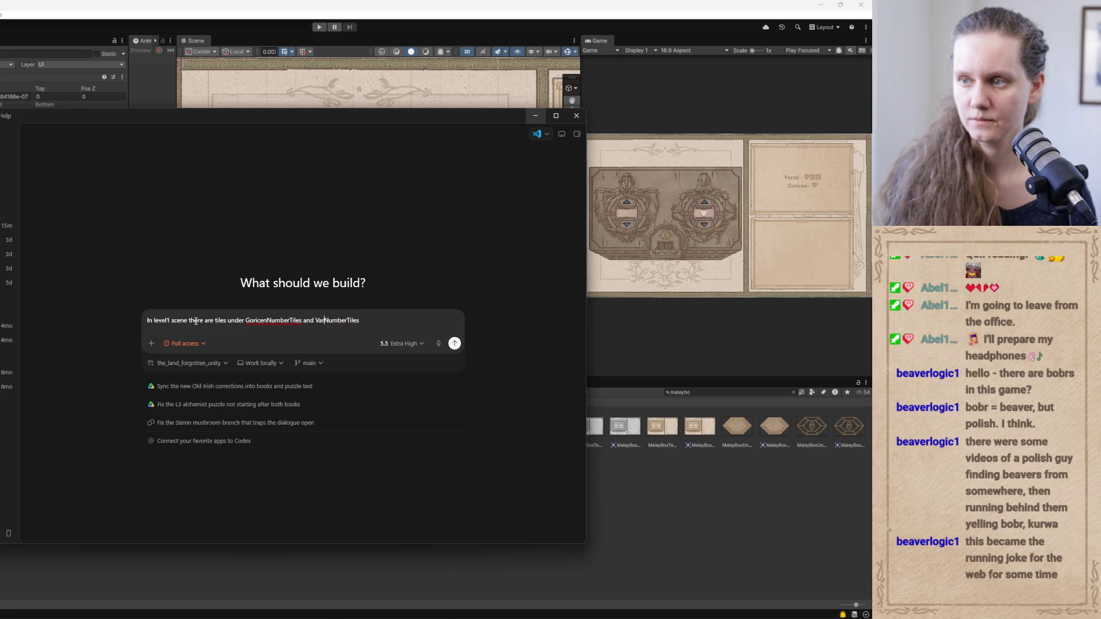
type(". ")
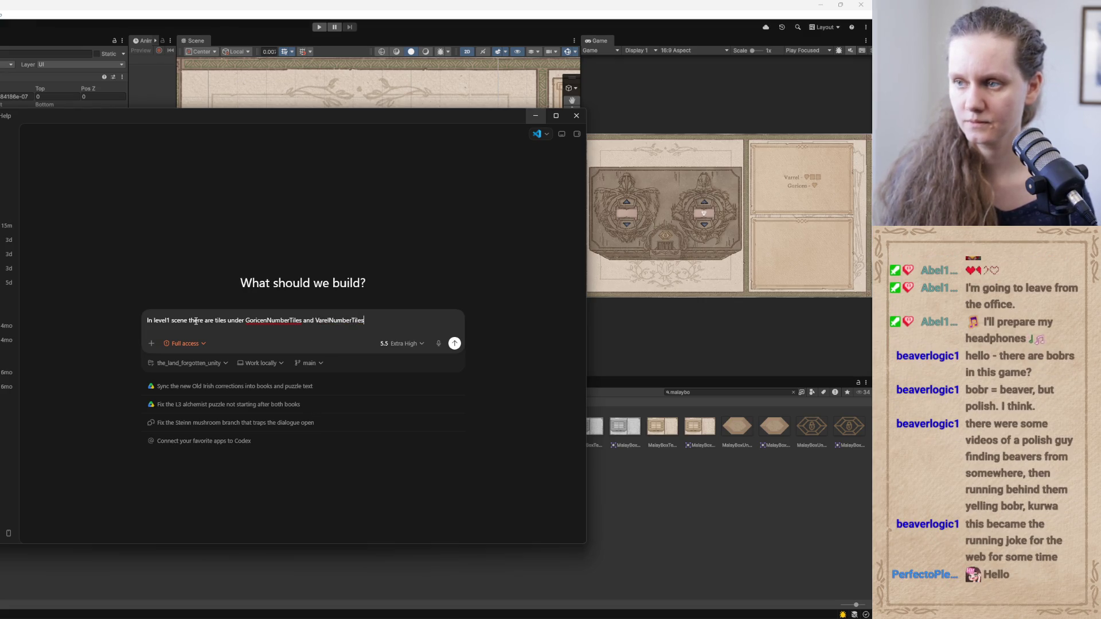
type("when they're pre")
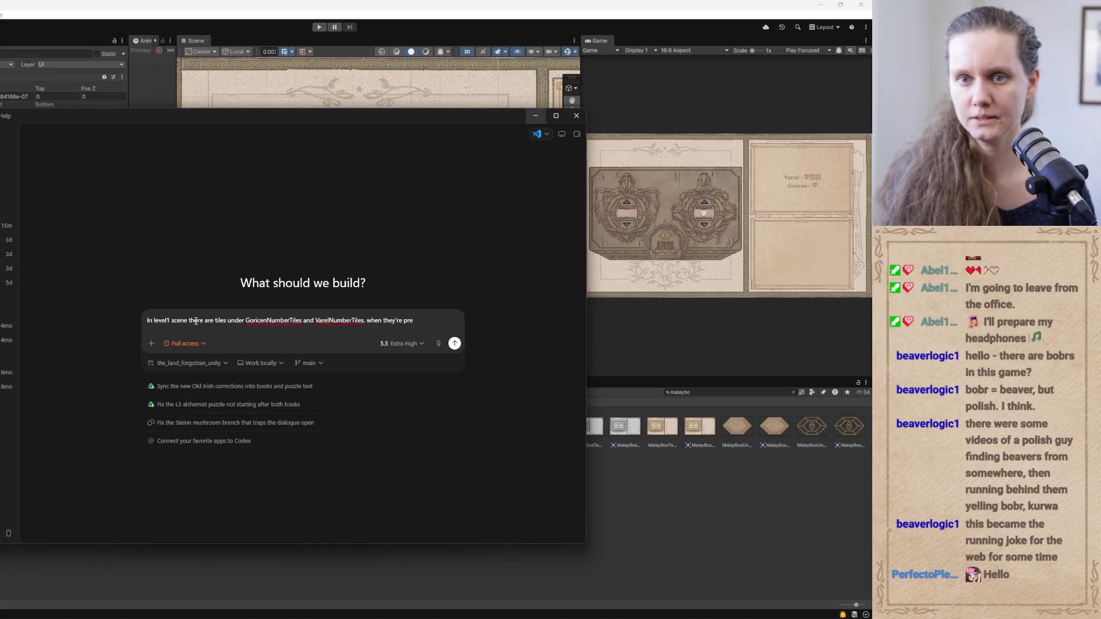
key("BackSpace")
type("ssed the")
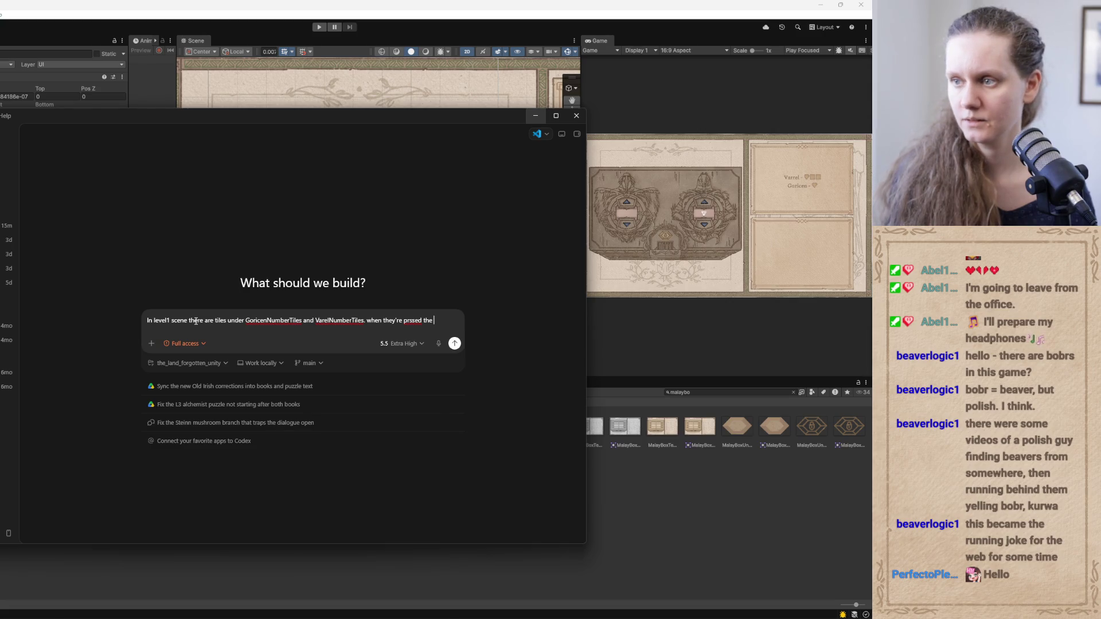
key("BackSpace")
key("BackSpace")
key("BackSpace")
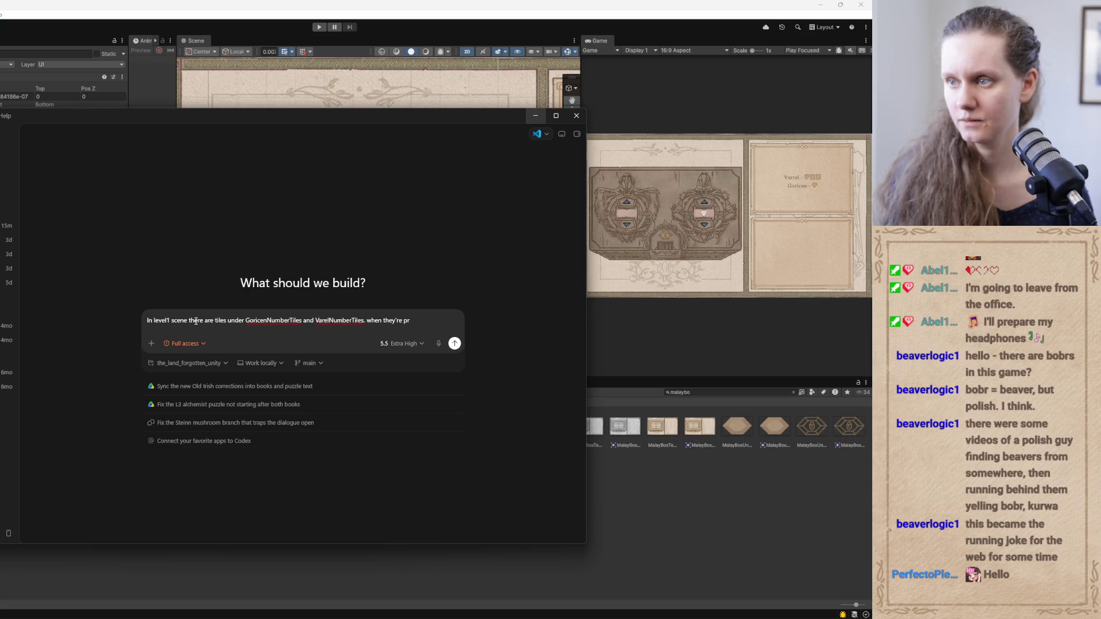
type("essed")
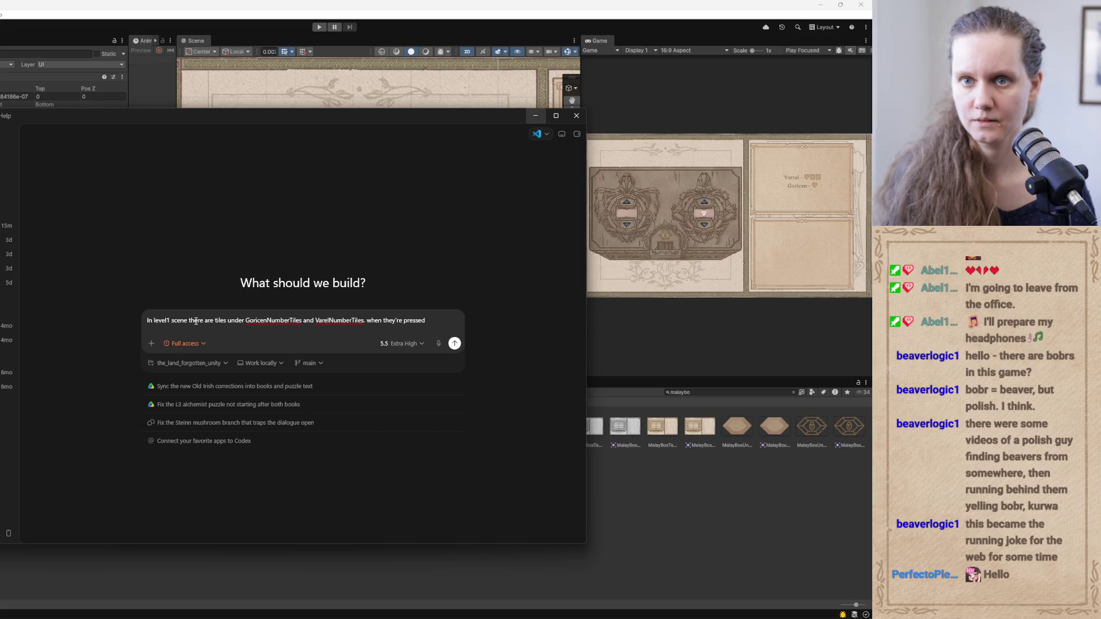
type(" the")
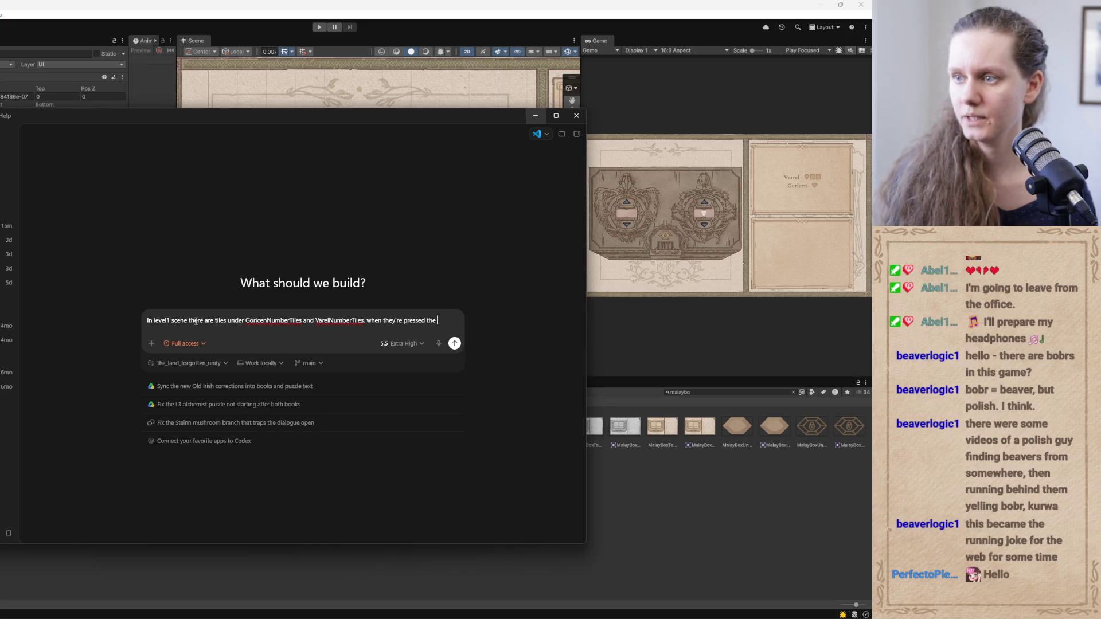
Finish and send the prompt: arrow buttons move tiles up or down by each tile's height
key("BackSpace")
key("BackSpace")
key("BackSpace")
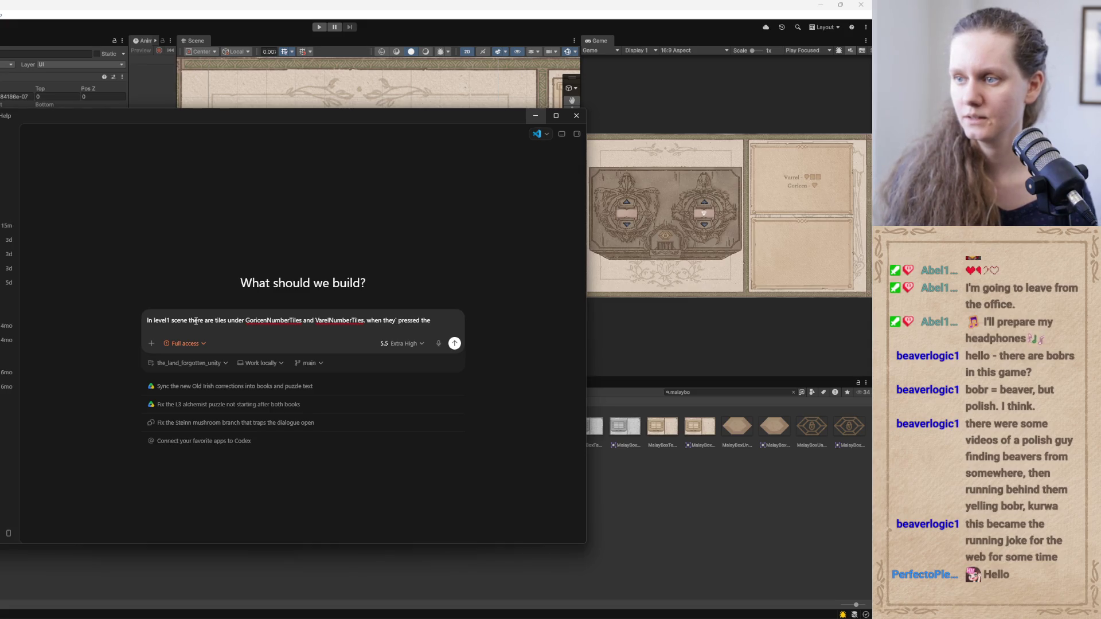
key("BackSpace")
type("arrow")
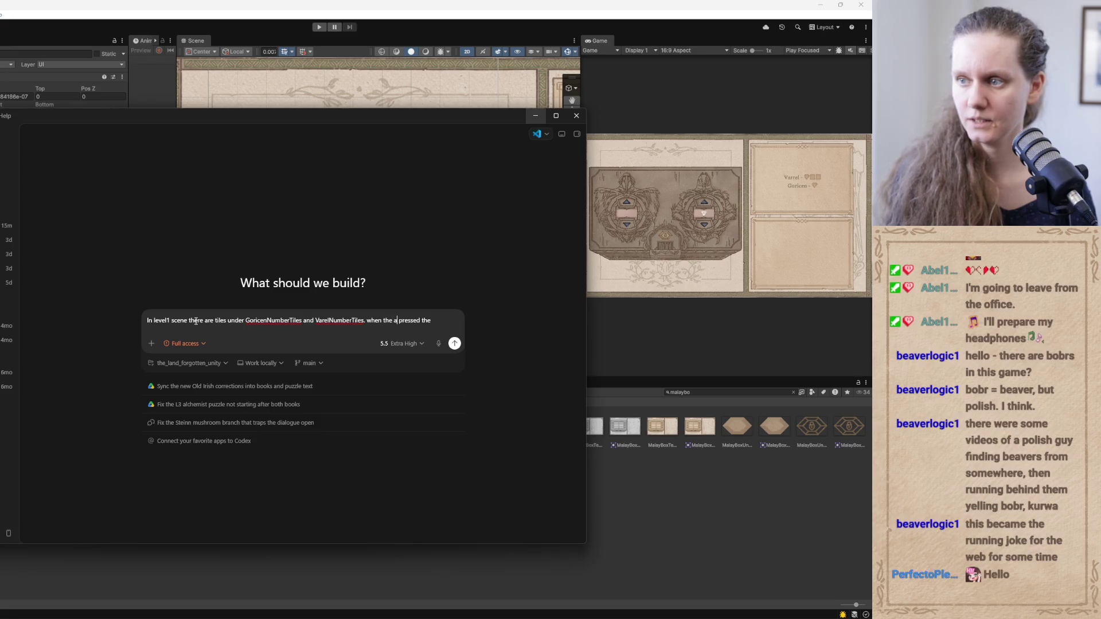
type(" buttons")
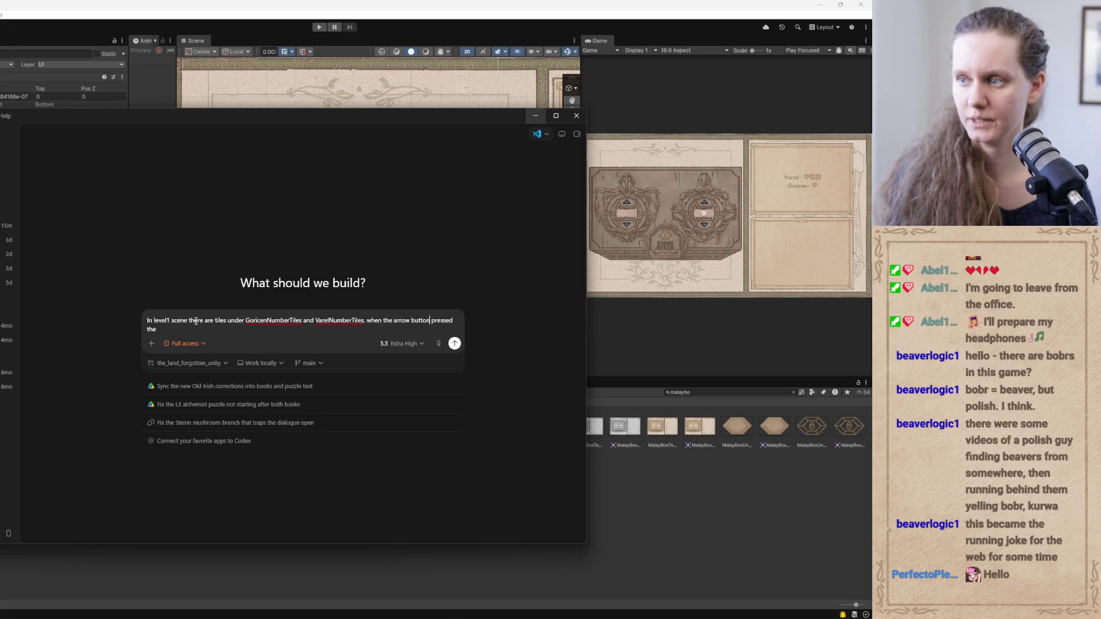
type(" are pressed ")
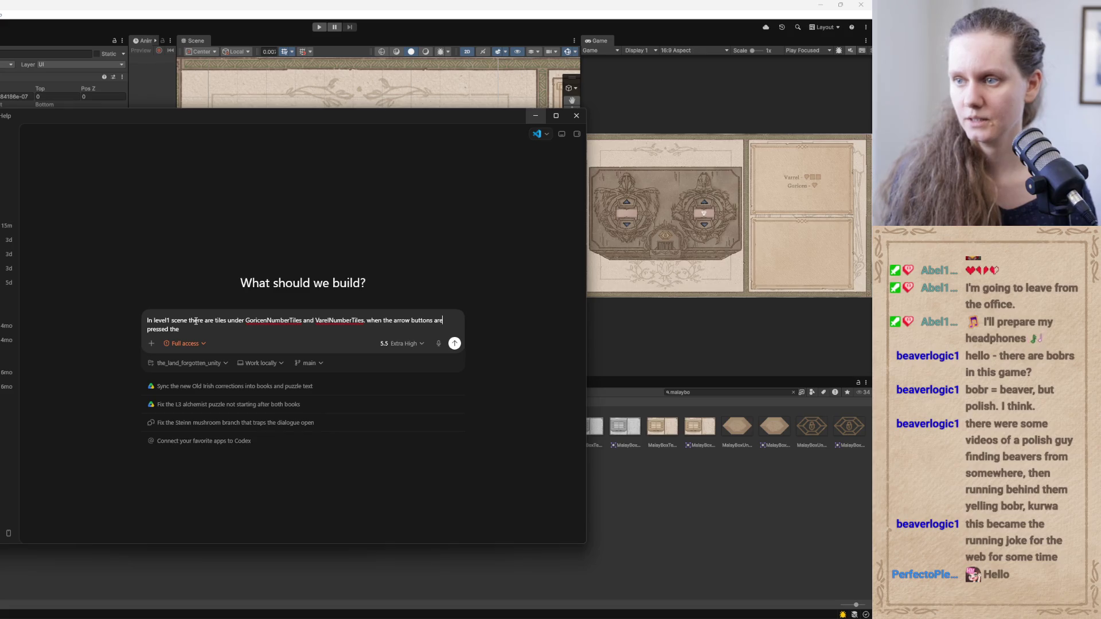
type("the tiles move")
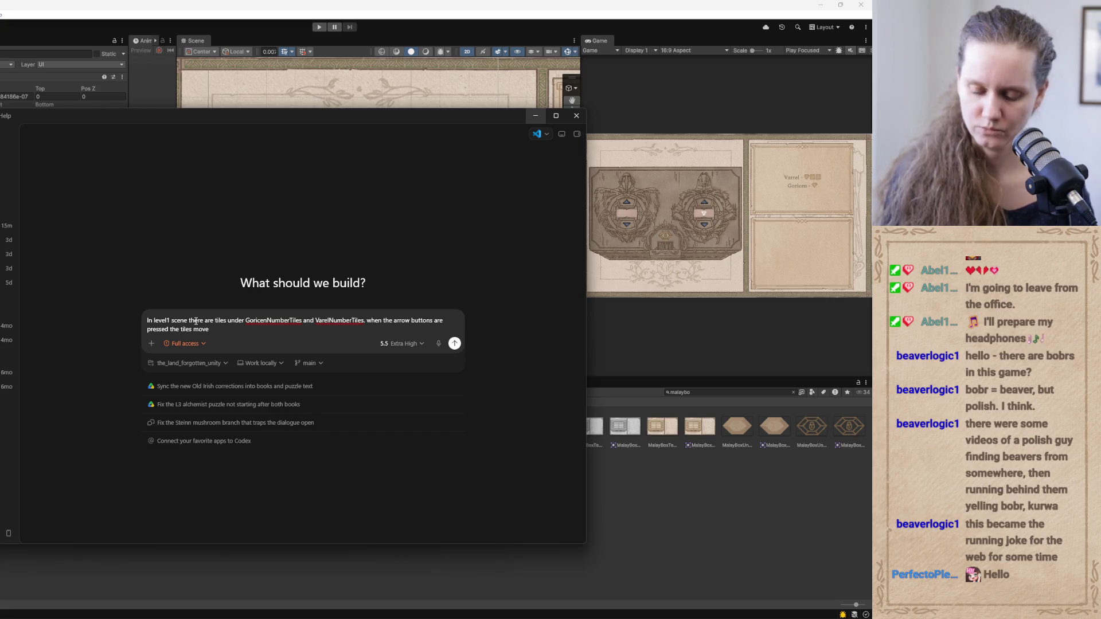
type("up or down. ")
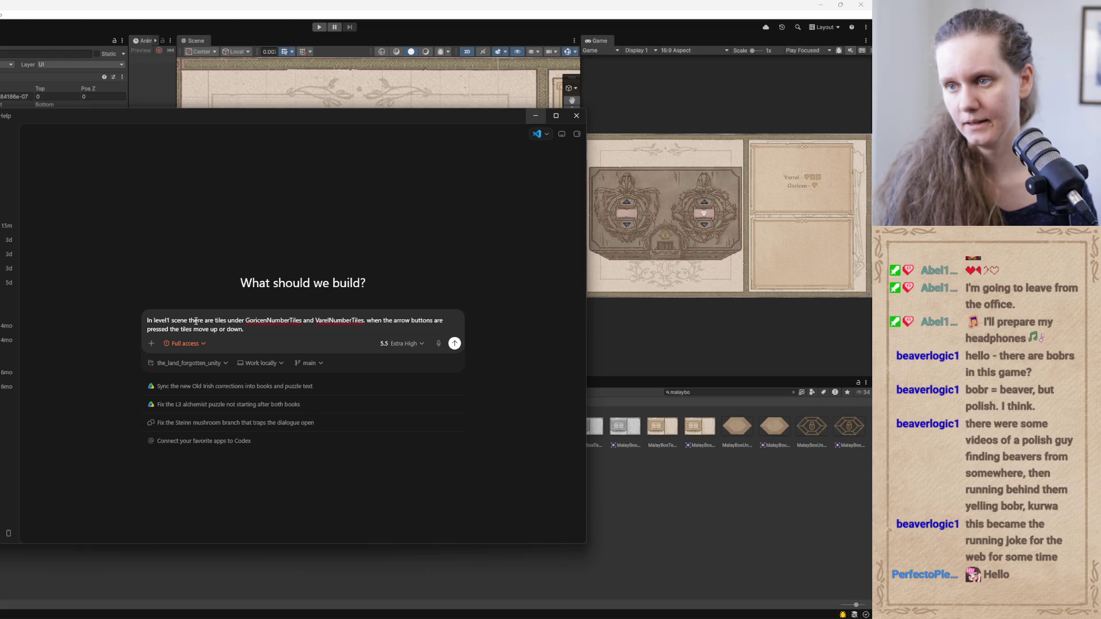
type("make the")
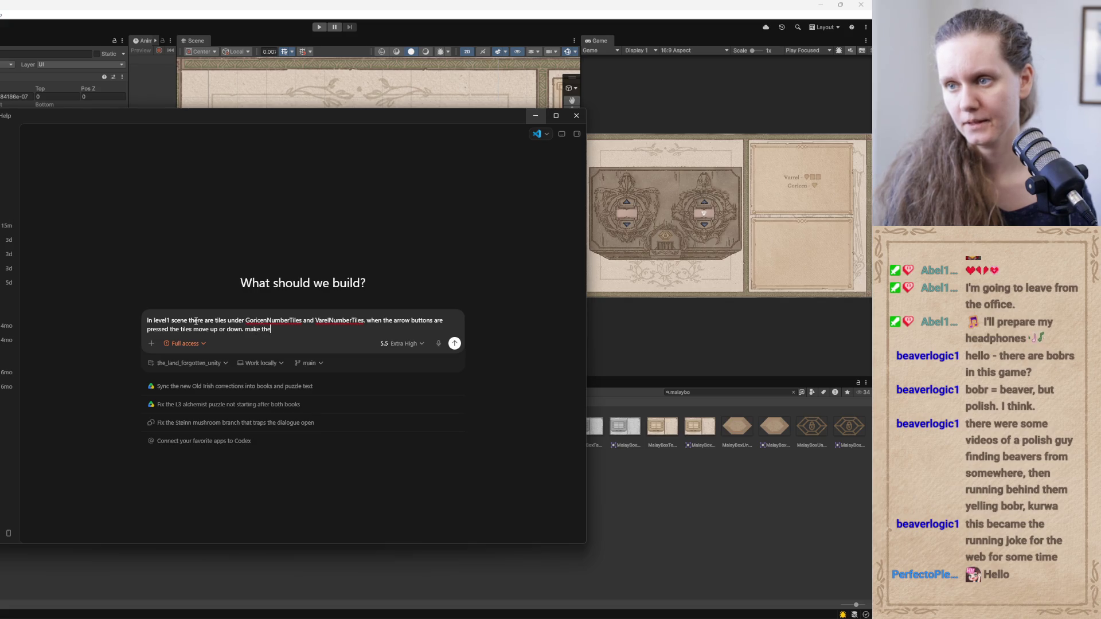
type("m move ")
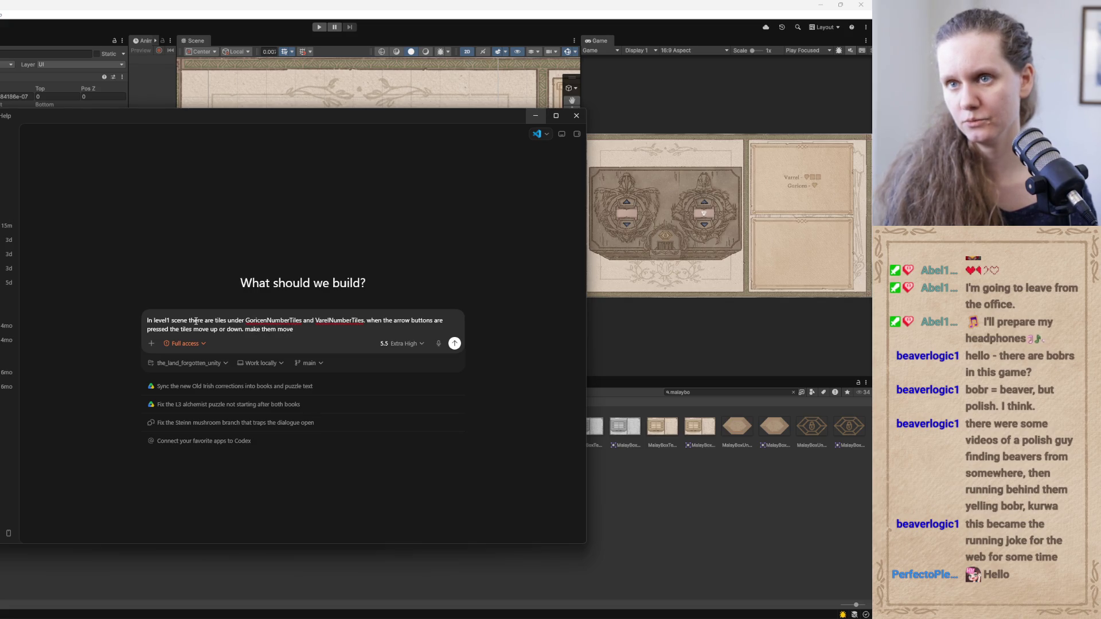
type("based on the ")
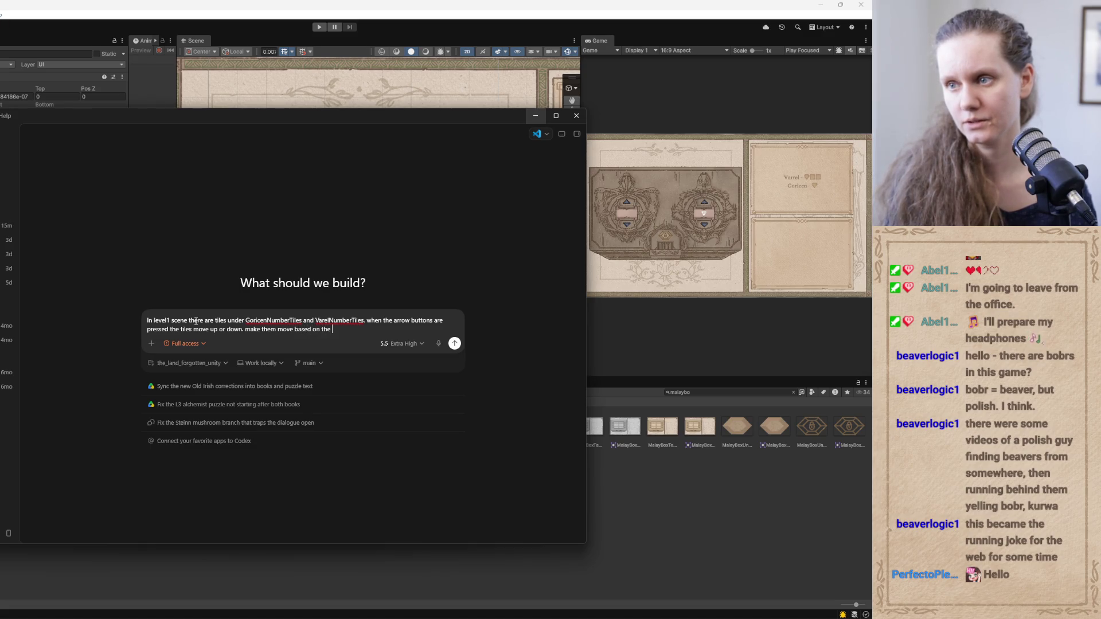
type("height ")
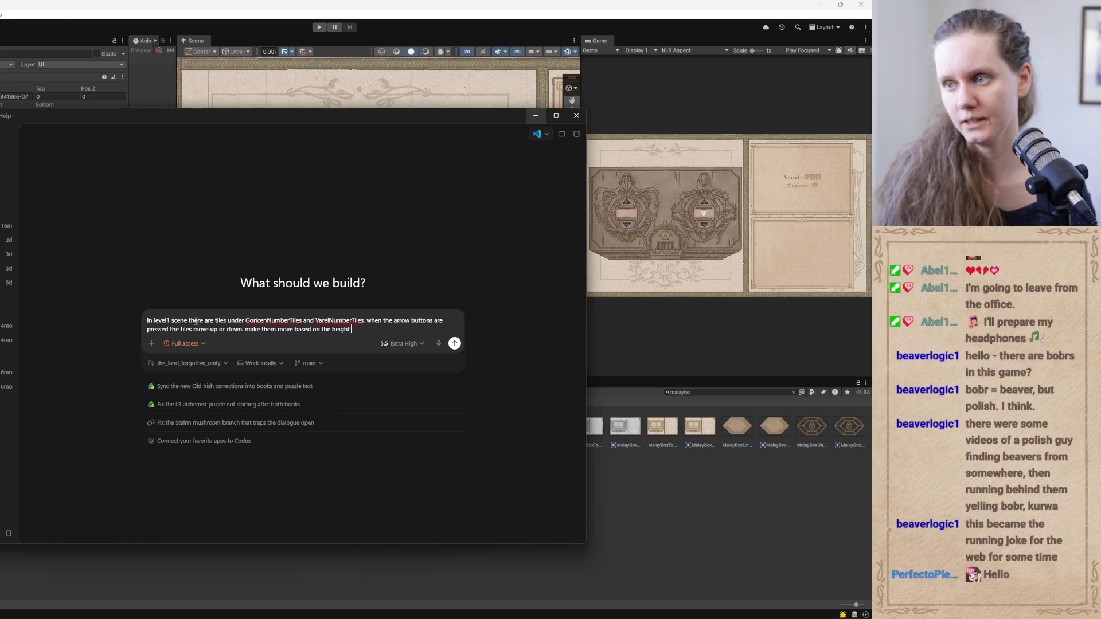
type("of each ti")
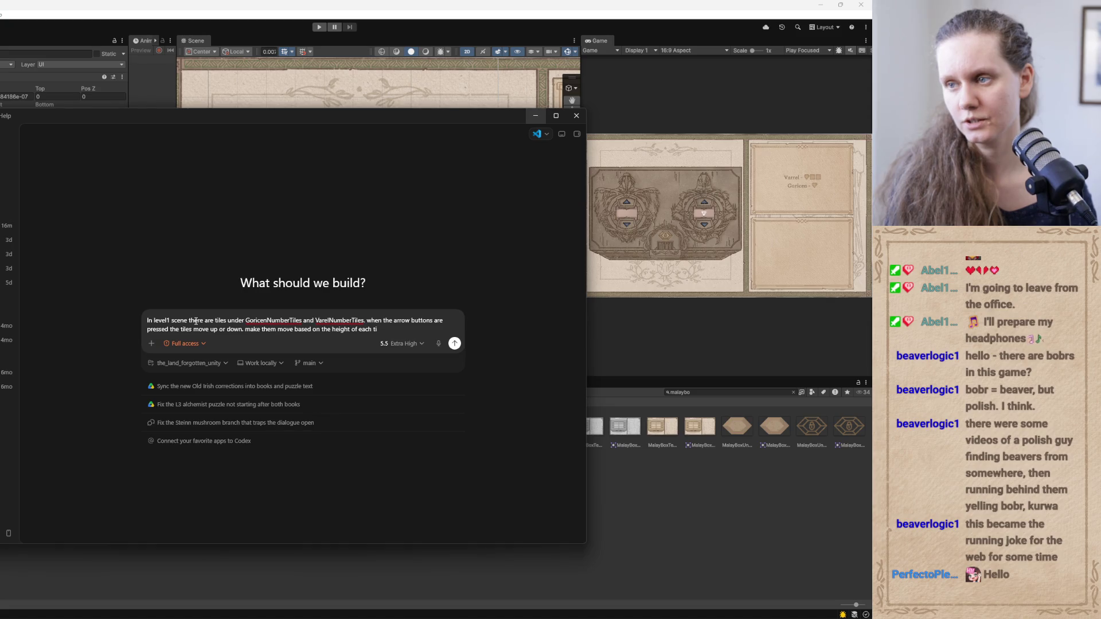
type("le")
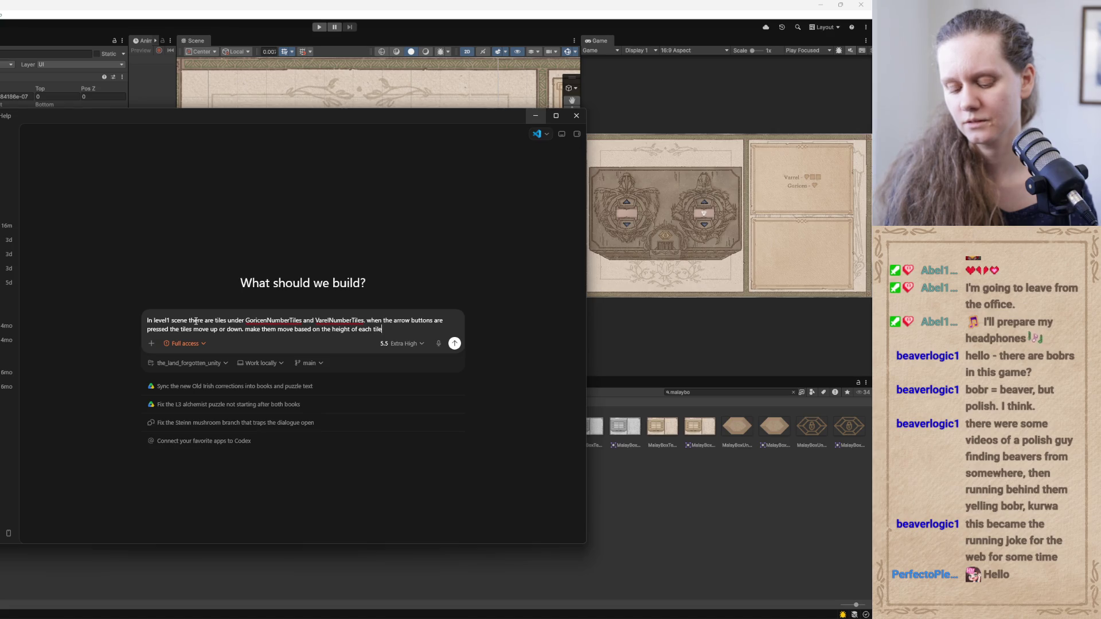
key("Return")
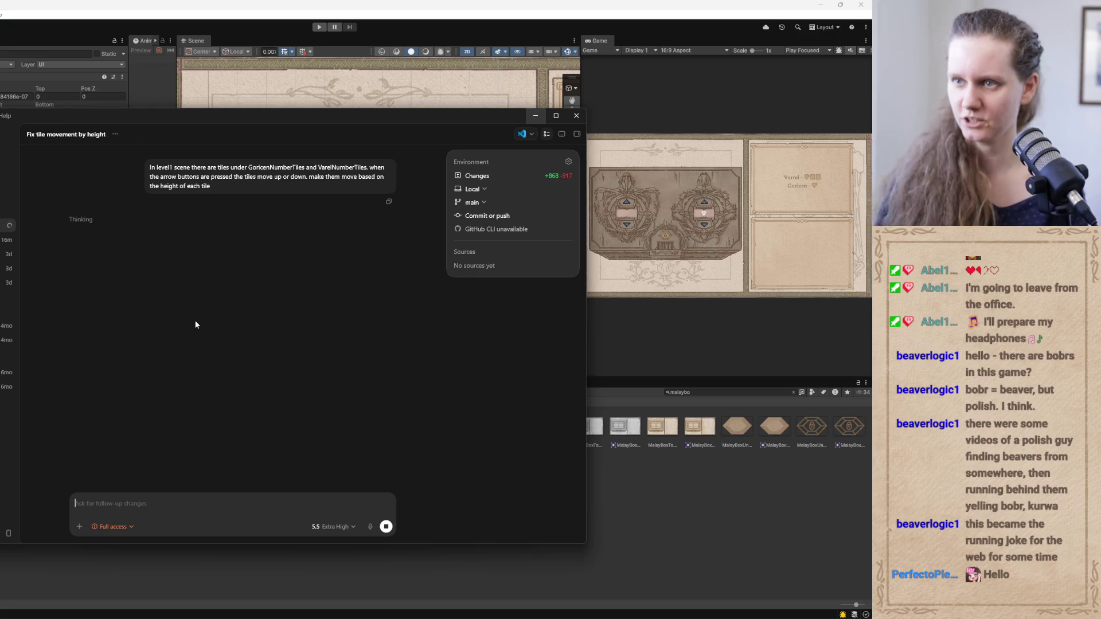
left_click(535, 116)
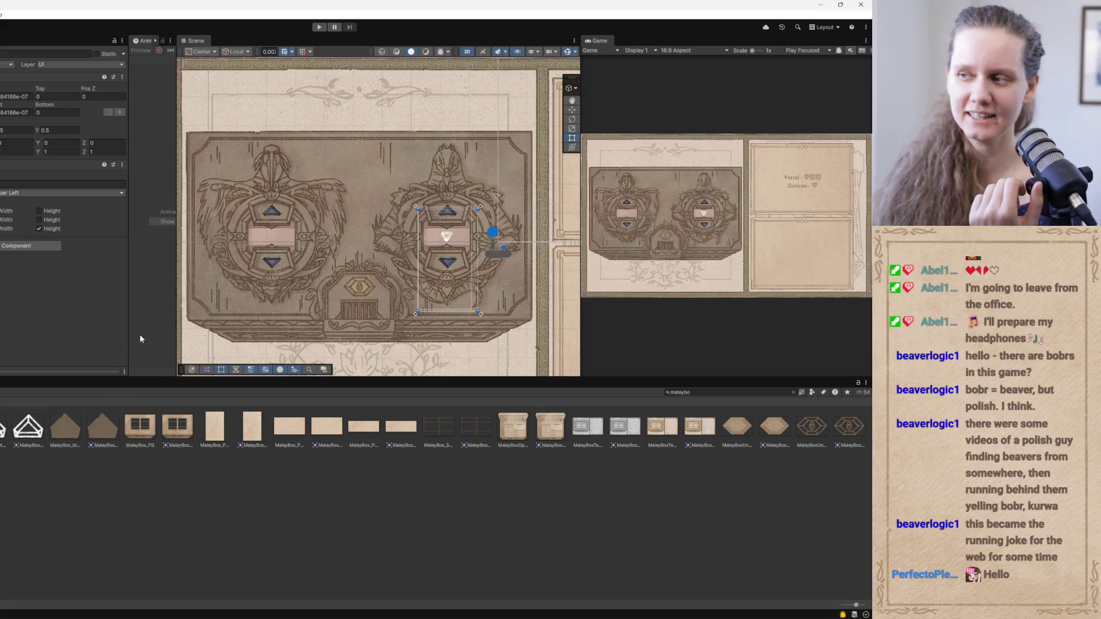
Undo adding the layout group component and clear the Project asset search
scroll(350, 214, "down", 2)
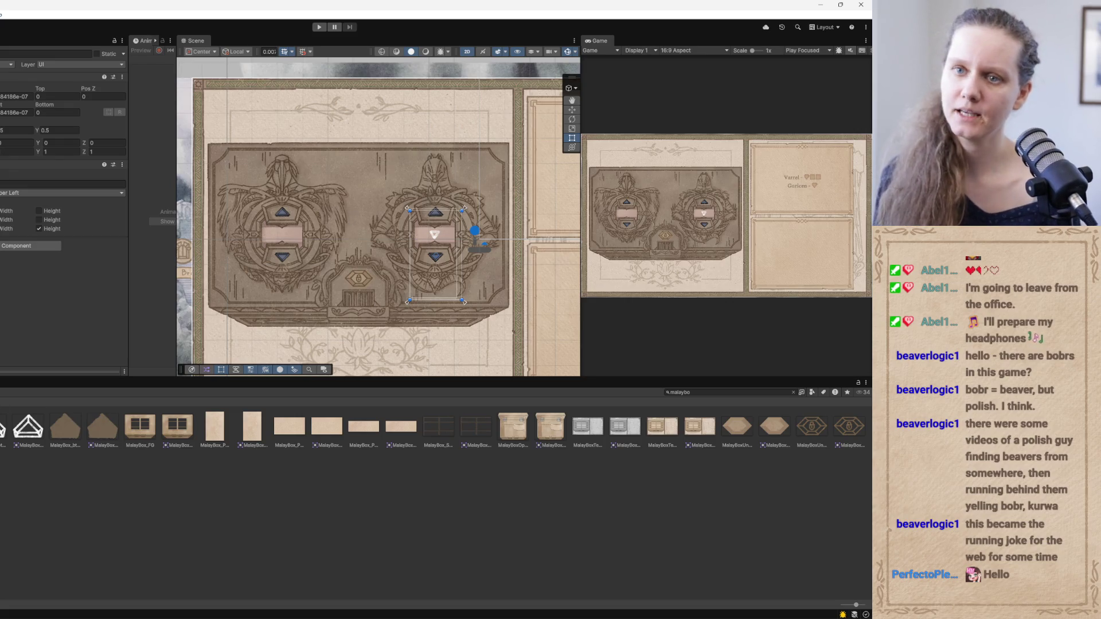
key("ctrl+z")
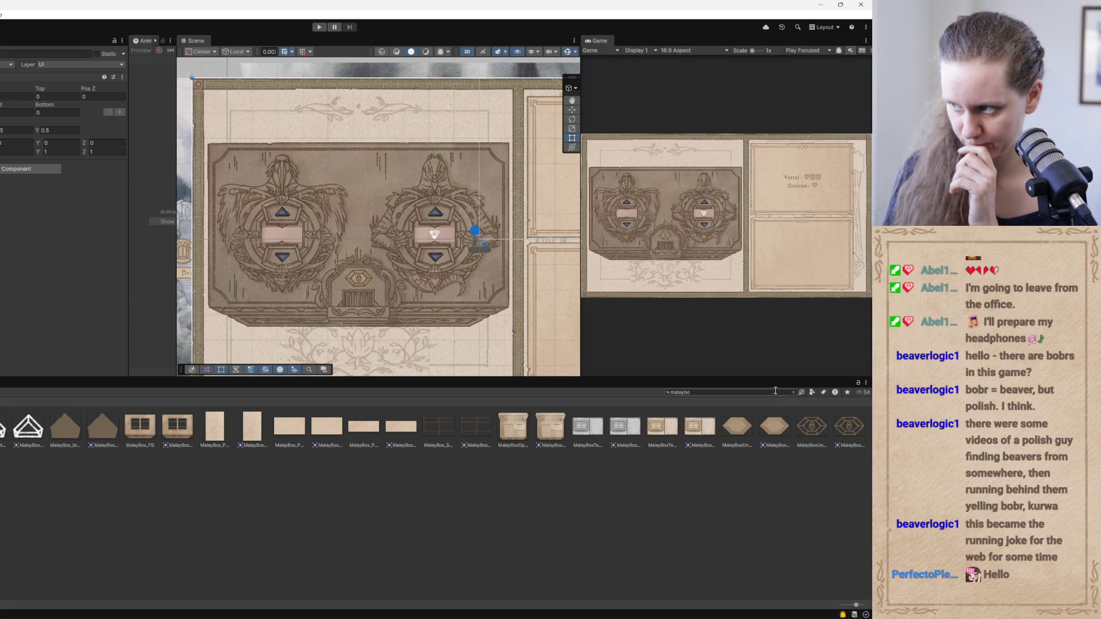
left_click(794, 392)
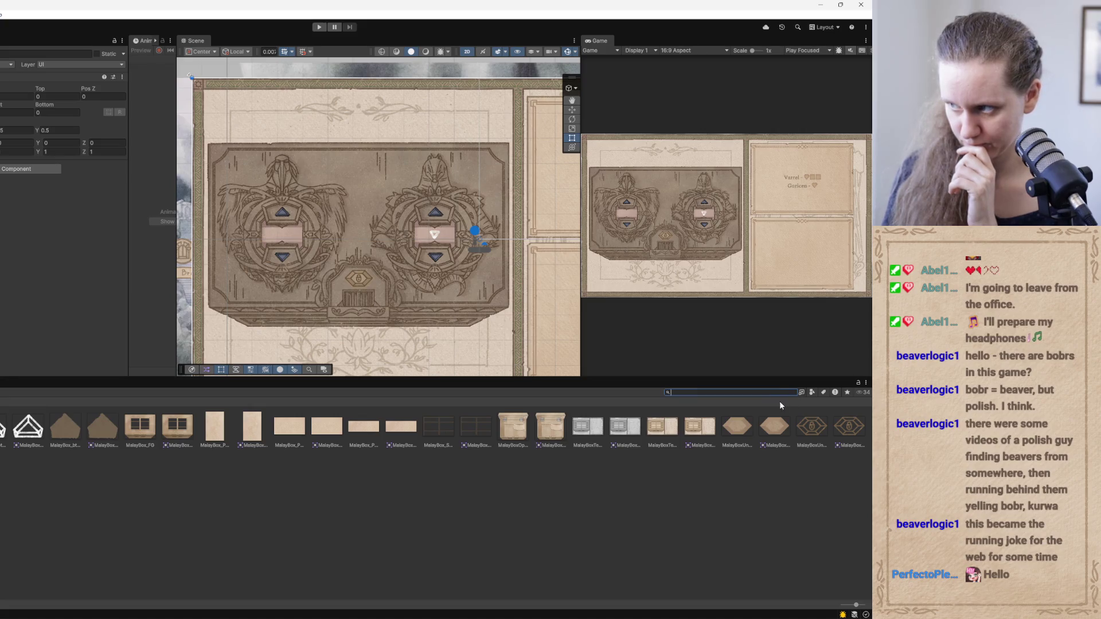
Clear the selection and open the Prefabs folder in the Project window
left_click(413, 519)
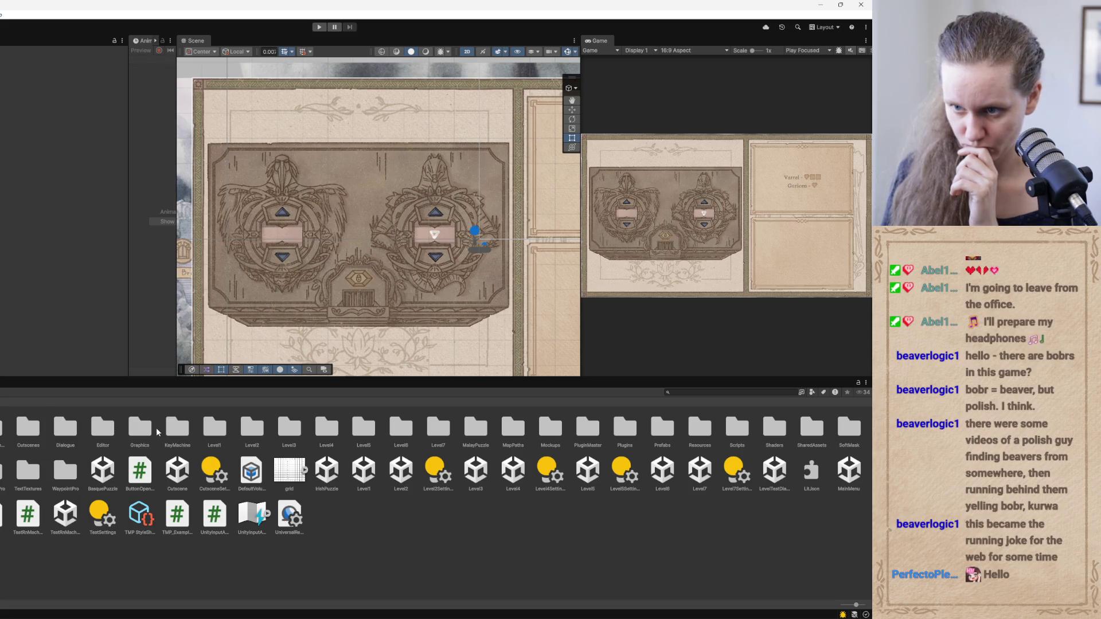
left_click(664, 431)
double_click(665, 433)
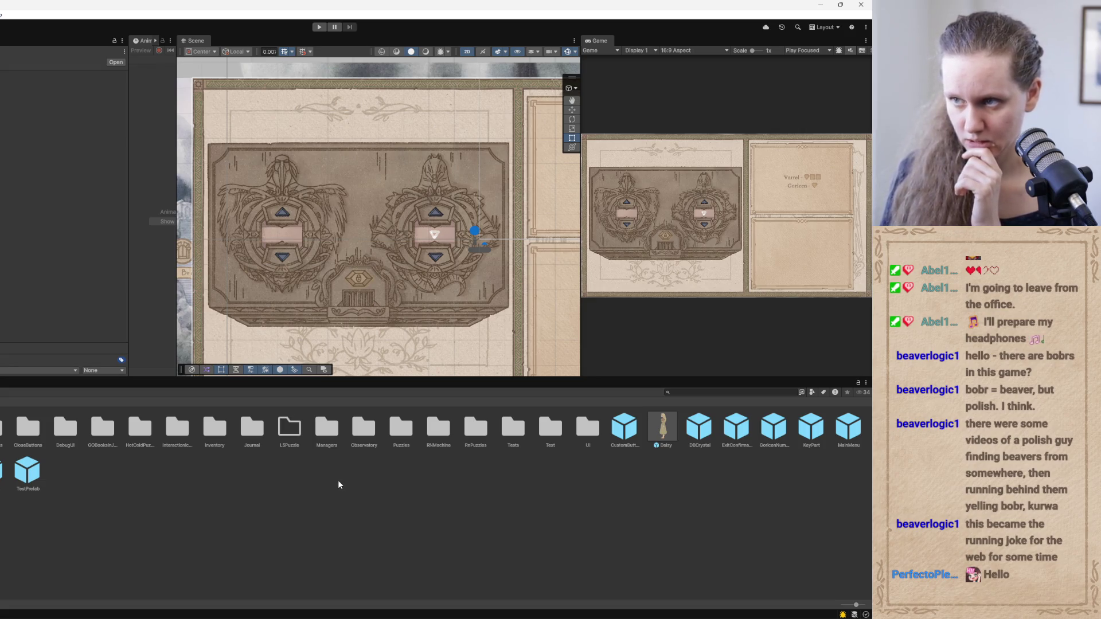
Bring up TLF_TODOs.txt in Notepad++ and put the cursor on line 3 under L1
mouse_move(421, 616)
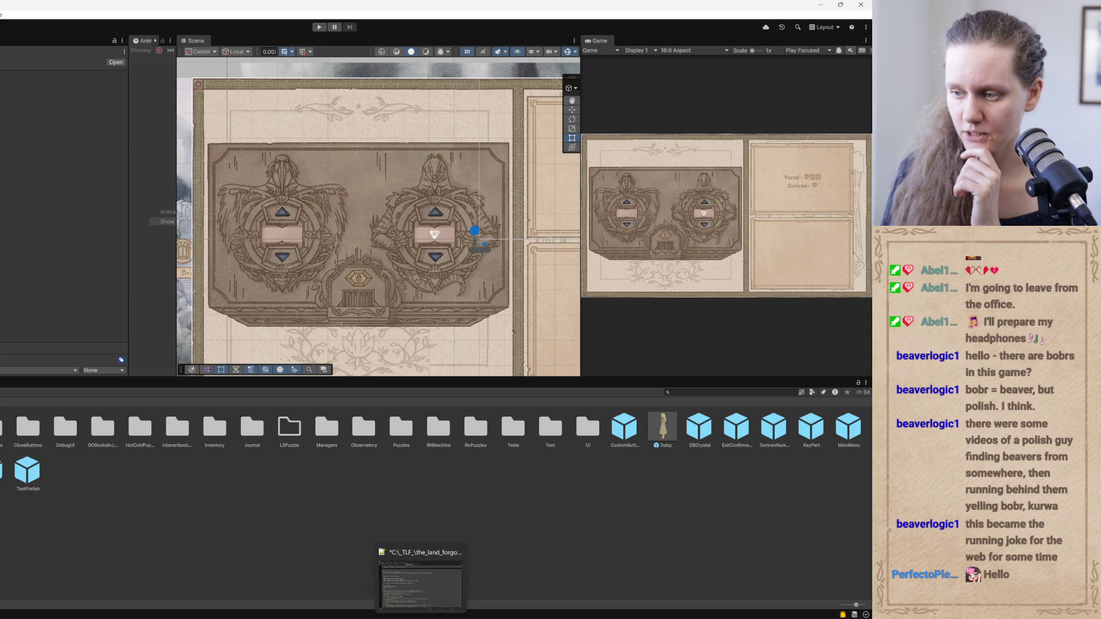
left_click(430, 587)
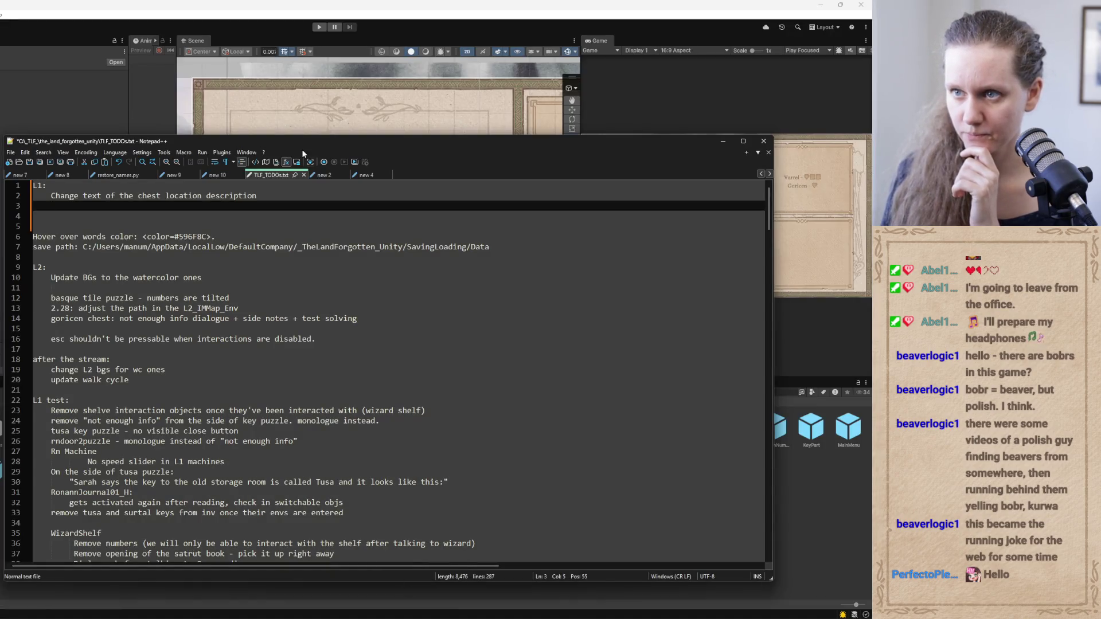
left_click_drag(303, 141, 305, 226)
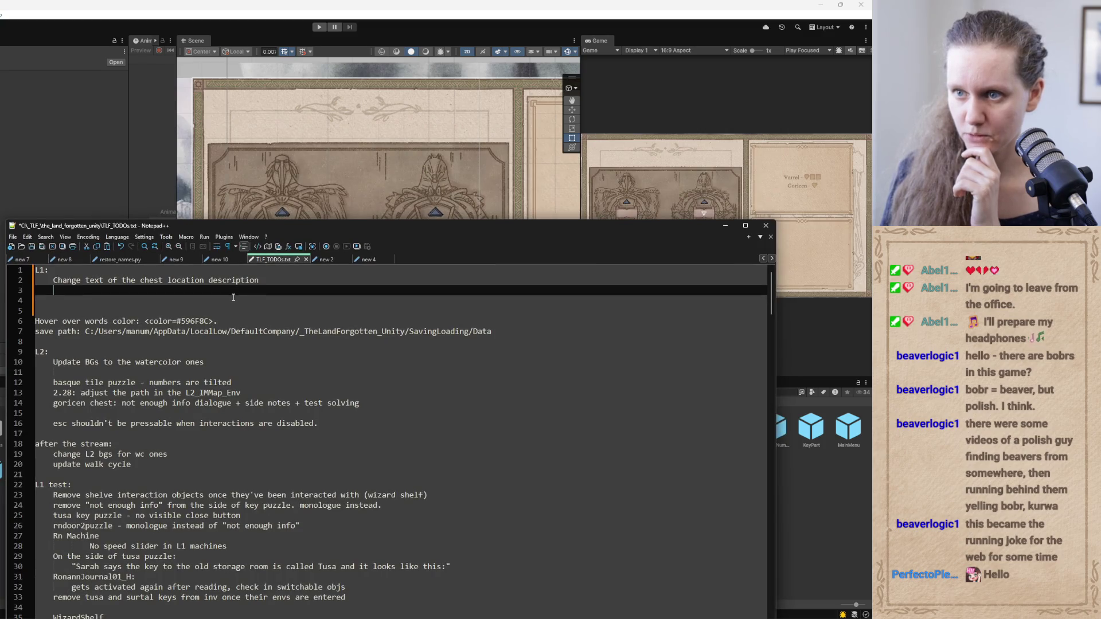
left_click_drag(230, 297, 97, 273)
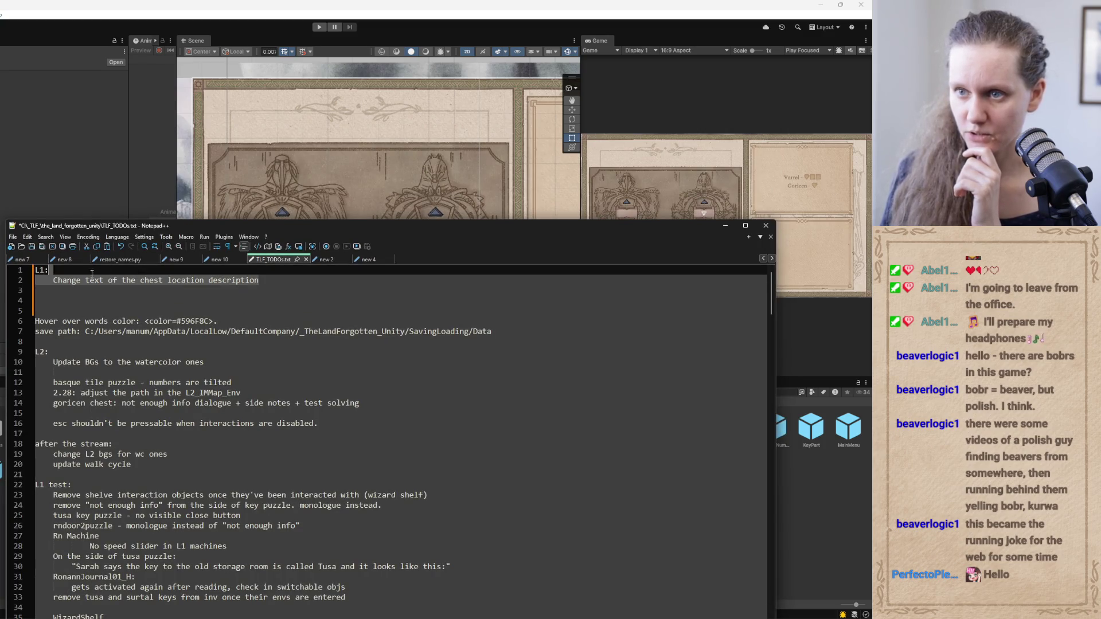
key("Down")
key("Down")
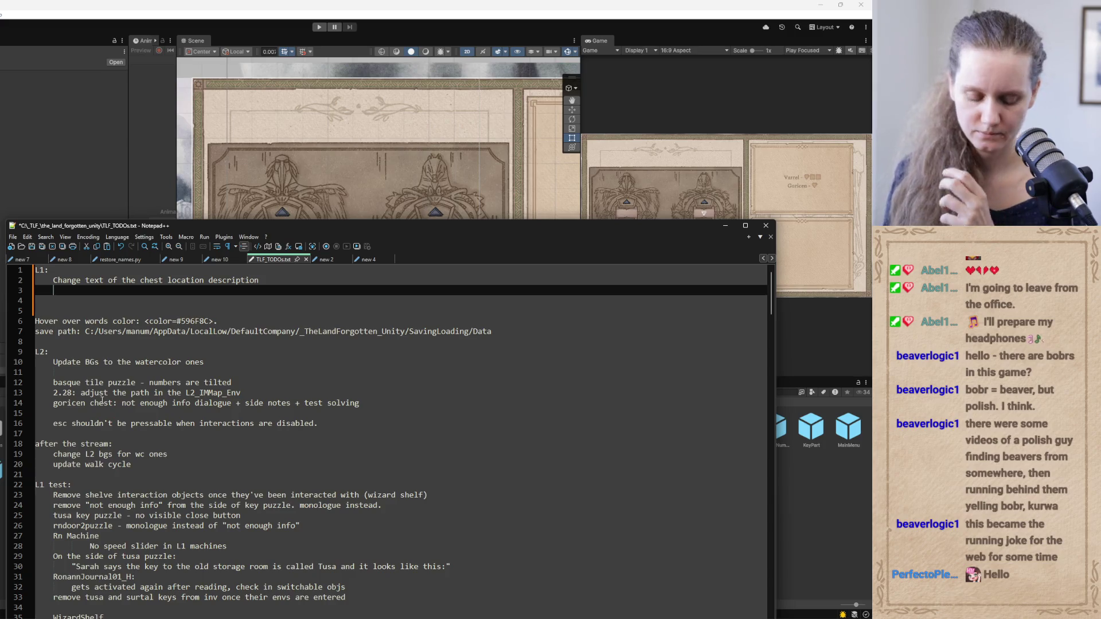
Add 'Numbers in goricen chest' under L1 with an indented line below, then return to Codex
type("Numbers ")
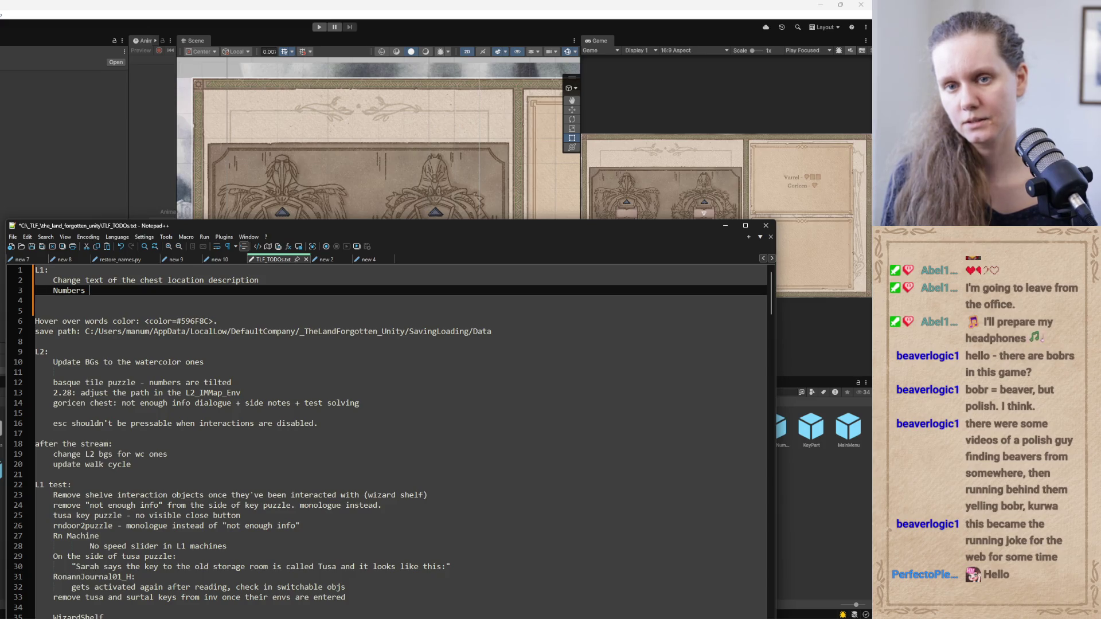
type("in ")
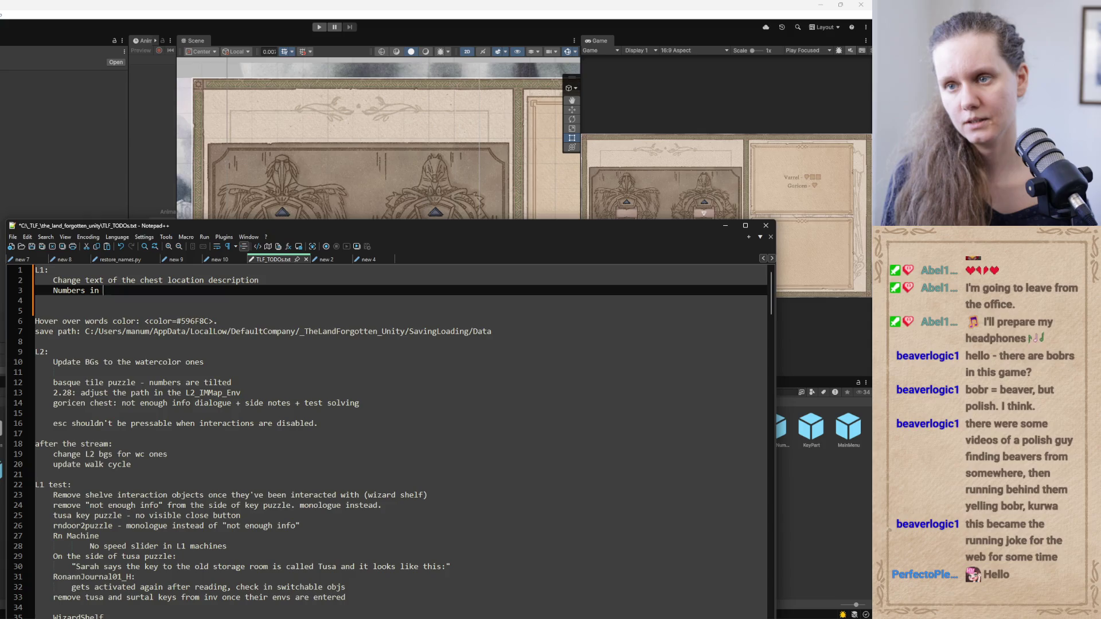
type("goricen chest")
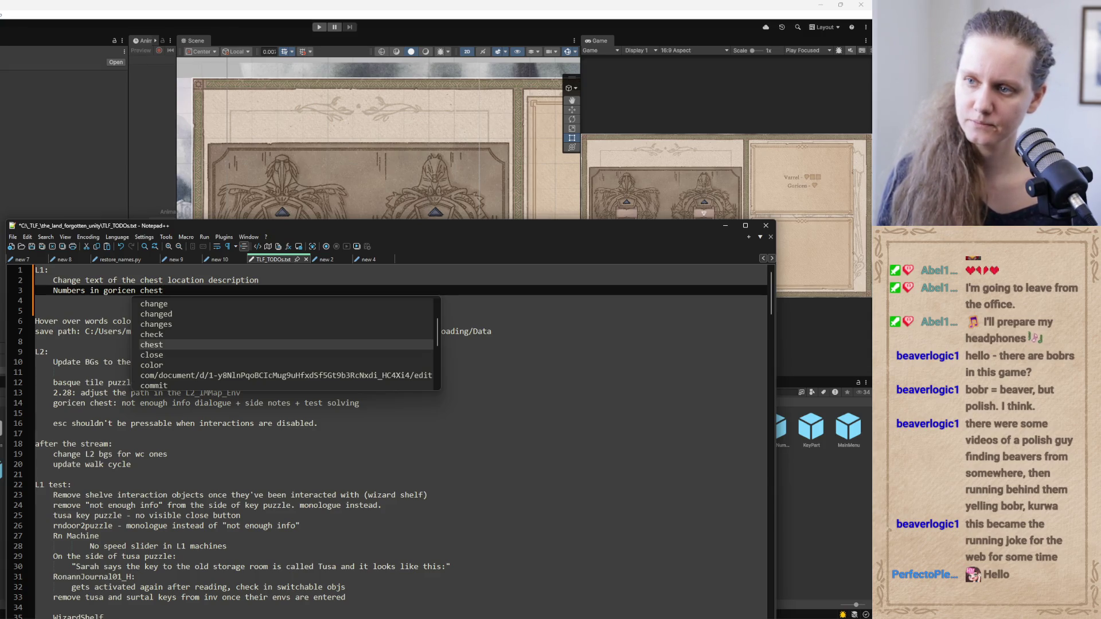
key("Return")
key("Tab")
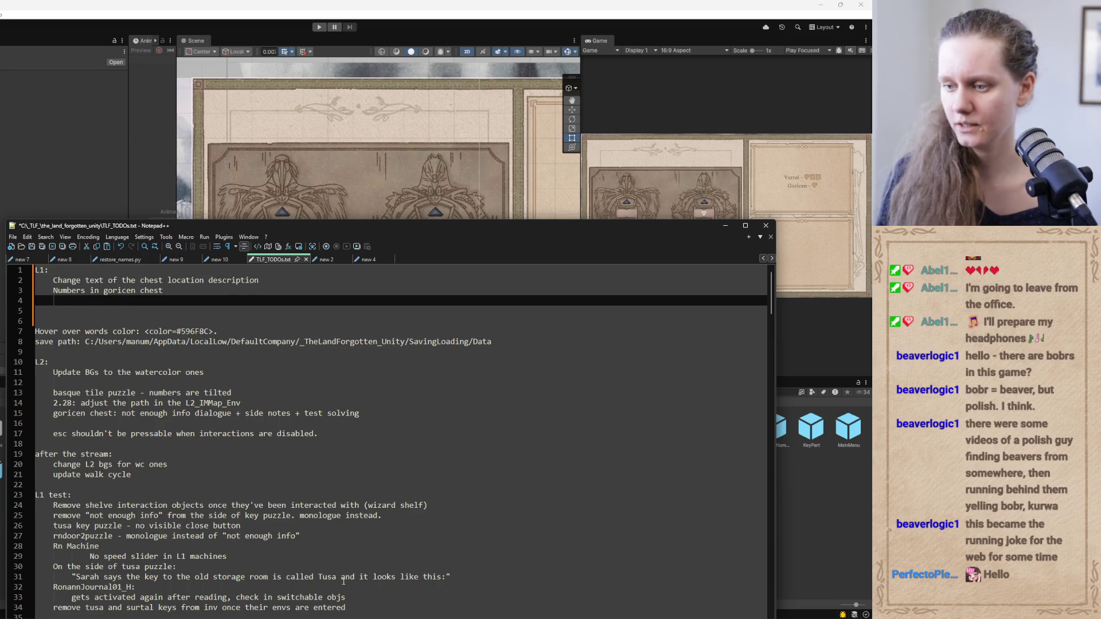
key("alt+Tab")
scroll(271, 291, "up", 5)
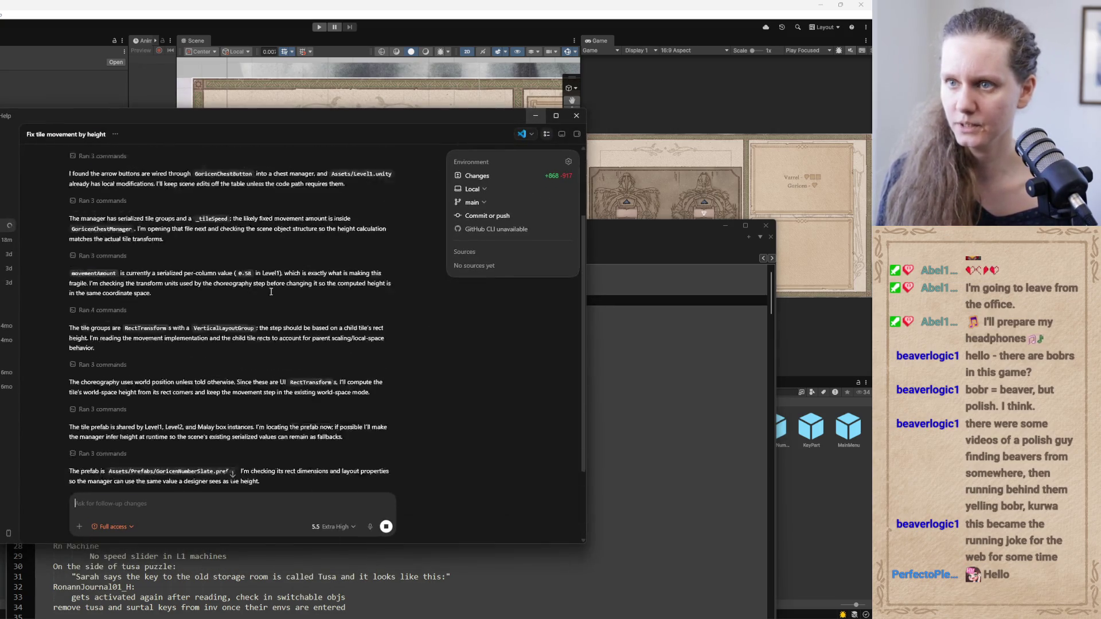
Paste the first sentence of the Codex prompt into line 4 of the Notepad++ TODO notes
left_click_drag(211, 186, 184, 180)
triple_click(165, 177)
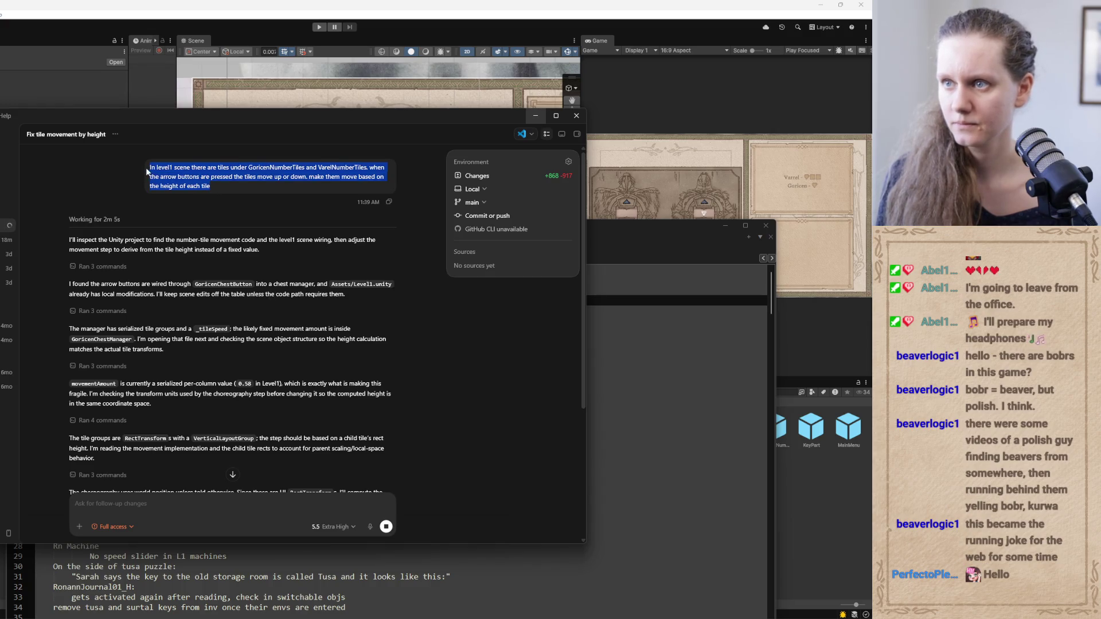
key("ctrl+c")
key("alt+Tab")
key("ctrl+v")
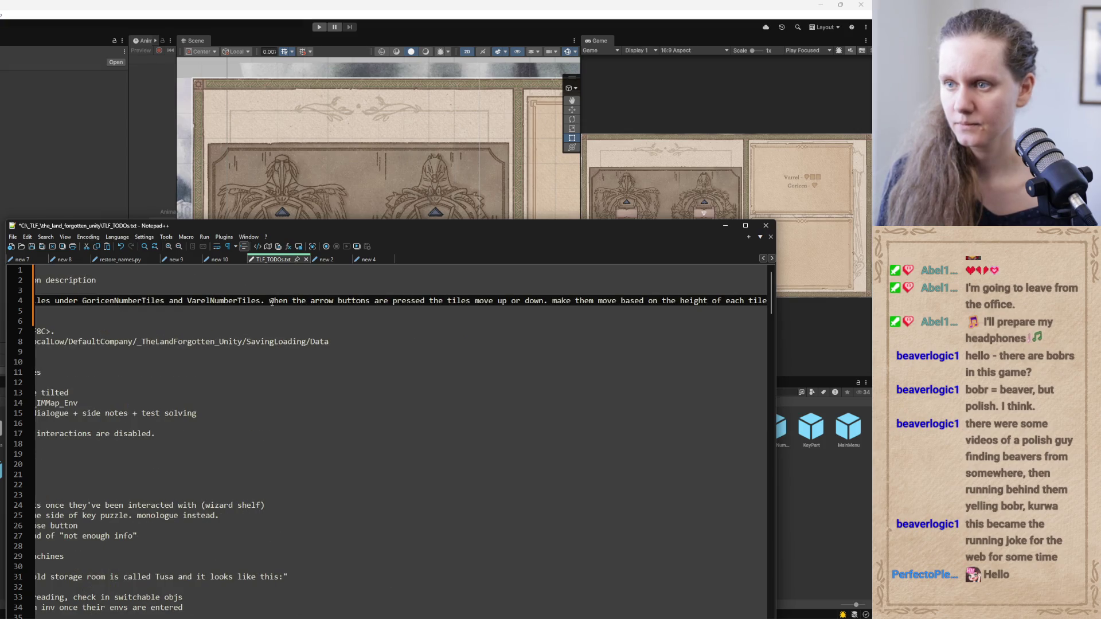
left_click_drag(270, 300, 743, 313)
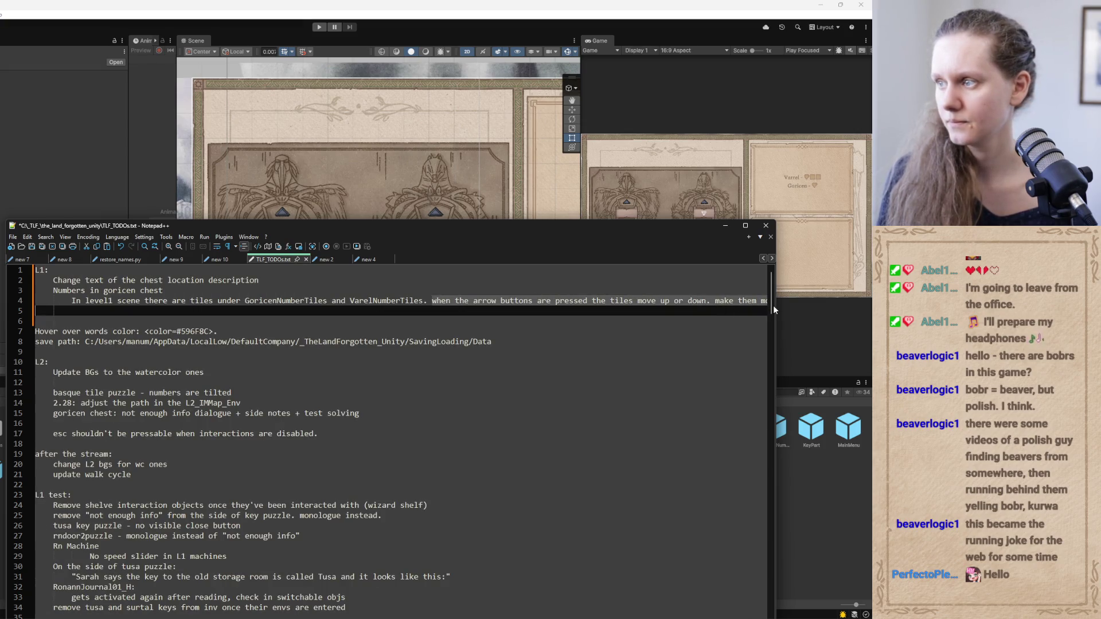
key("Delete")
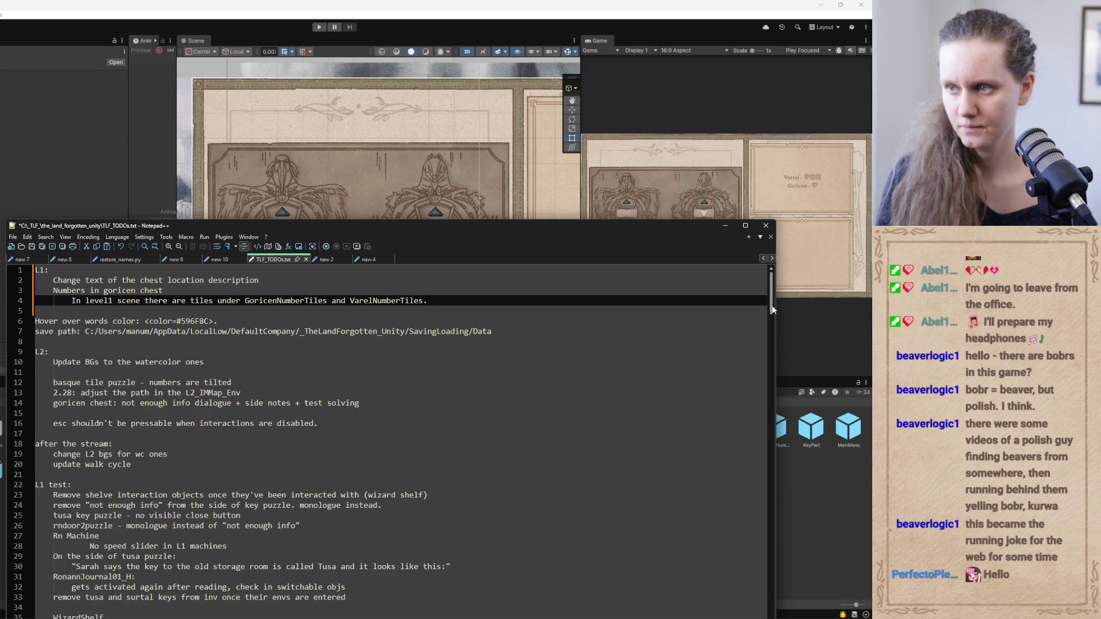
Add an indented note below it: 'Under those objects the tile objects are. under the tile objects'
key("Return")
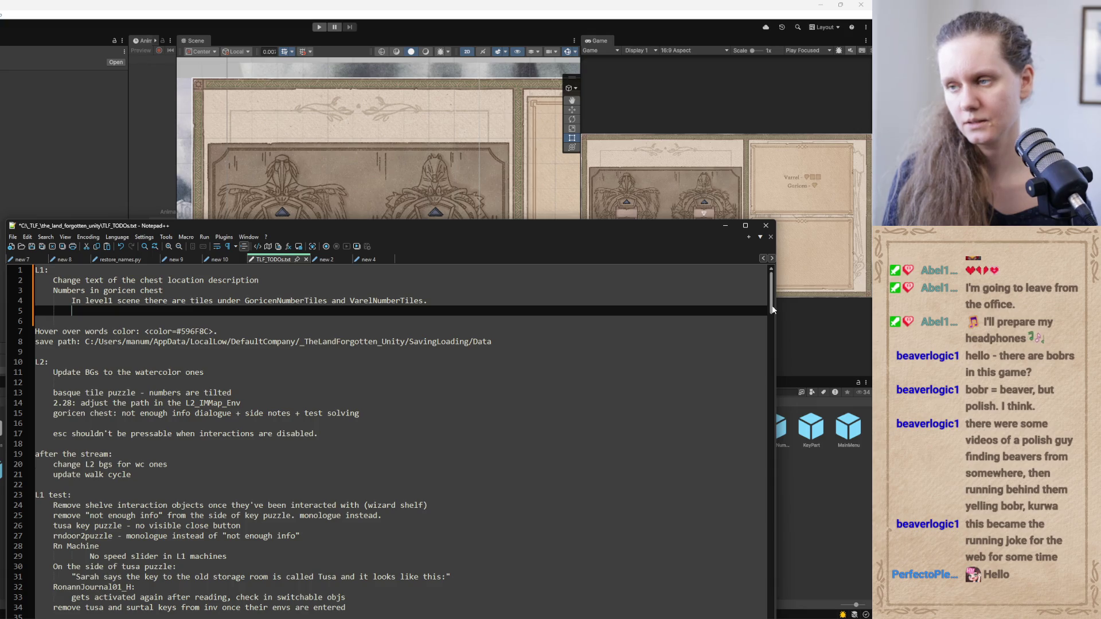
type("Under those")
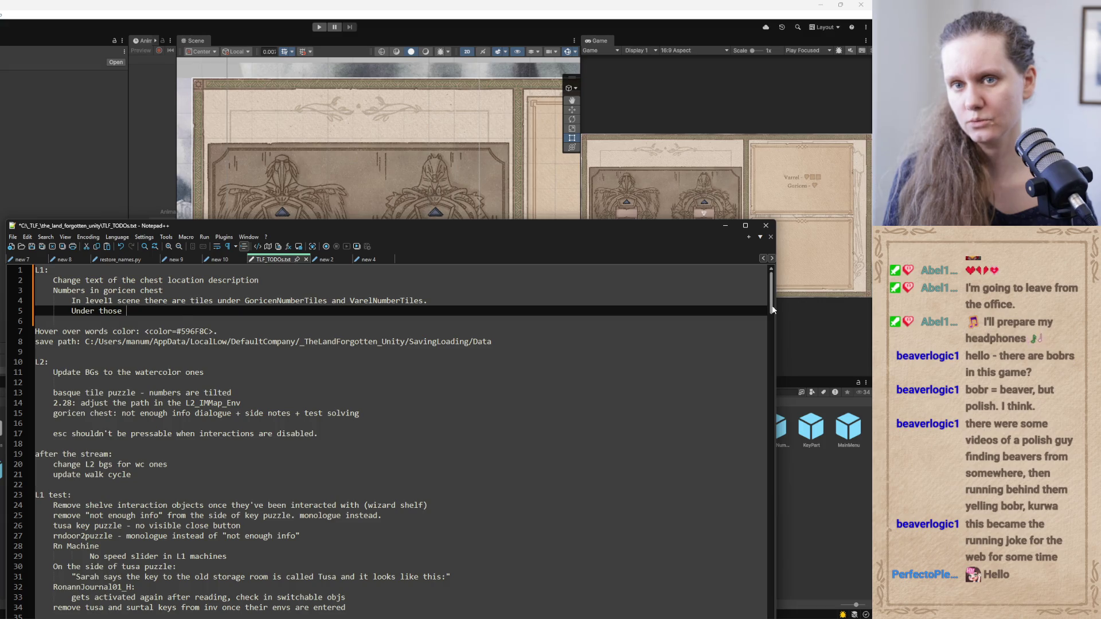
type(" objects the tile object")
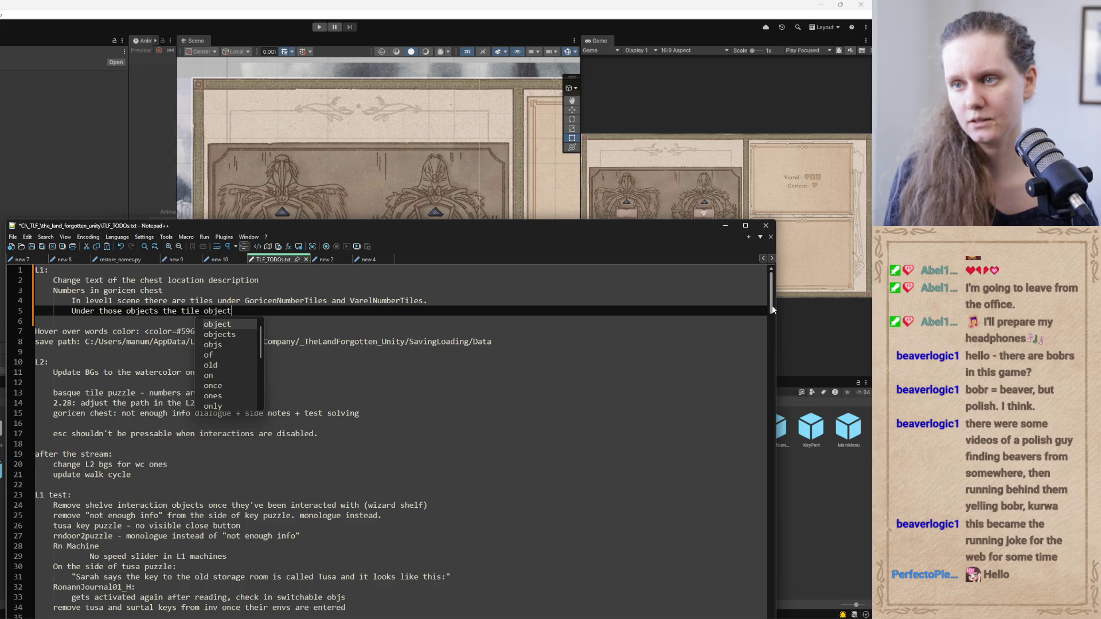
type("s are. under the tile ")
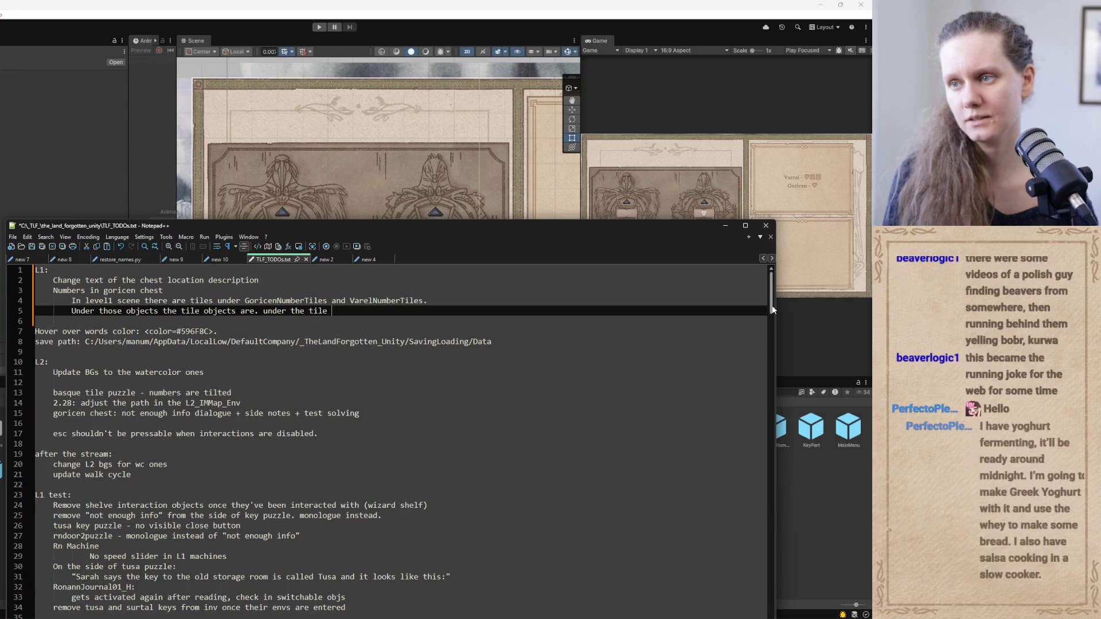
type("objects")
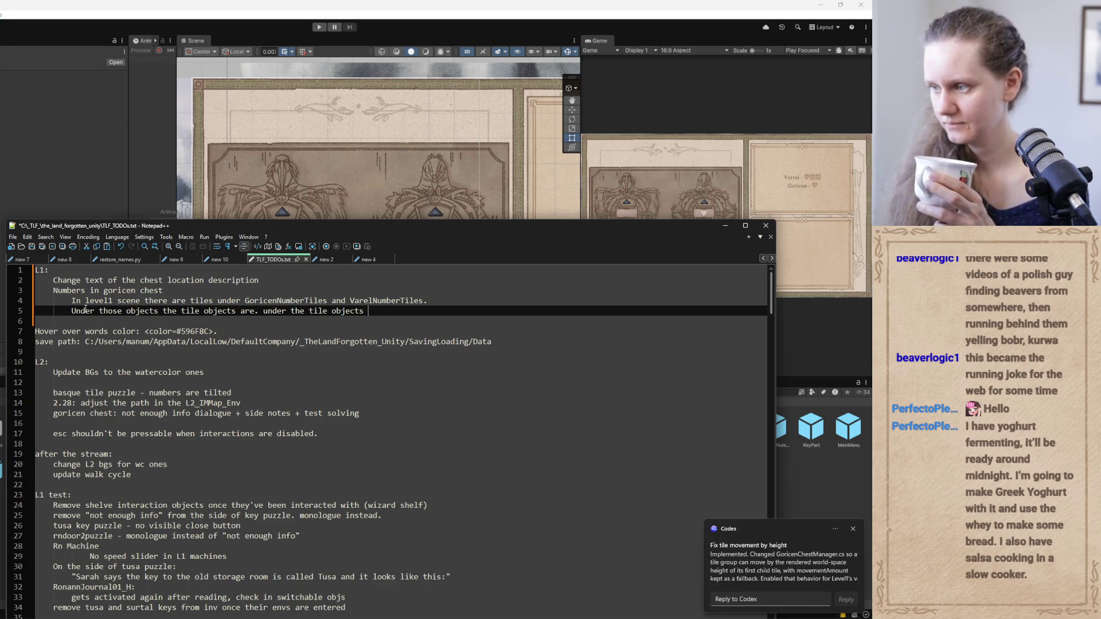
left_click(157, 123)
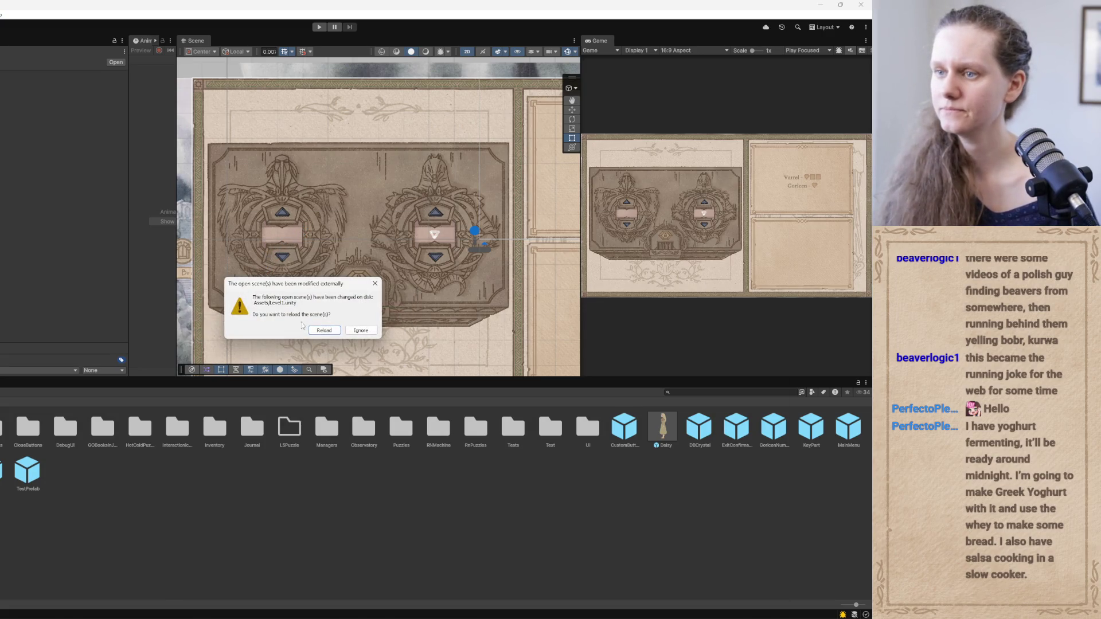
Reload the changed Level1 scene, enter Play mode and walk the character over to the chest
left_click(326, 330)
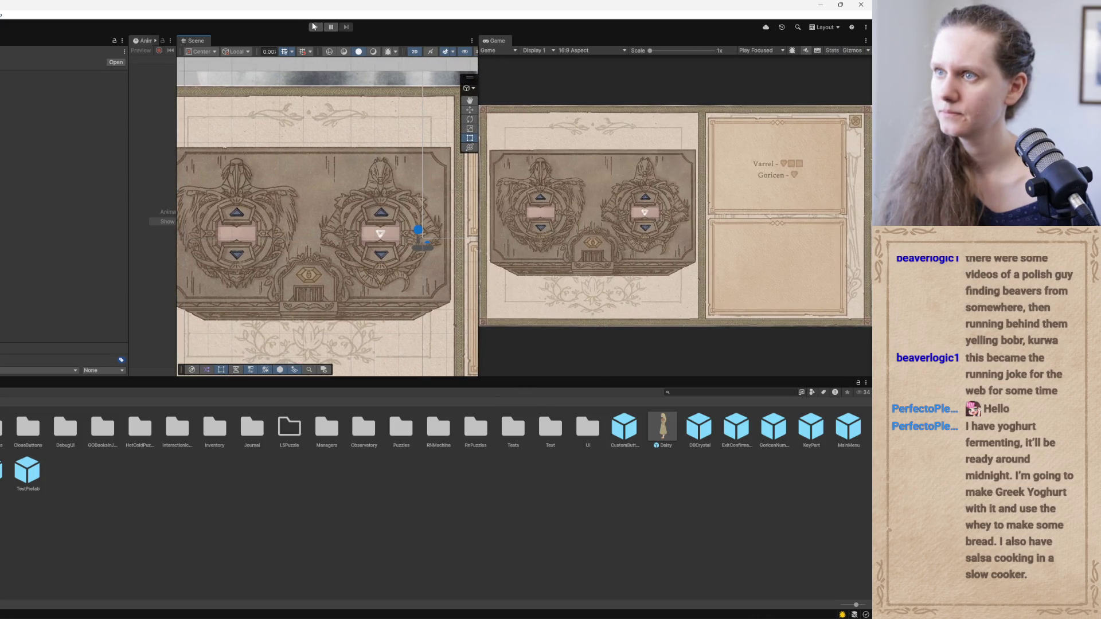
left_click(314, 26)
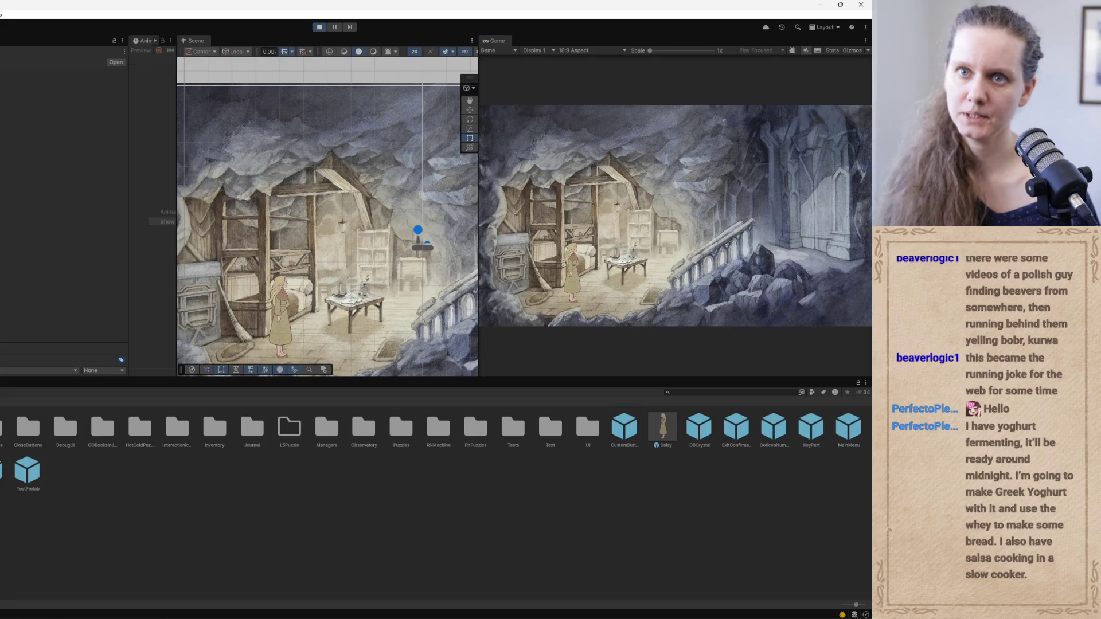
left_click(504, 315)
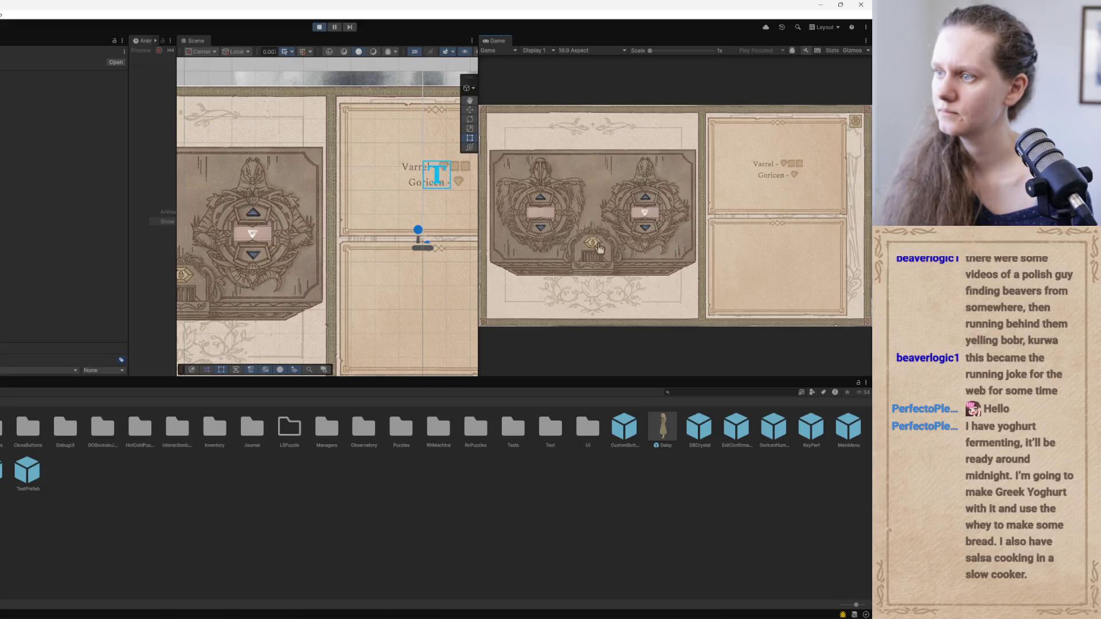
Try the right dial's up and down arrows repeatedly to check tile movement, then stop play mode
left_click(645, 230)
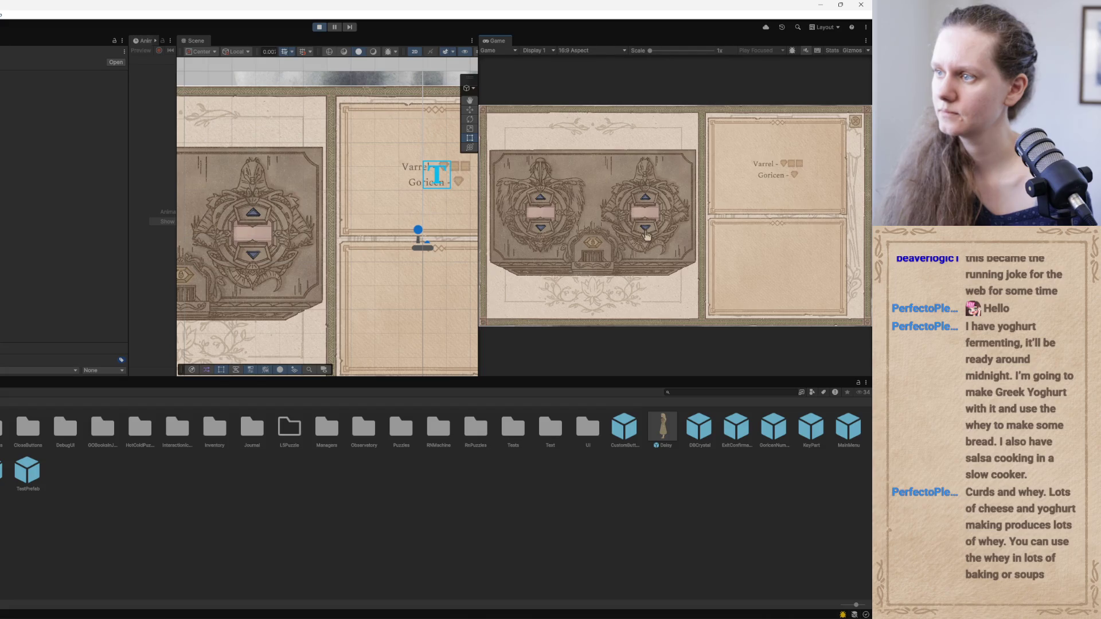
left_click(647, 200)
left_click(646, 199)
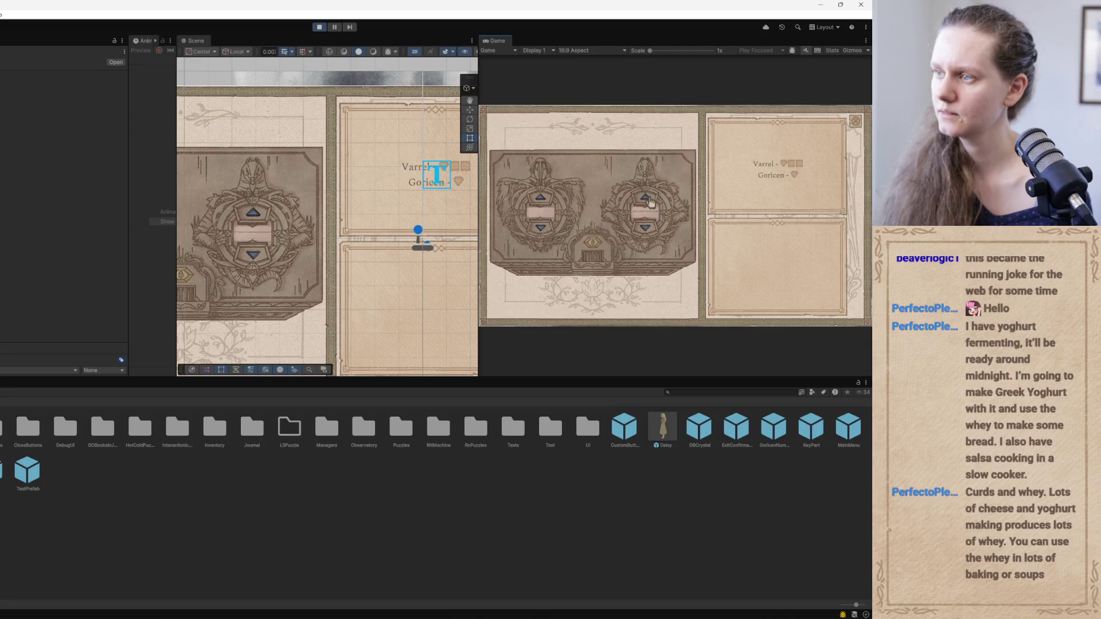
left_click_drag(476, 191, 243, 192)
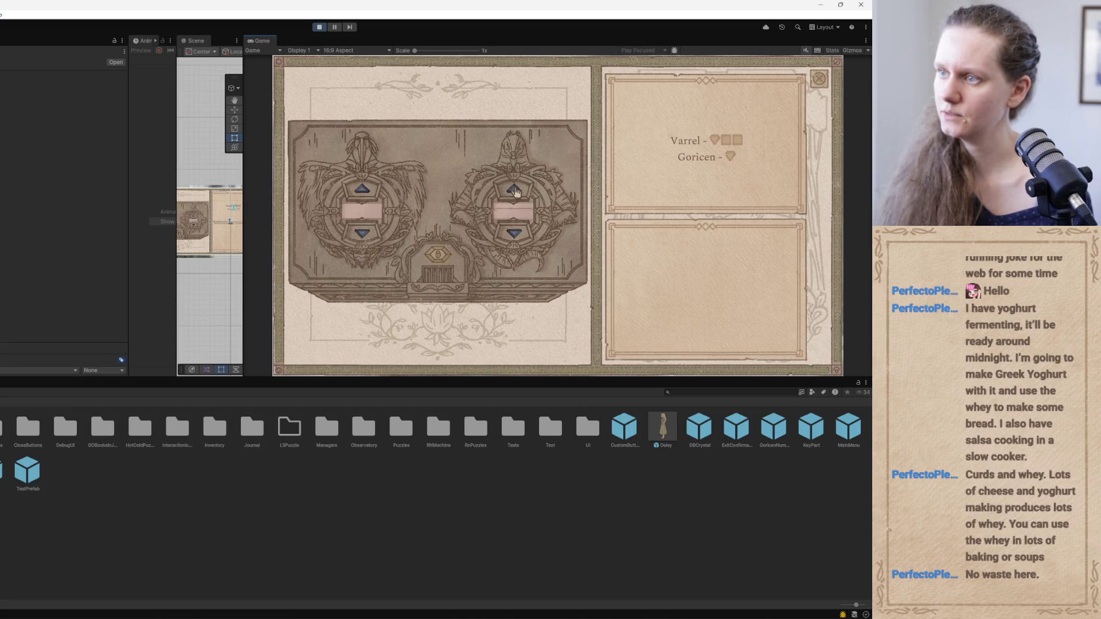
left_click(514, 190)
left_click(515, 234)
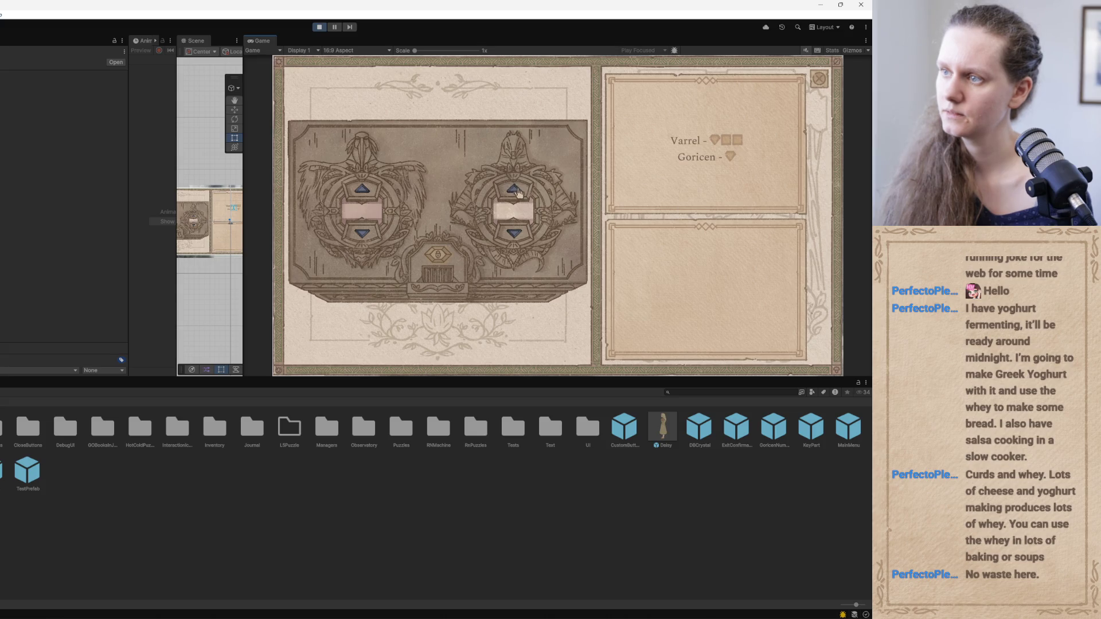
left_click(517, 195)
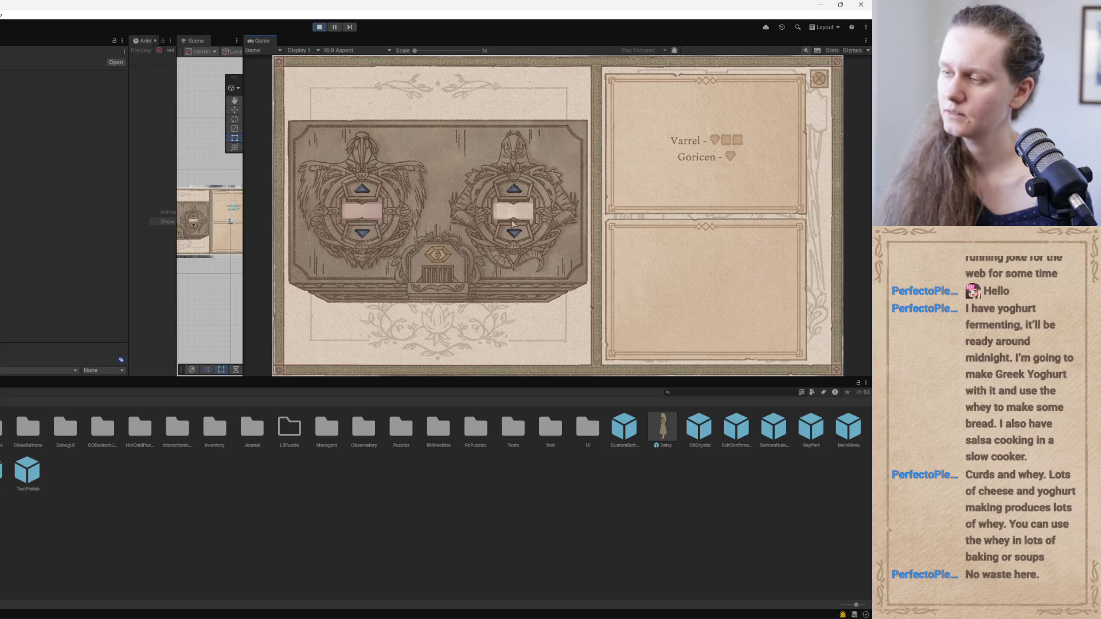
left_click(517, 193)
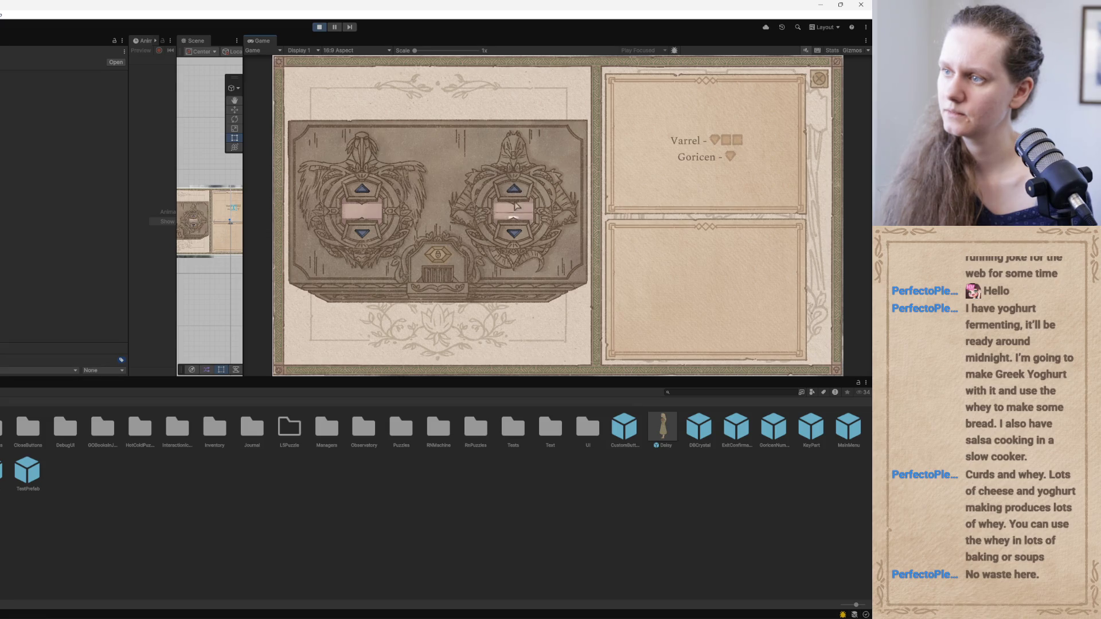
left_click(319, 27)
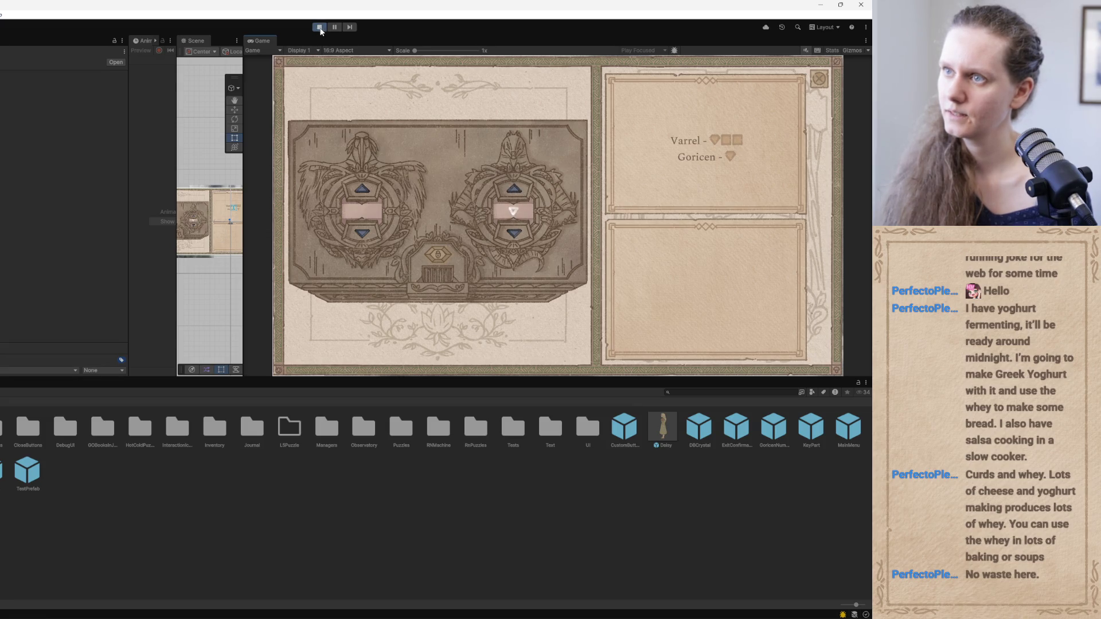
mouse_move(324, 616)
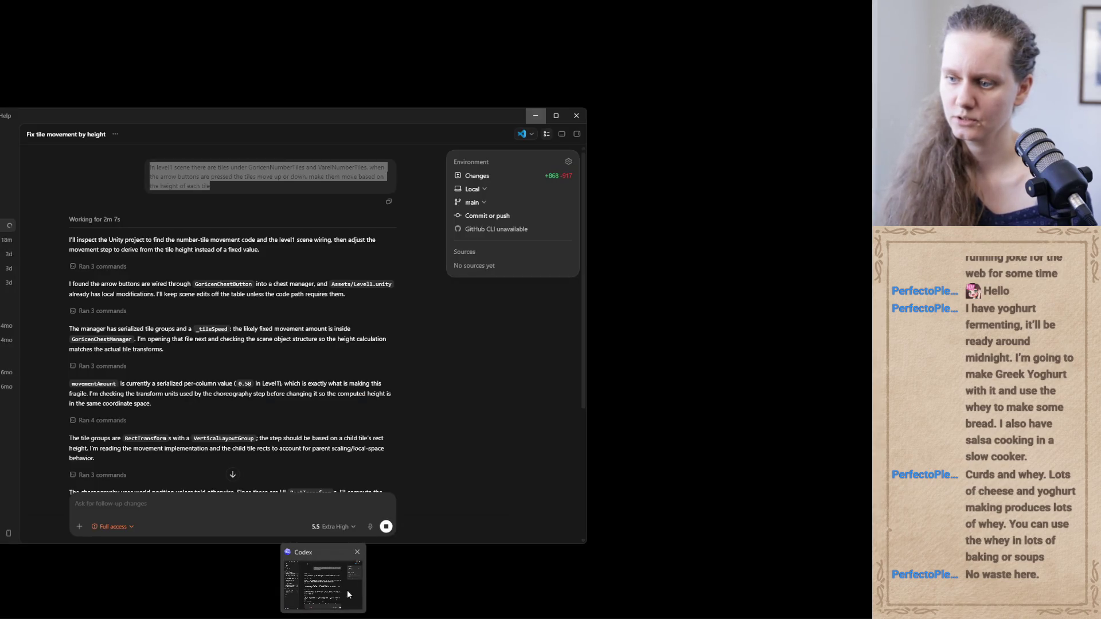
Bring Codex forward and scroll through its review diff of GoricenChestManager.cs
left_click(344, 592)
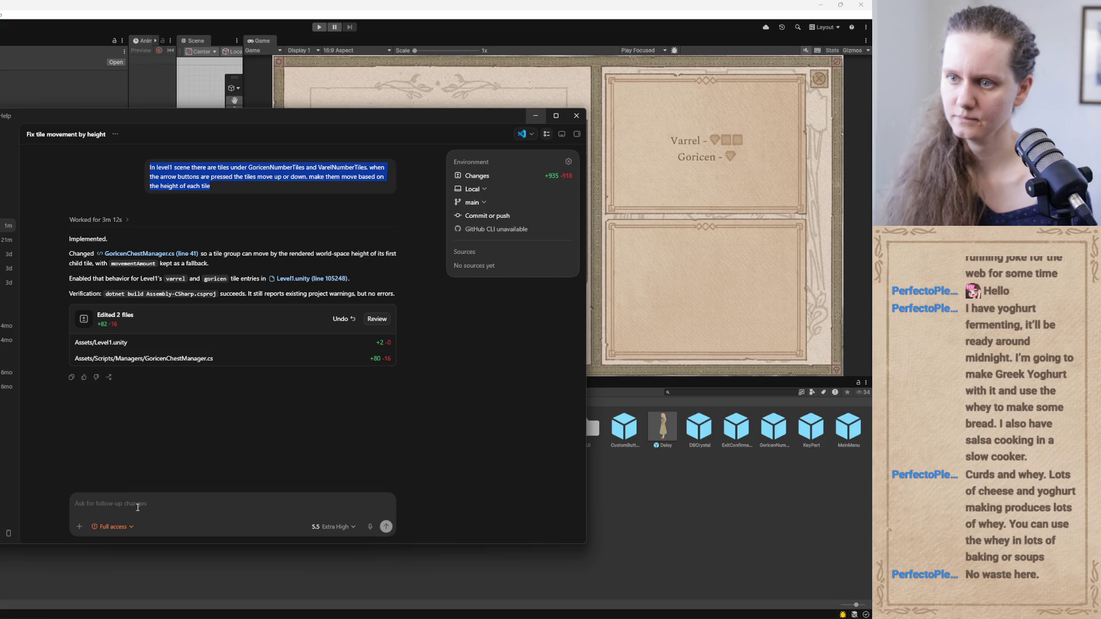
left_click(222, 359)
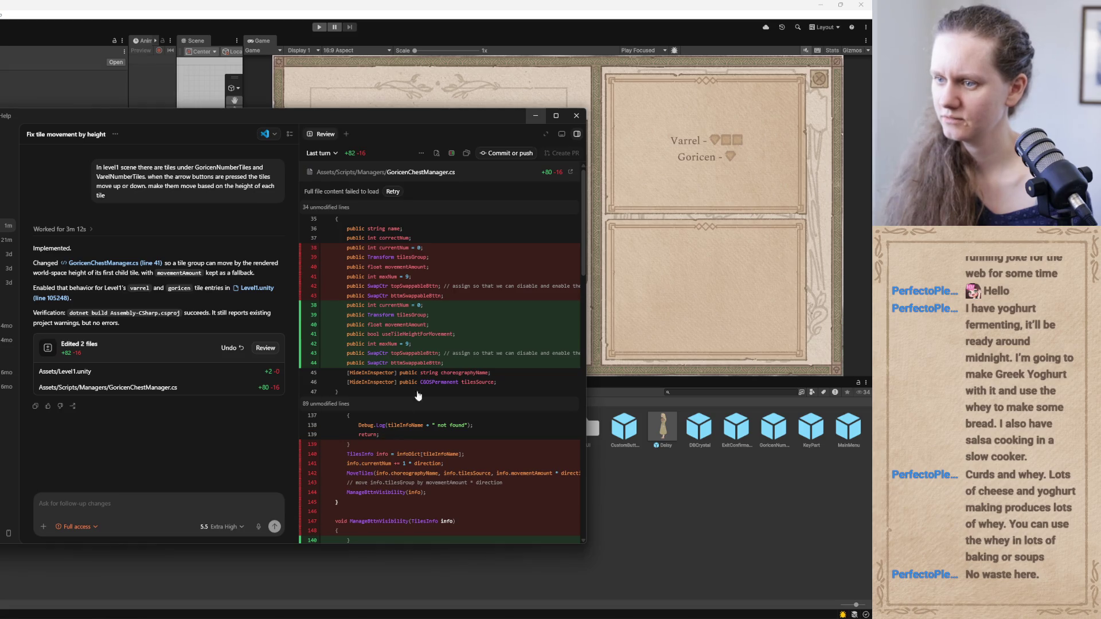
scroll(435, 381, "down", 3)
scroll(435, 381, "down", 12)
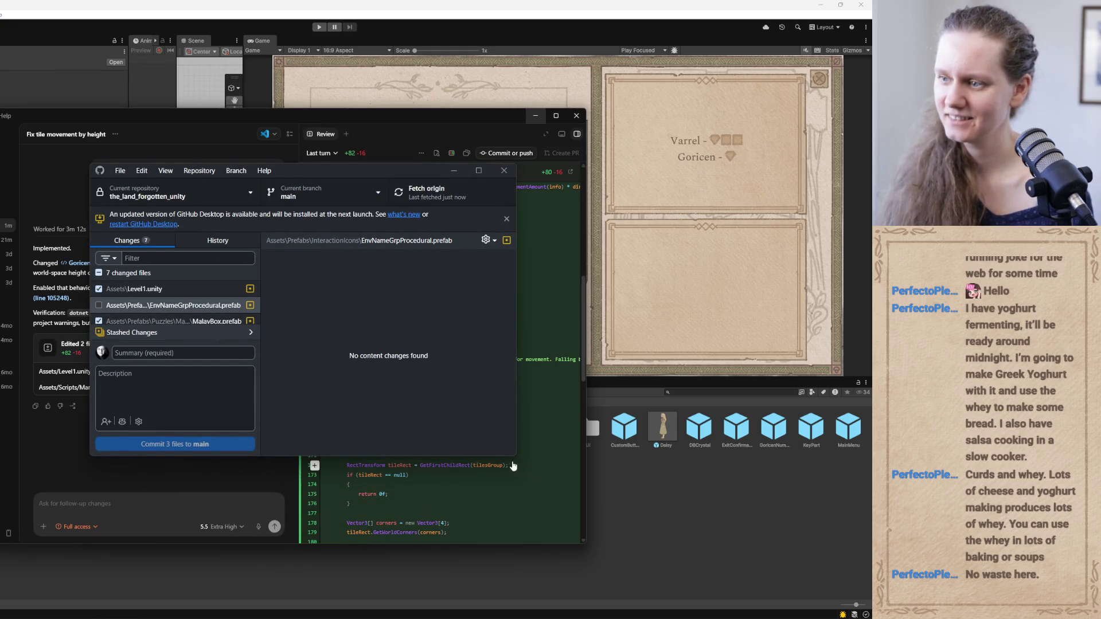
Enlarge GitHub Desktop and look over the MalayBox.prefab and GoricenChestManager.cs changes
mouse_move(514, 455)
left_mouse_down()
mouse_move(582, 482)
mouse_move(646, 571)
left_mouse_up()
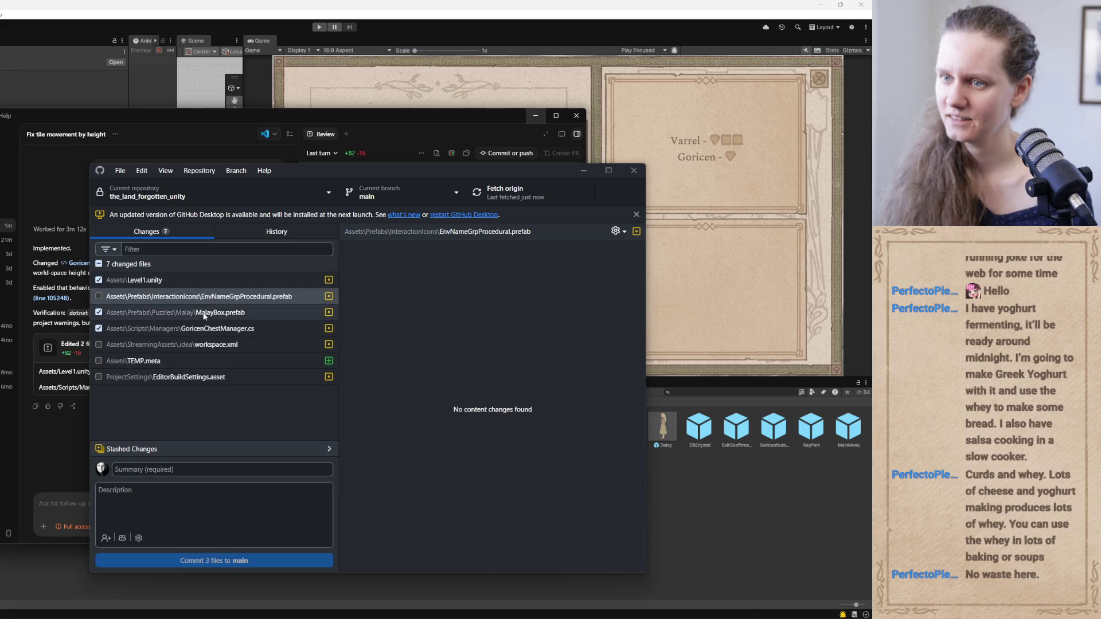
left_click(227, 312)
right_click(227, 313)
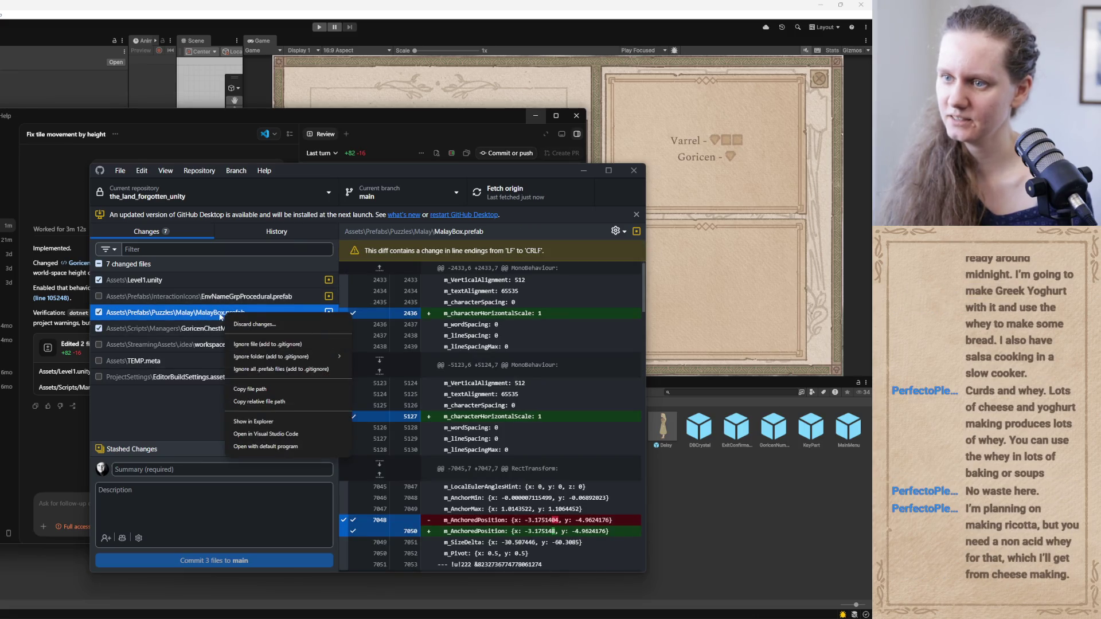
left_click(180, 330)
mouse_move(402, 174)
left_mouse_down()
mouse_move(377, 262)
mouse_move(679, 318)
mouse_move(497, 243)
left_mouse_up()
left_click_drag(425, 251, 265, 216)
Discard the MalayBox.prefab changes
left_click(163, 351)
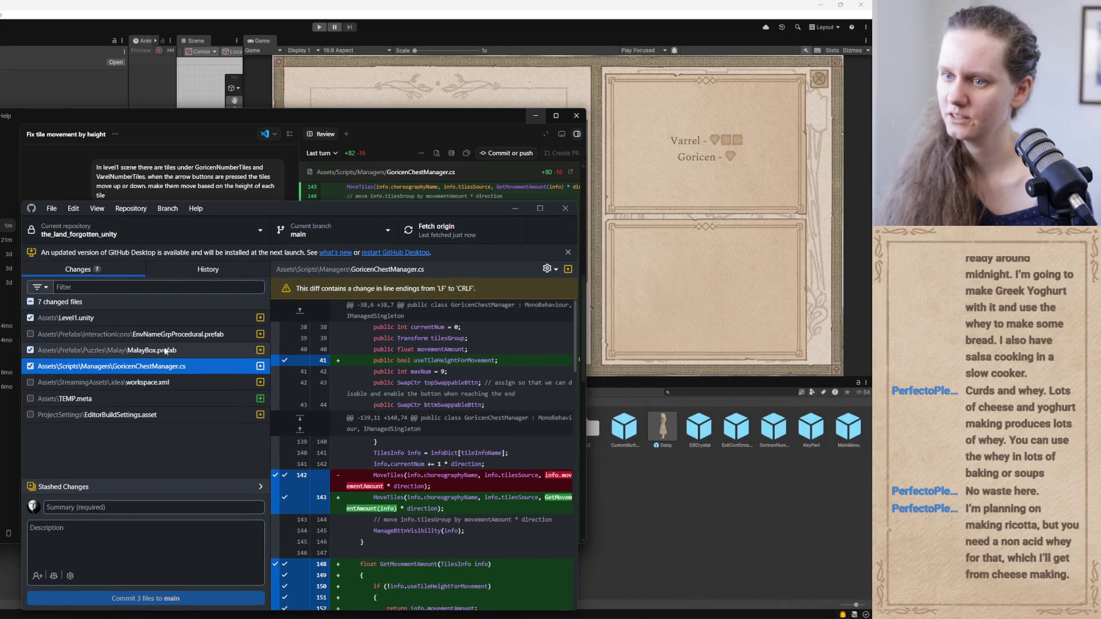
right_click(161, 355)
left_click(193, 362)
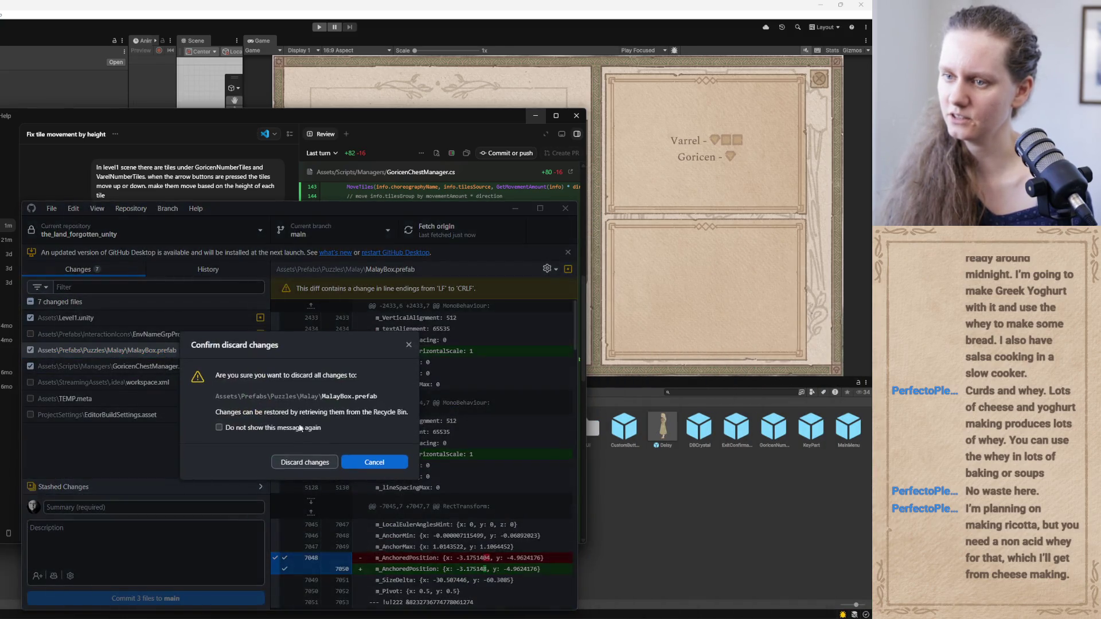
left_click(309, 467)
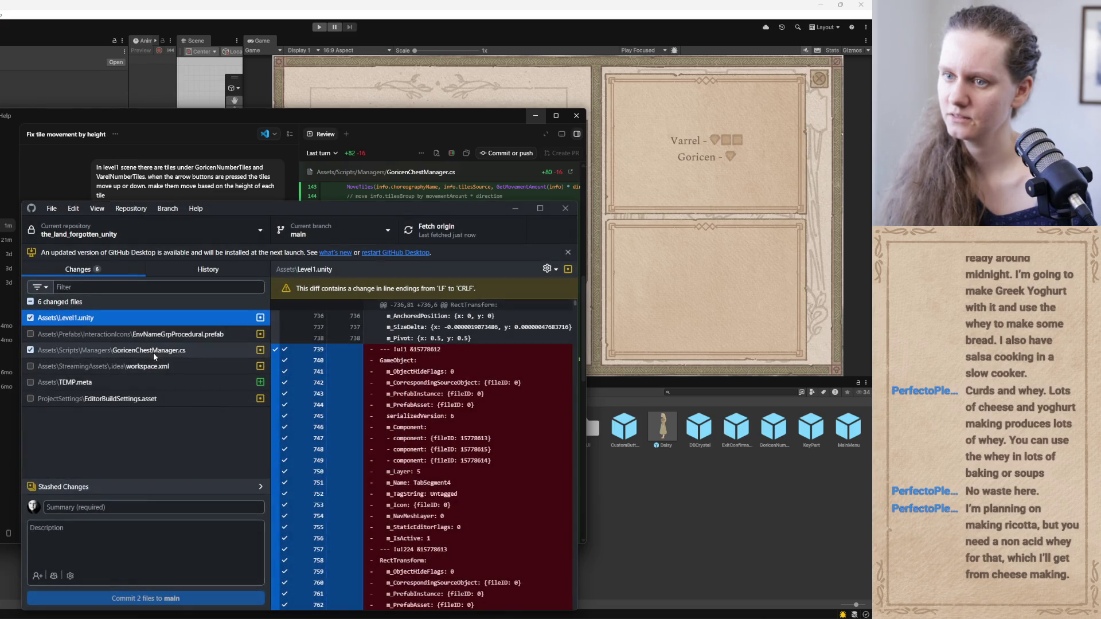
Scroll through the GoricenChestManager.cs diff to review the tile-height changes
left_click(153, 351)
scroll(396, 428, "down", 5)
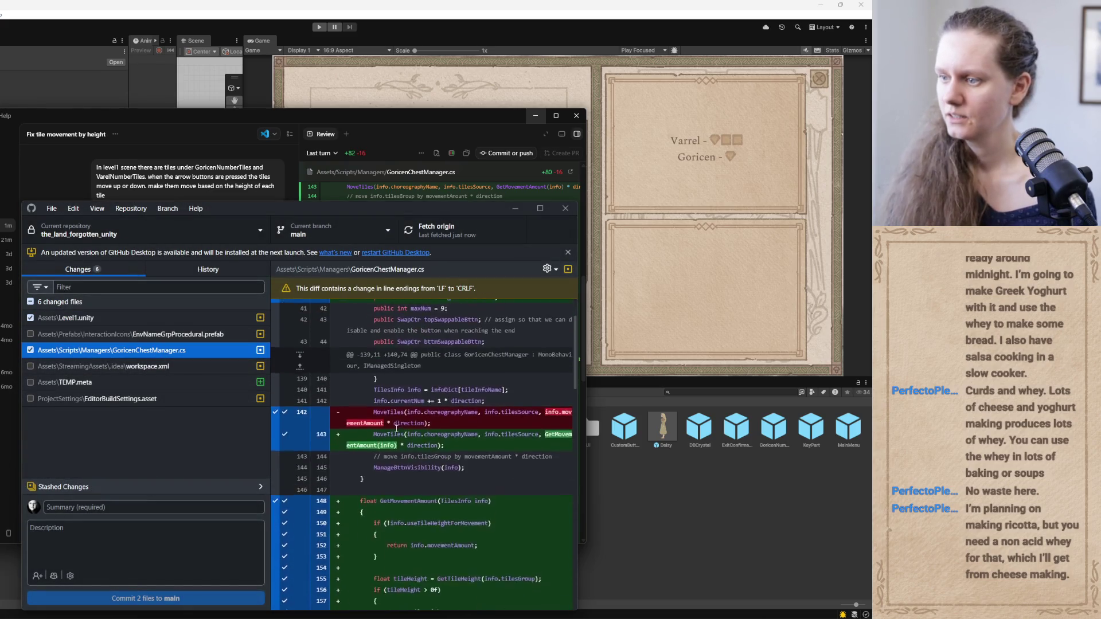
scroll(396, 429, "up", 2)
left_click_drag(426, 212, 285, 97)
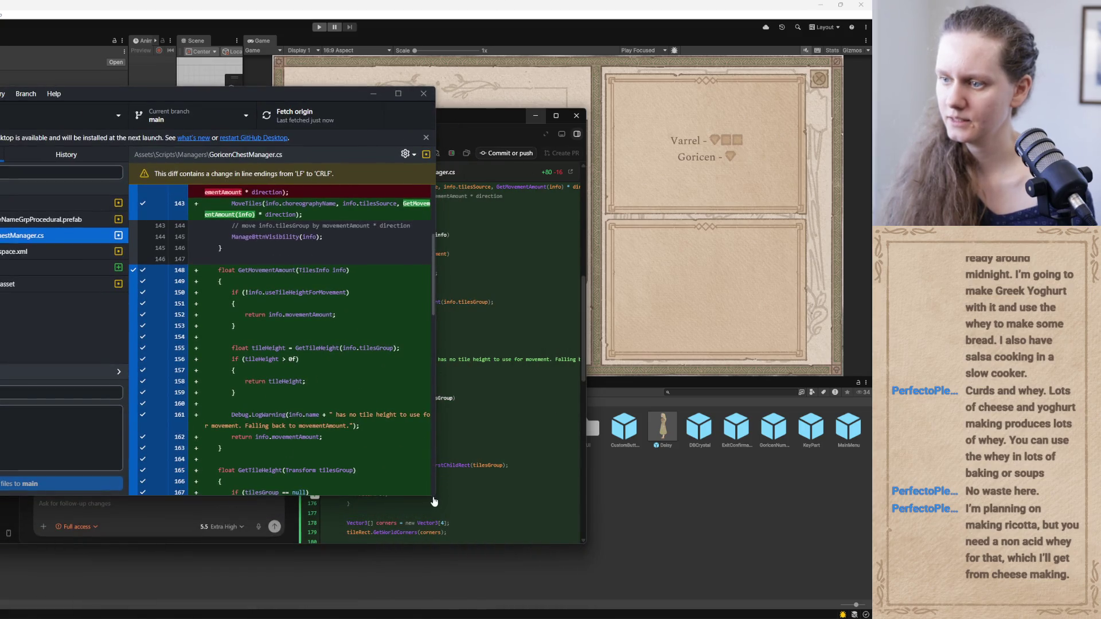
scroll(434, 499, "down", 10)
mouse_move(434, 492)
left_mouse_down()
mouse_move(464, 332)
mouse_move(457, 257)
left_mouse_up()
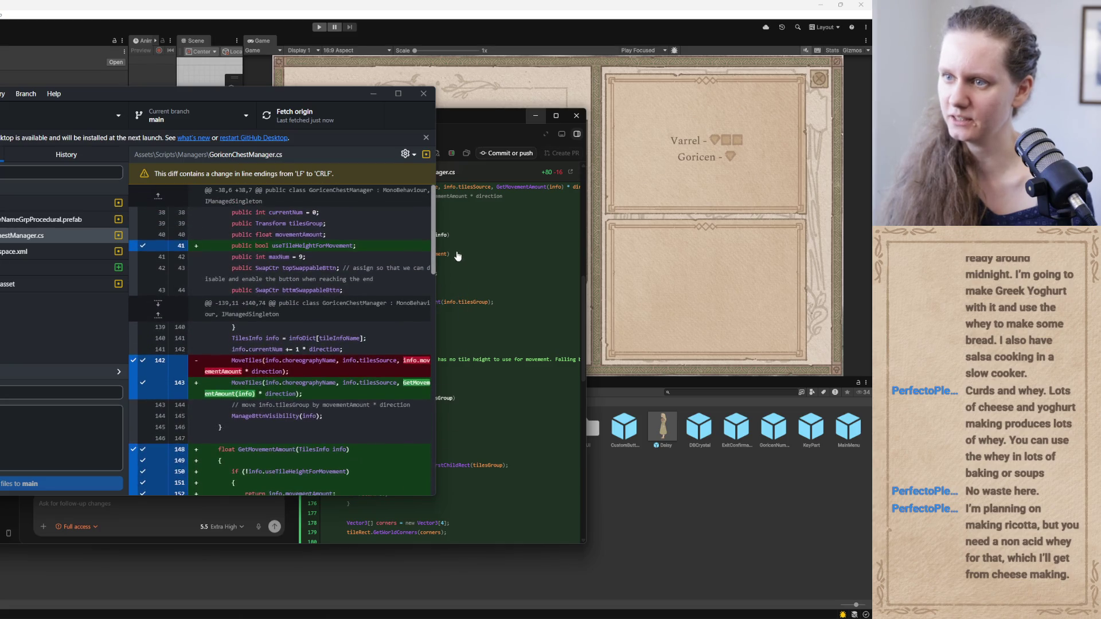
scroll(431, 397, "down", 8)
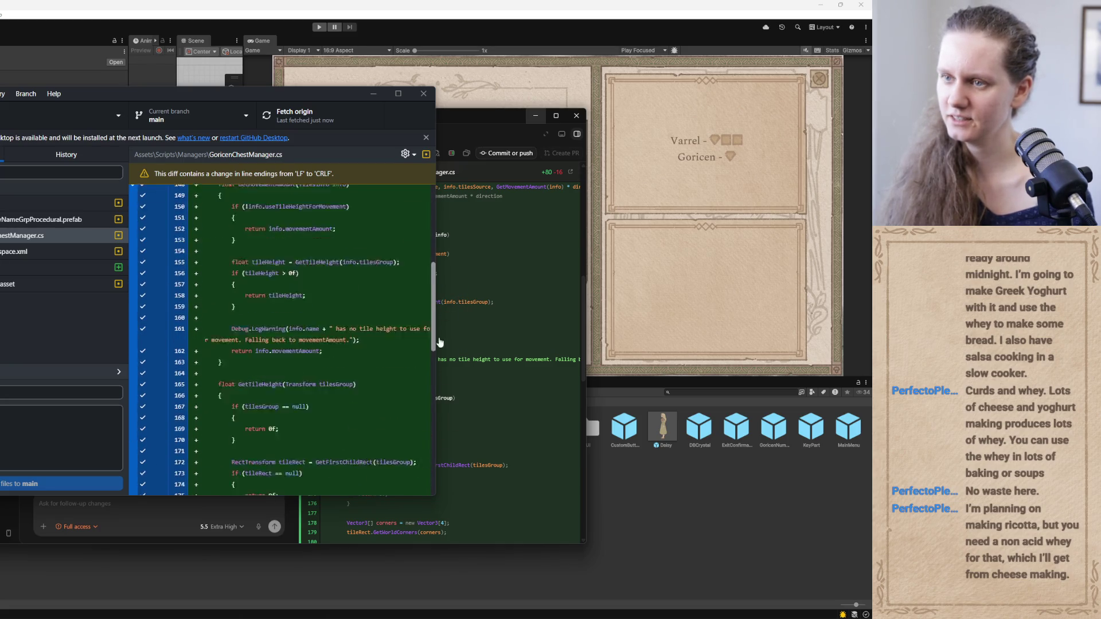
scroll(430, 397, "down", 5)
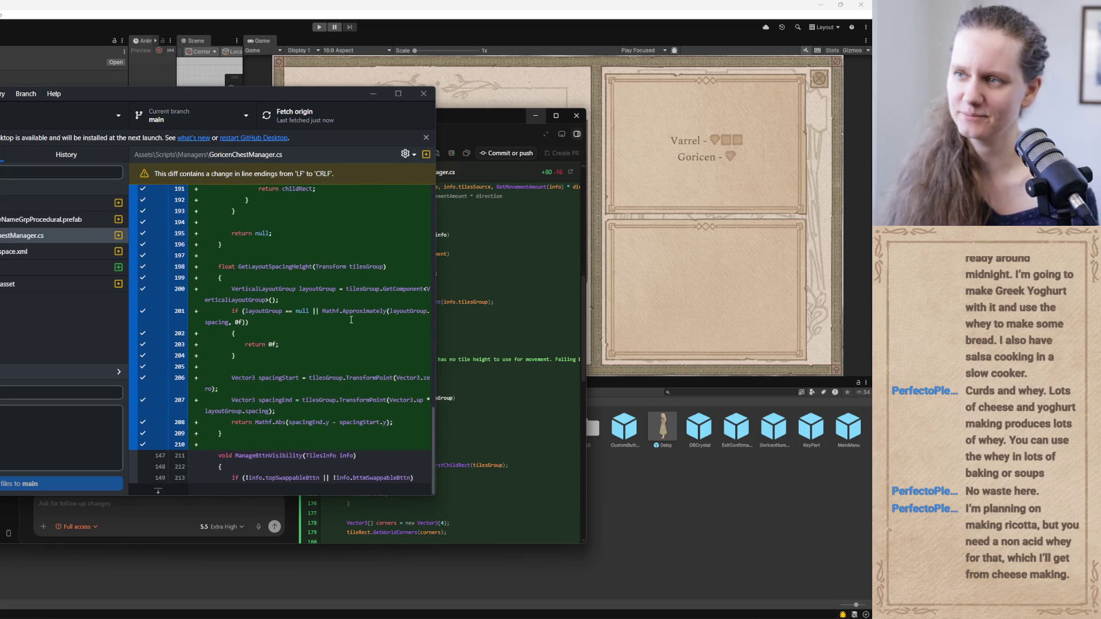
scroll(391, 408, "up", 2)
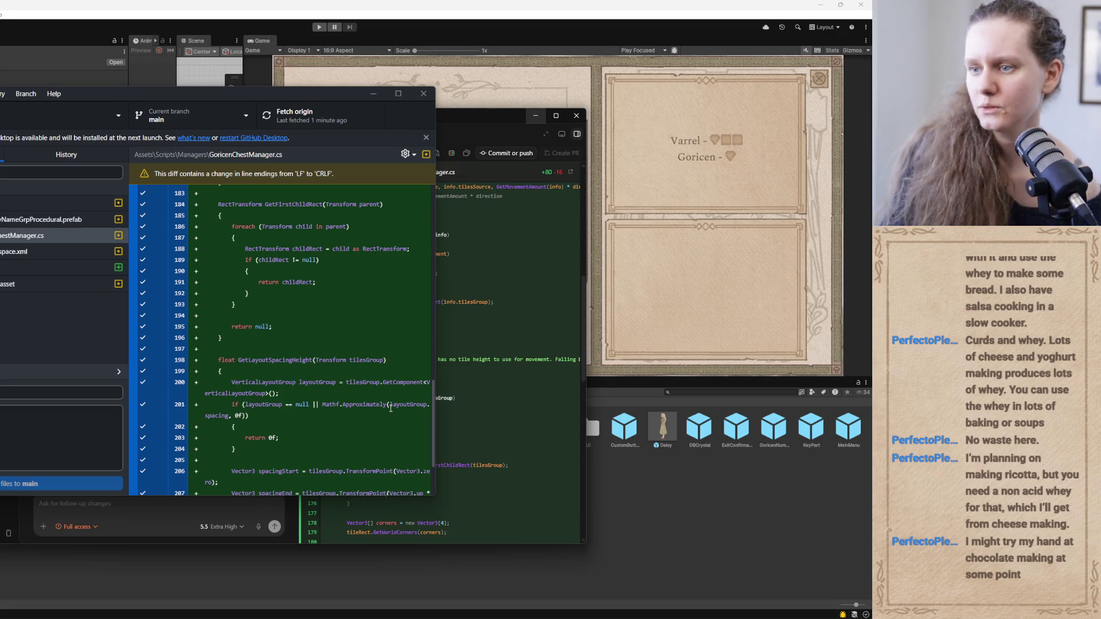
scroll(390, 408, "up", 10)
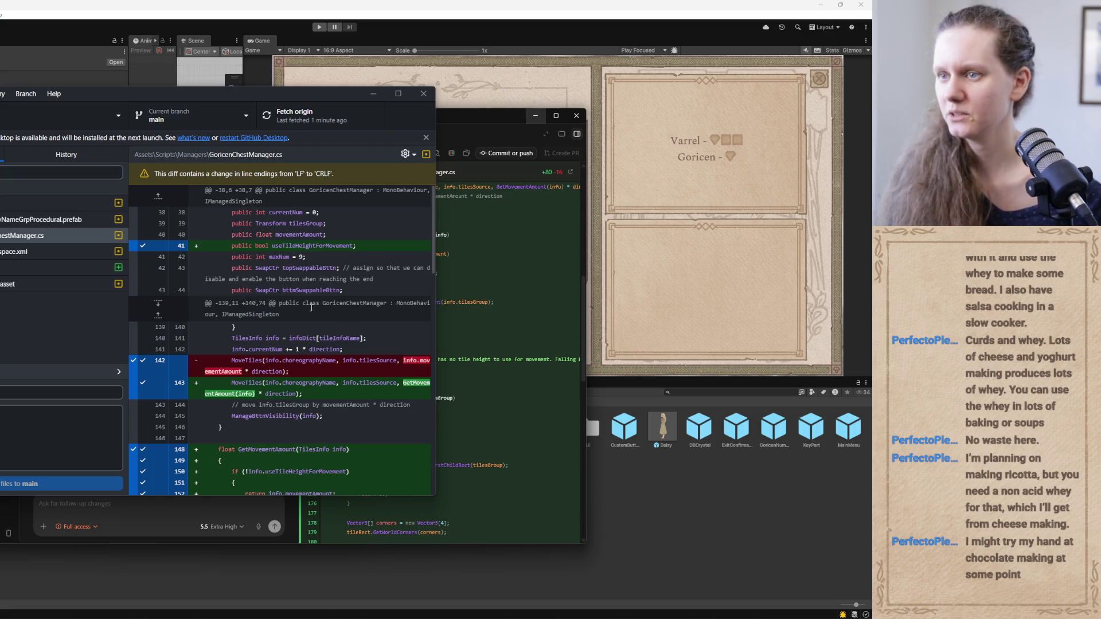
scroll(344, 321, "down", 2)
scroll(258, 286, "up", 2)
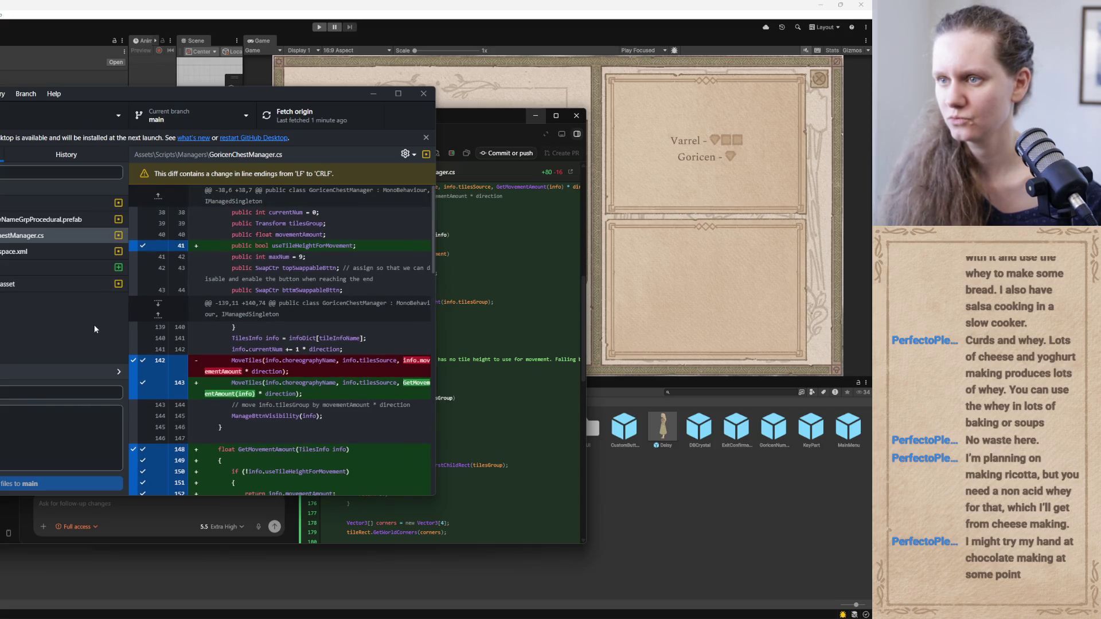
Highlight the useTileHeightForMovement field in the diff and trace where it is used
double_click(332, 245)
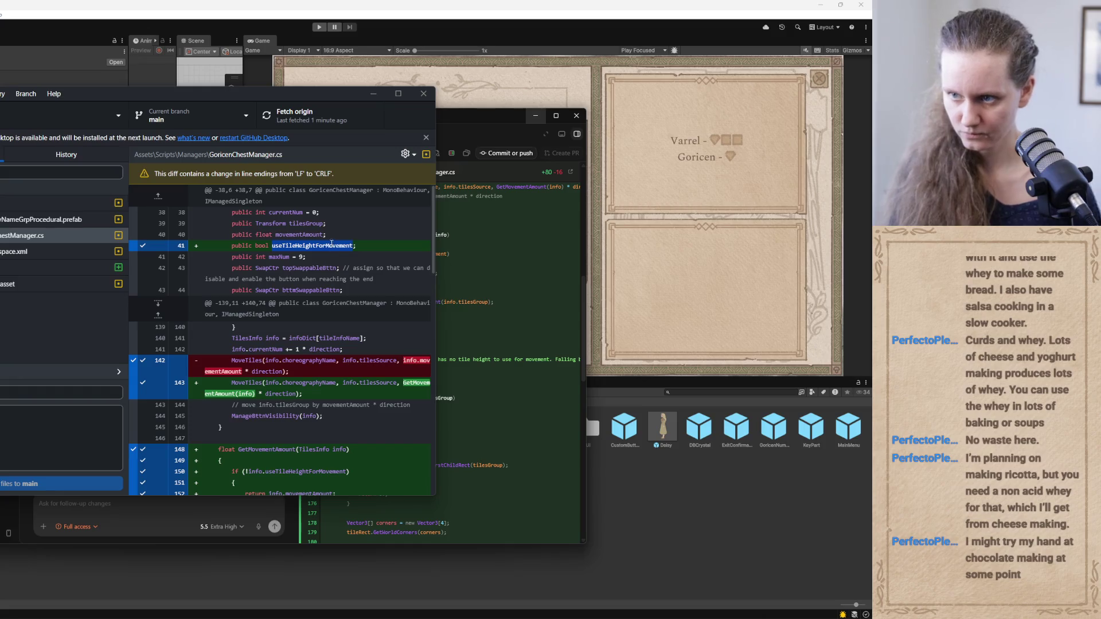
scroll(330, 258, "down", 5)
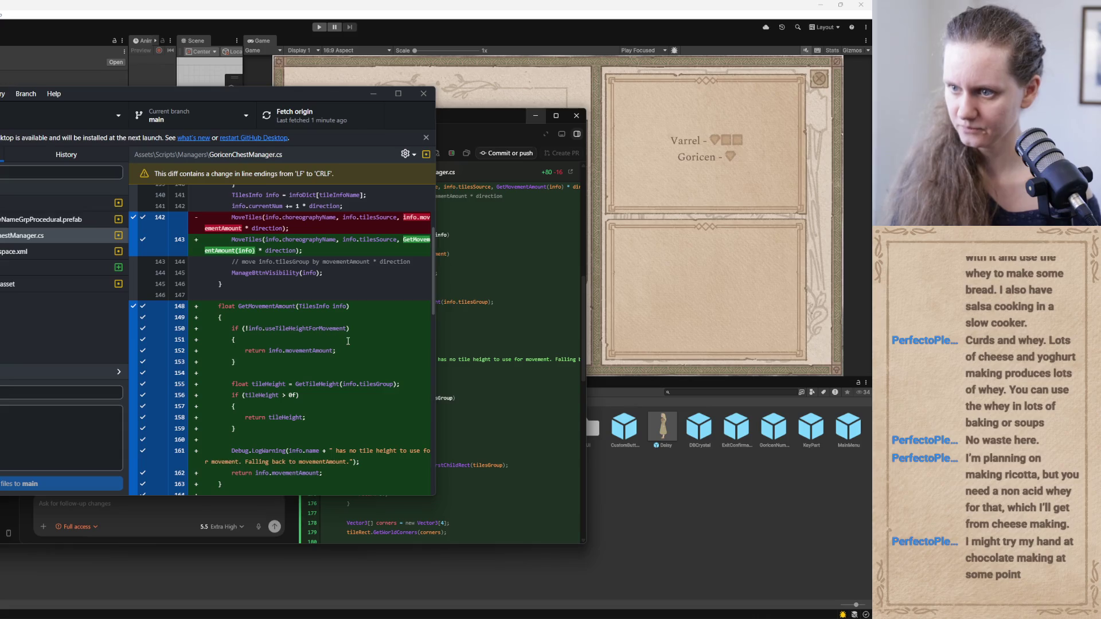
scroll(348, 341, "down", 4)
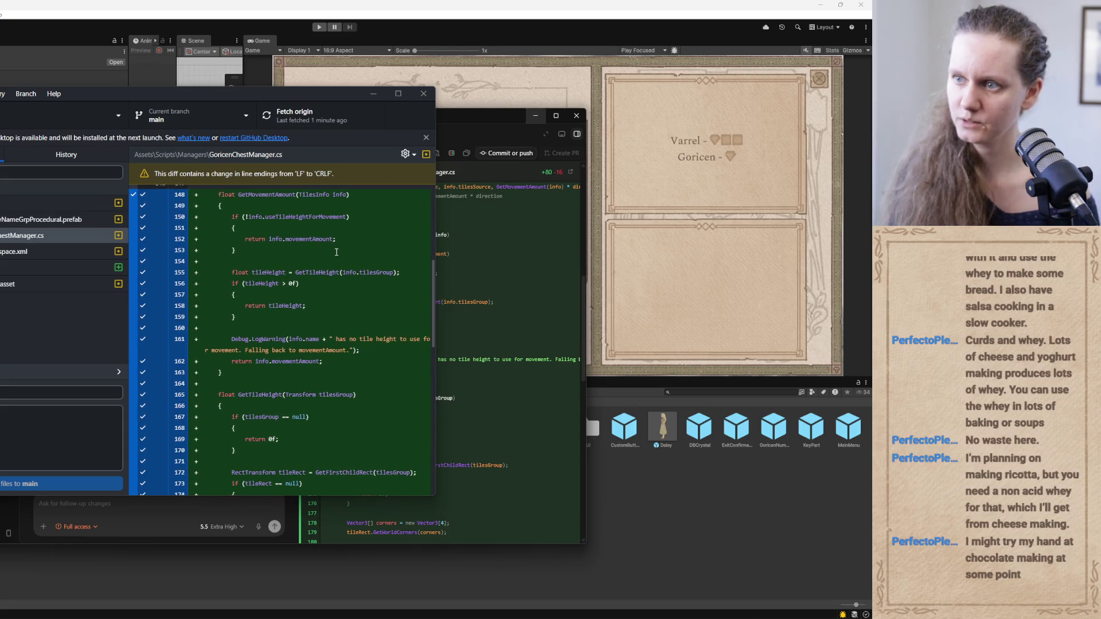
scroll(337, 253, "up", 9)
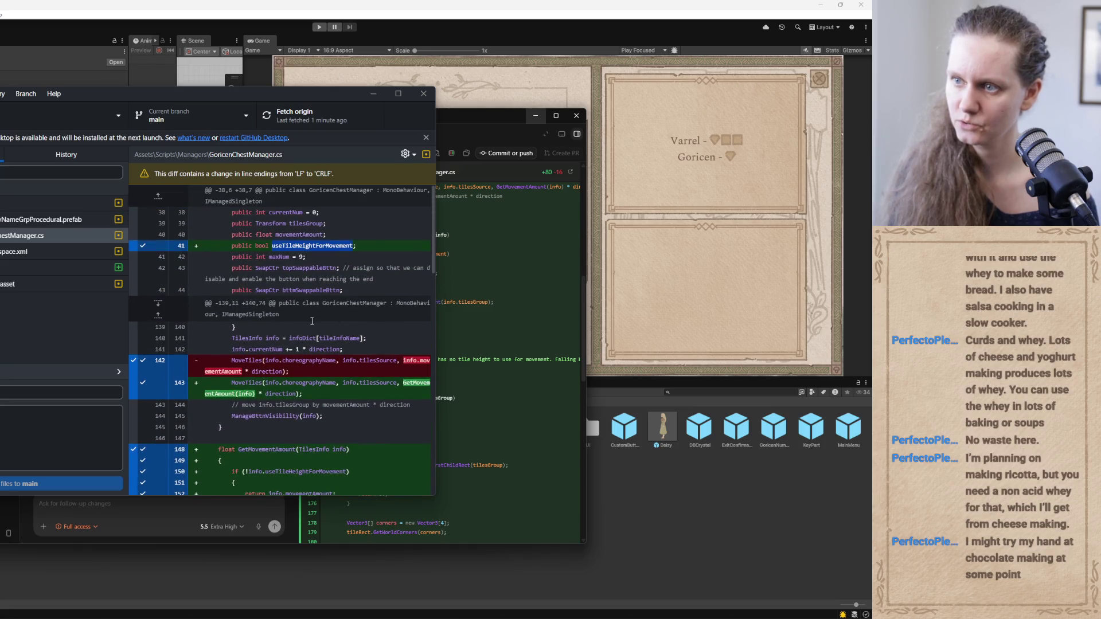
left_click(365, 245)
double_click(315, 244)
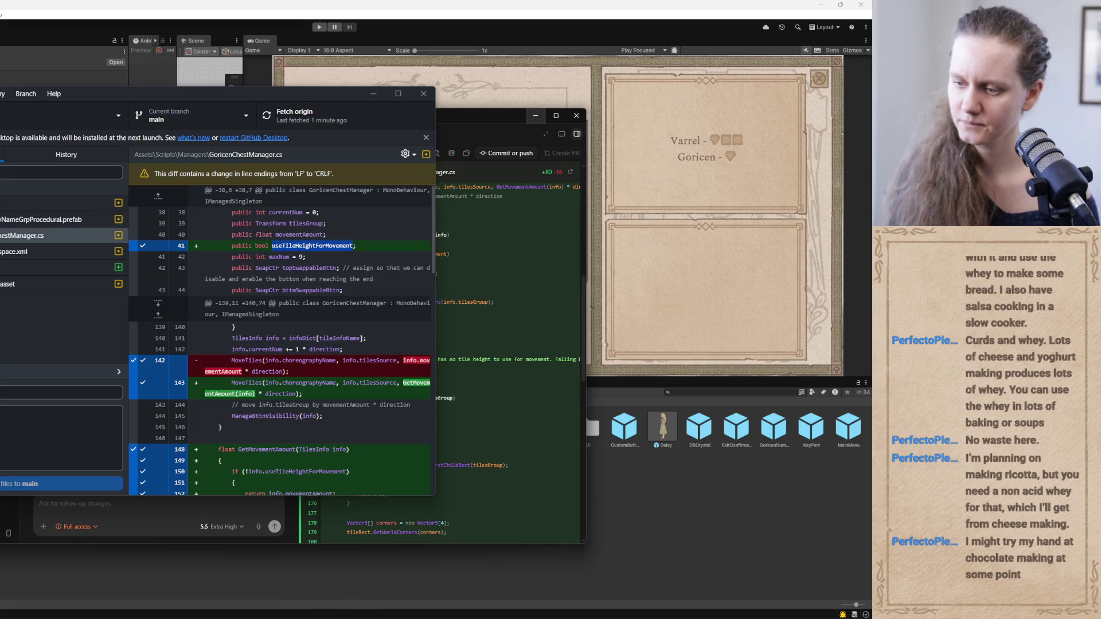
left_click(321, 576)
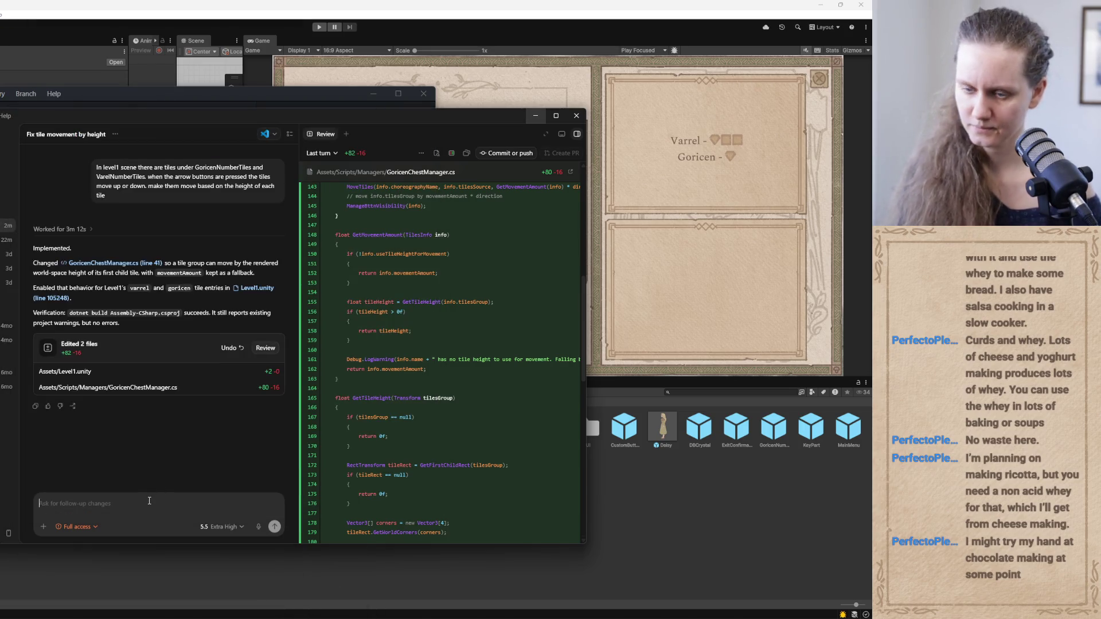
Draft 'simplify it. don't use useTileHeightForMovement just' in Codex, delete it, and minimize Codex
type("simplify it. don")
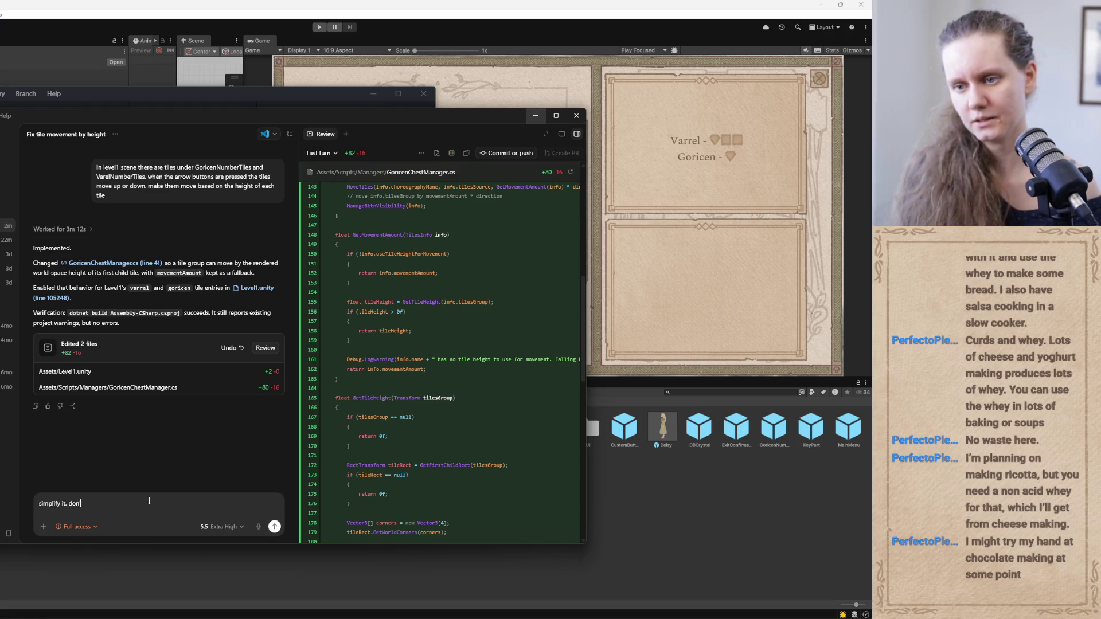
type("'t use useTileHeightForMovement for")
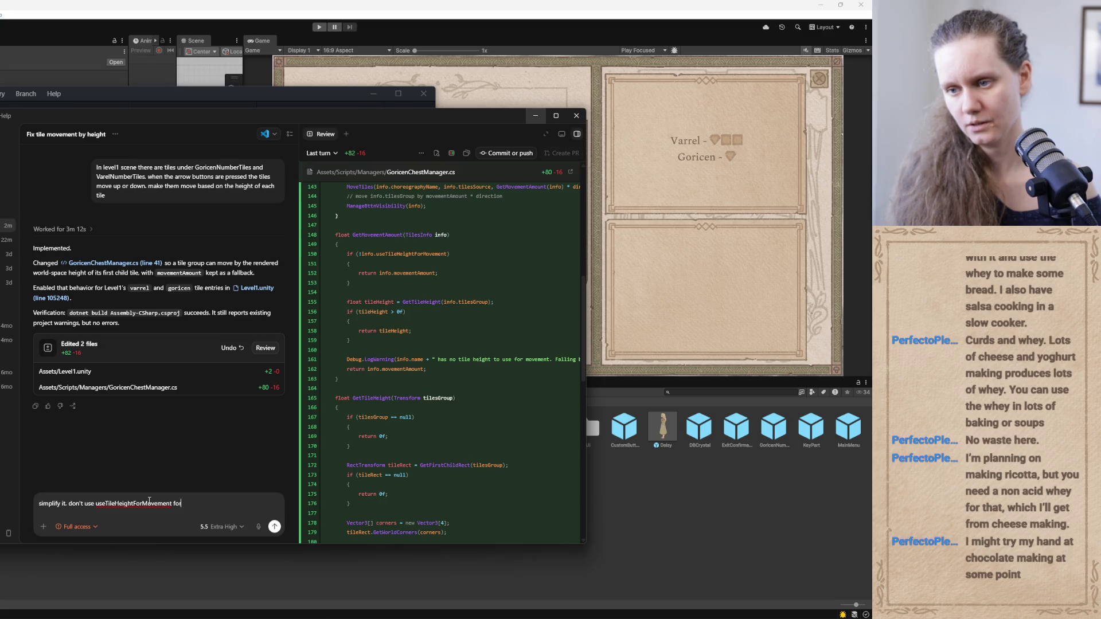
type("just default to that being true (")
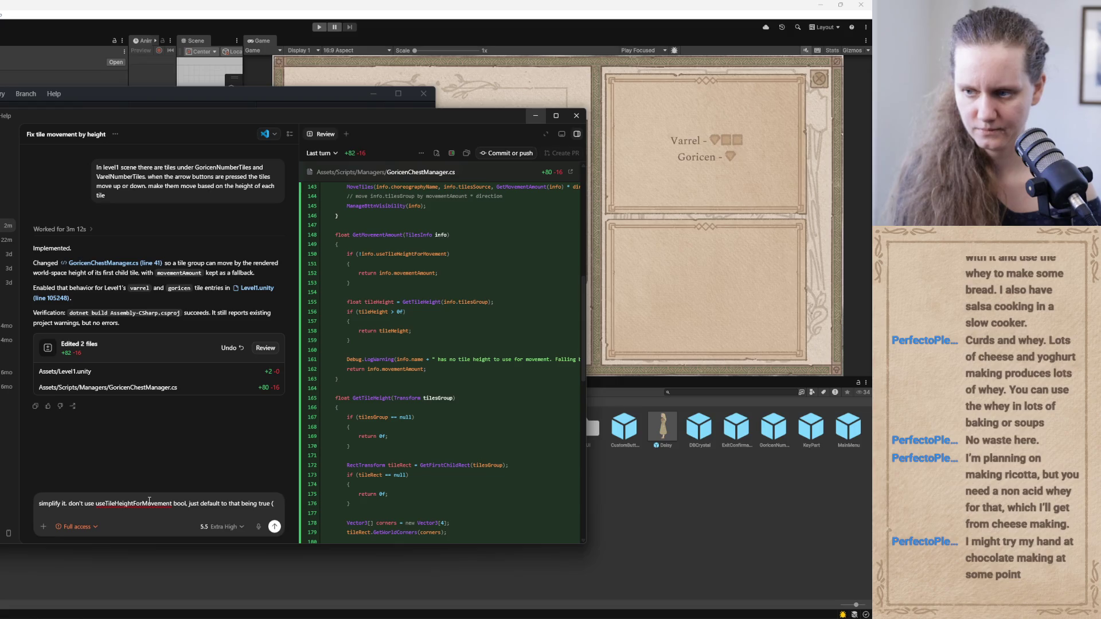
triple_click(216, 503)
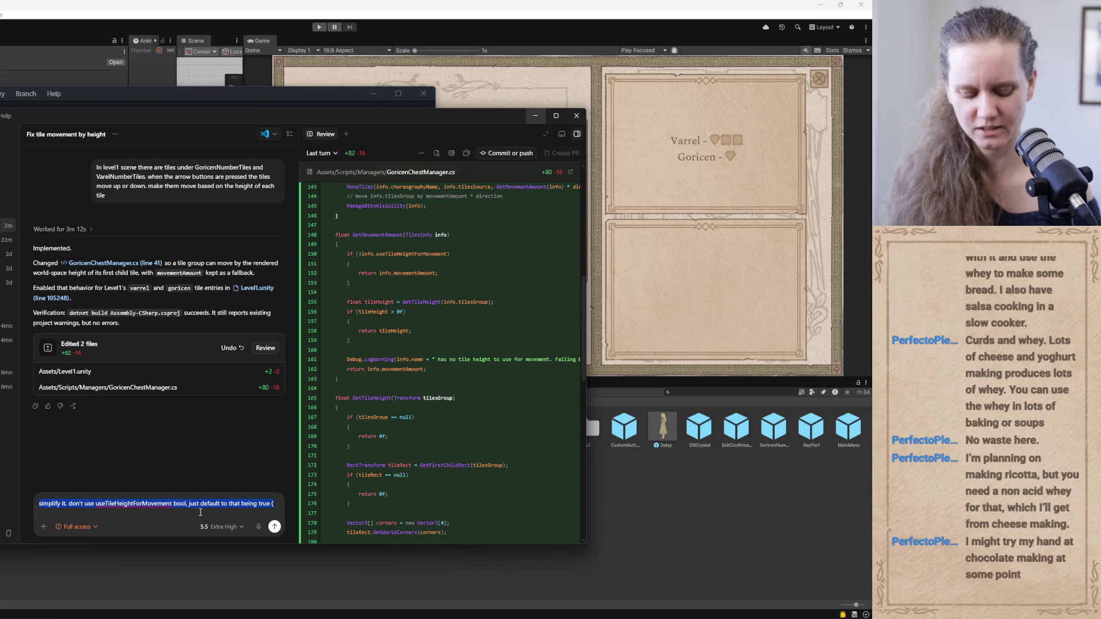
key("BackSpace")
left_click(535, 117)
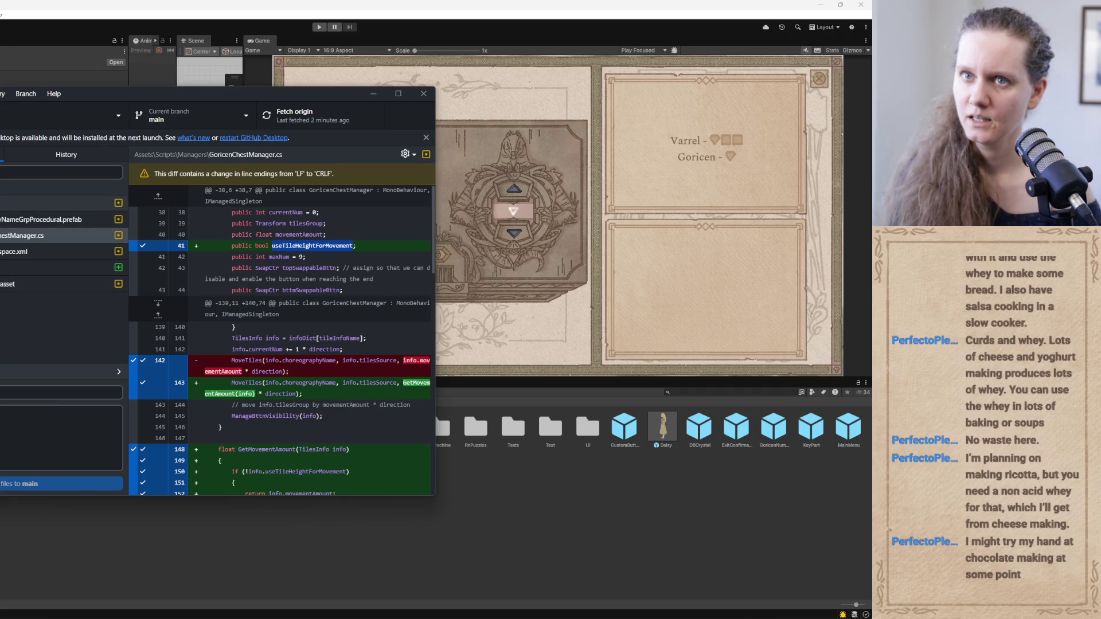
Check the Level1 scene diff, then move GitHub Desktop and Codex out of the way of Unity's Game view
left_click(57, 202)
left_click_drag(139, 88, 274, 151)
left_click(43, 113)
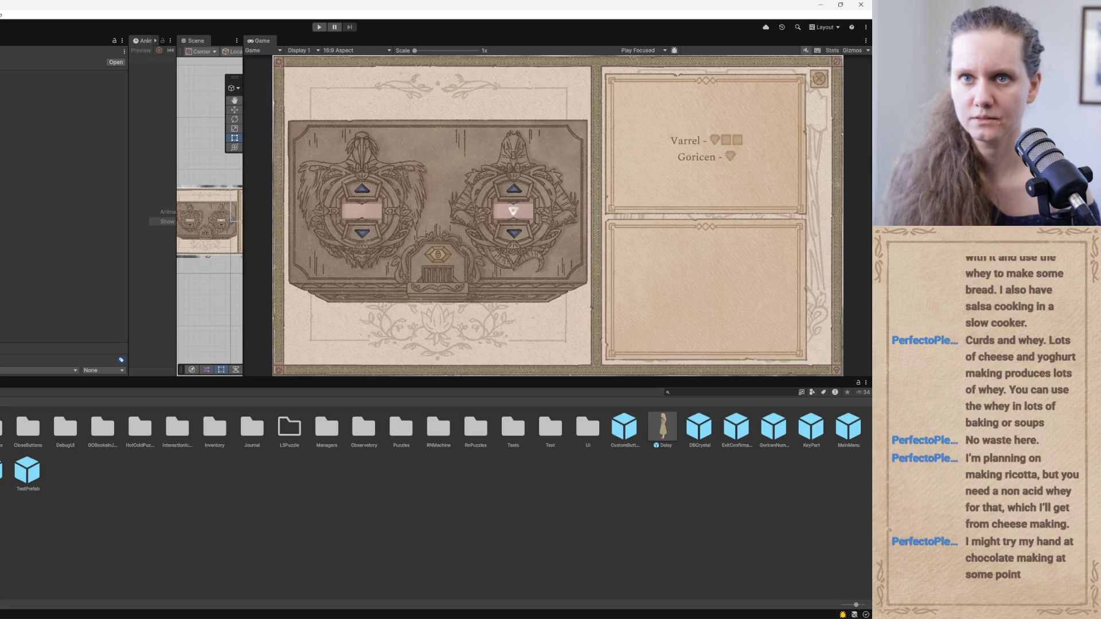
key("super+a")
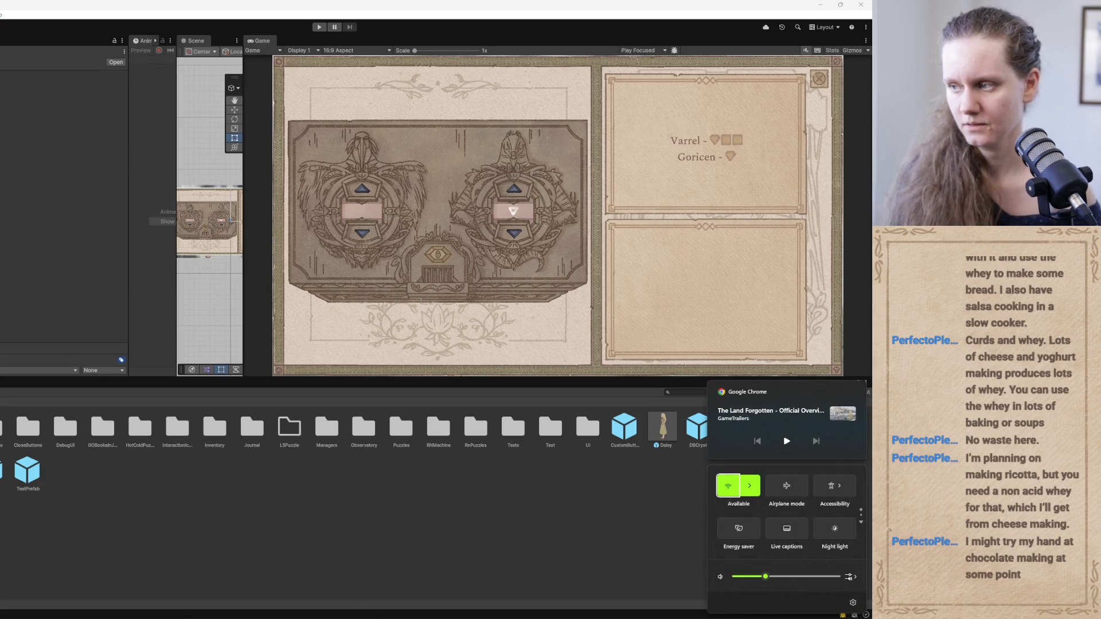
left_click(312, 572)
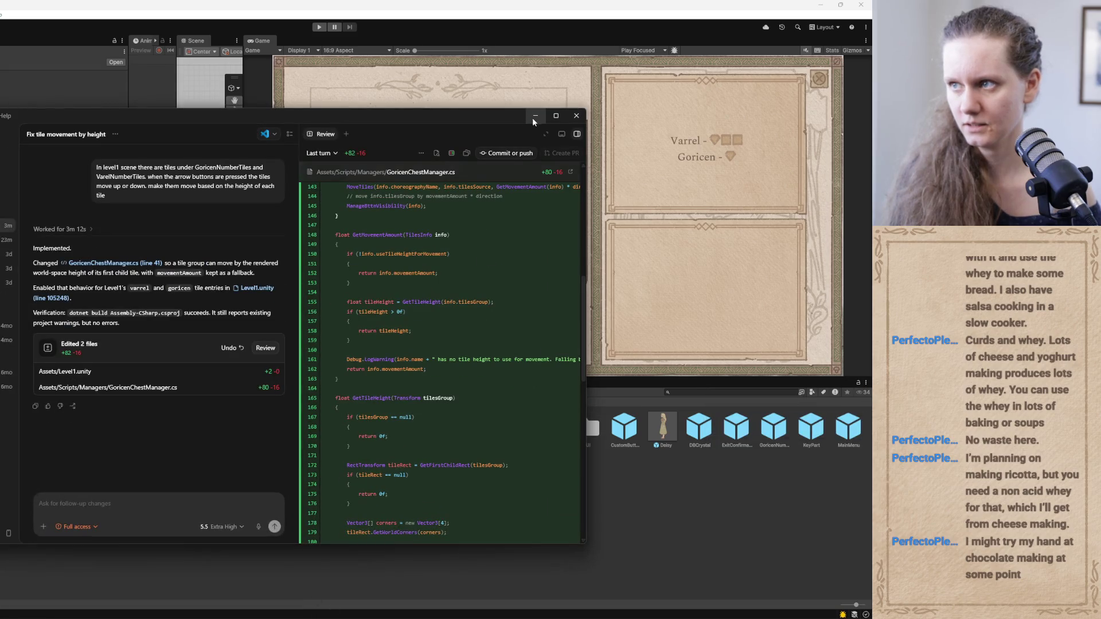
left_click(534, 116)
key("alt+Tab")
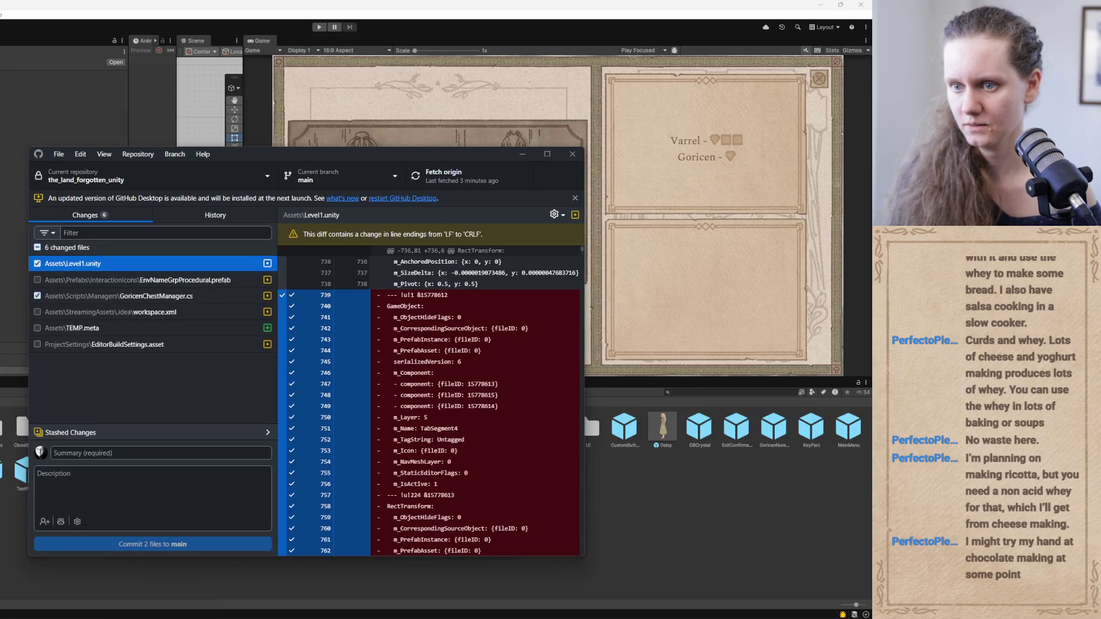
key("alt+Tab")
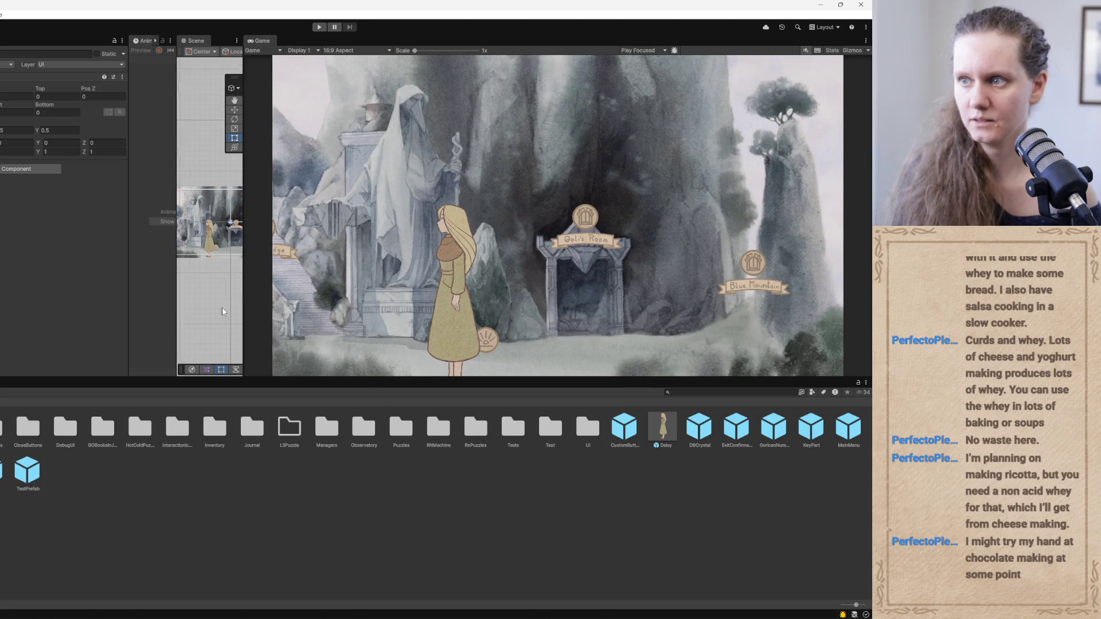
key("super+a")
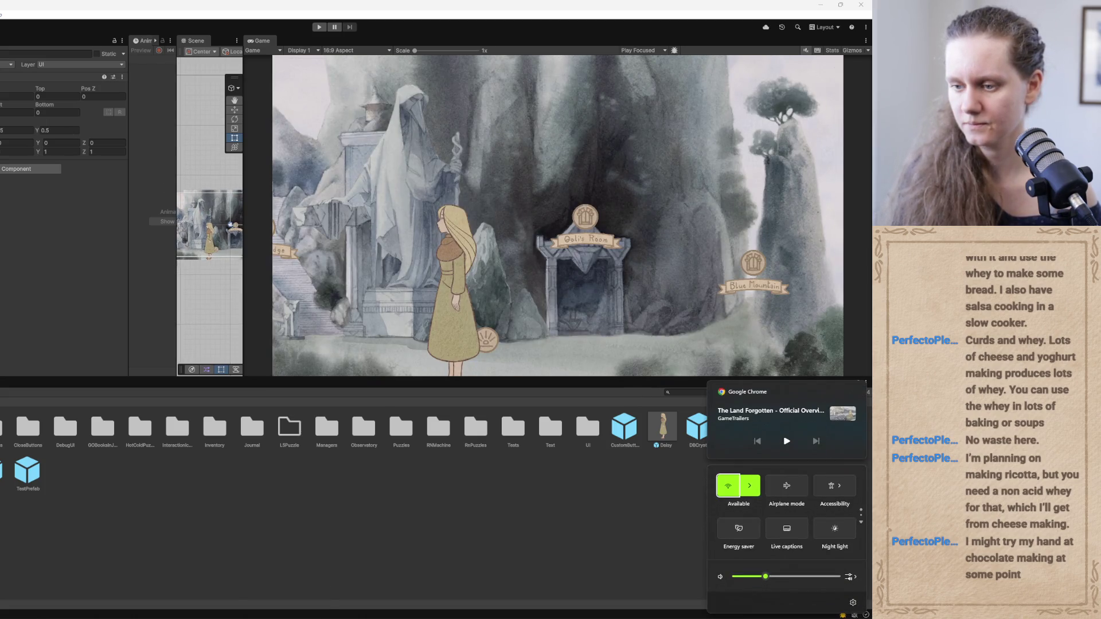
mouse_move(323, 616)
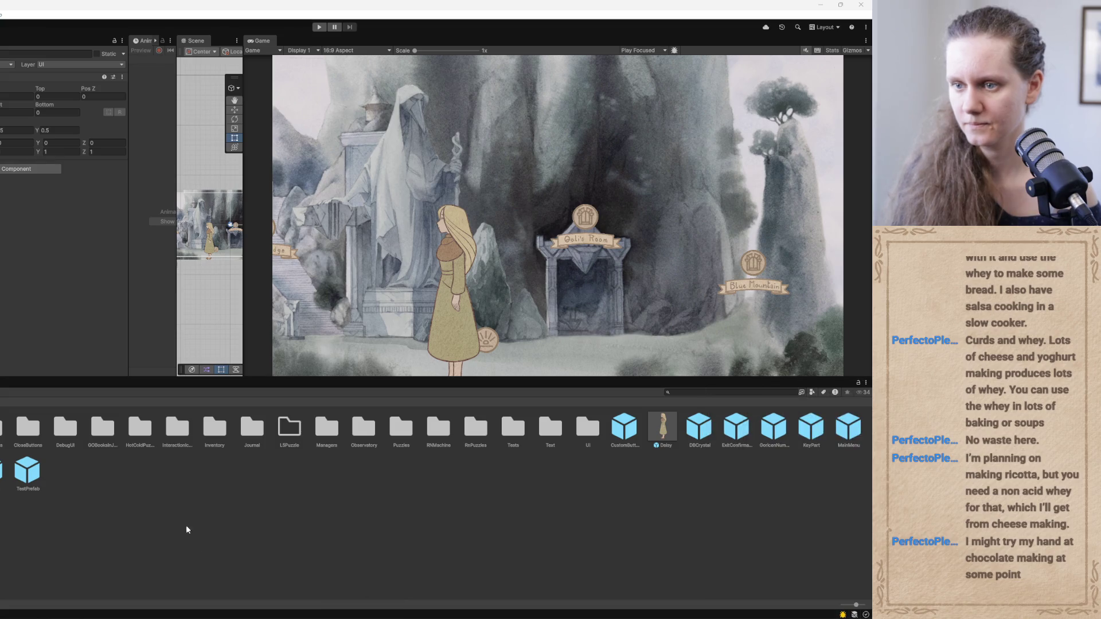
left_click(177, 616)
Commit both files to main as 'L1: goricen chest updates. tile height is used for movement' and push to origin
left_click(119, 453)
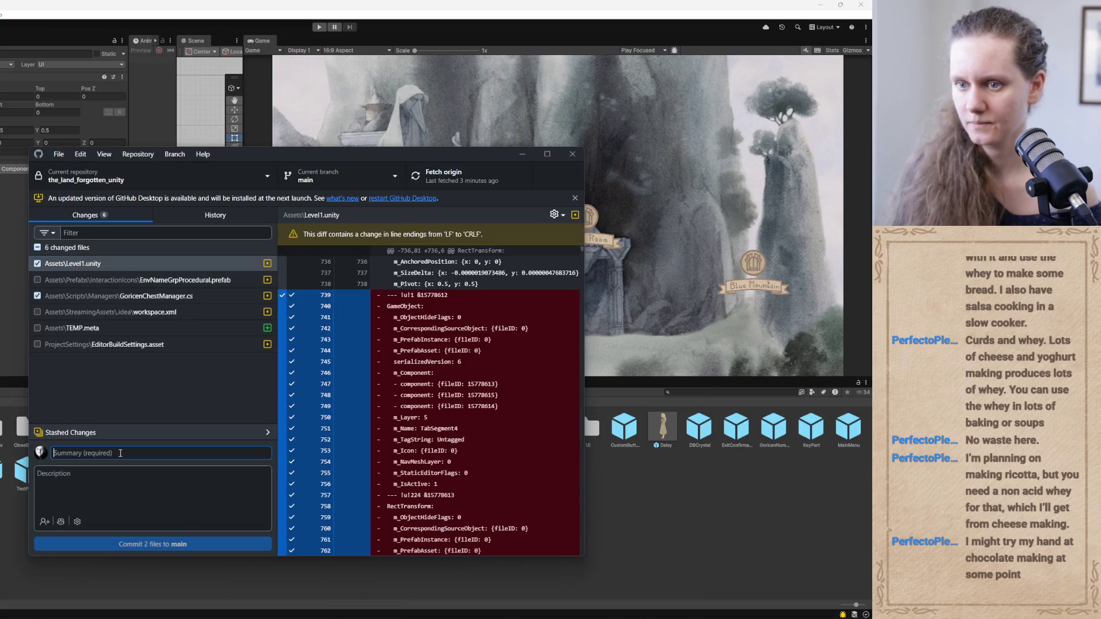
type("L")
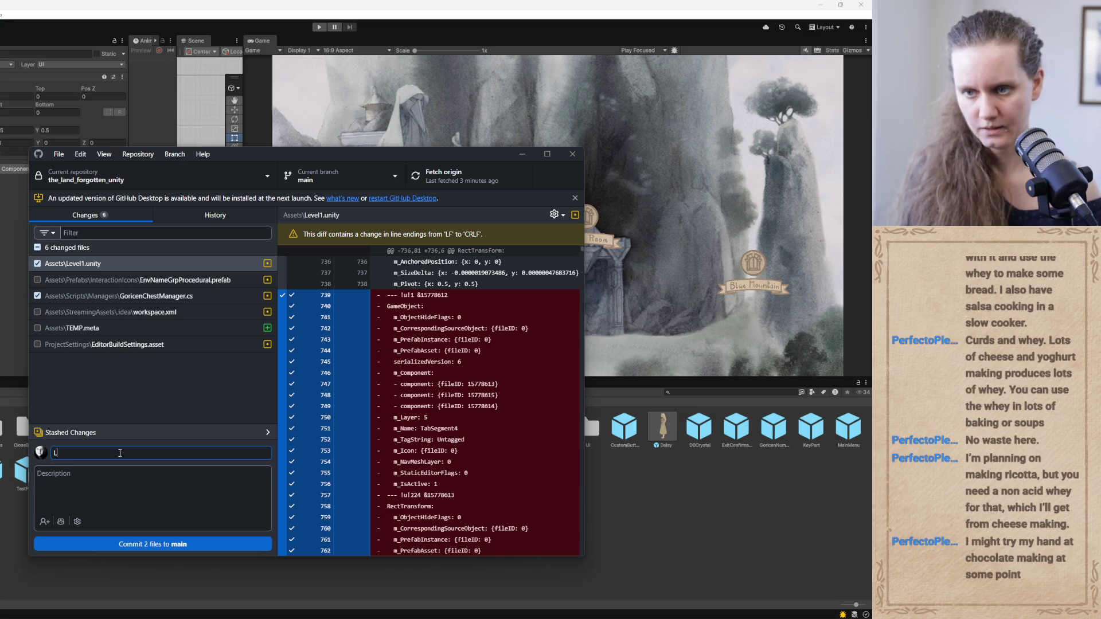
type("1: goricen ")
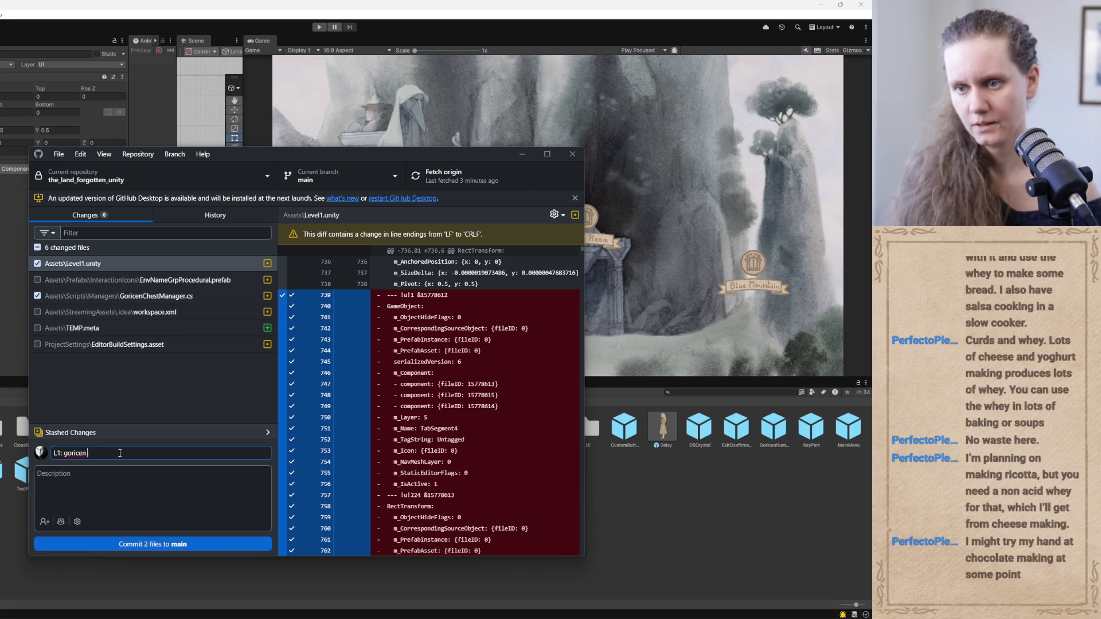
type("chest updates. ")
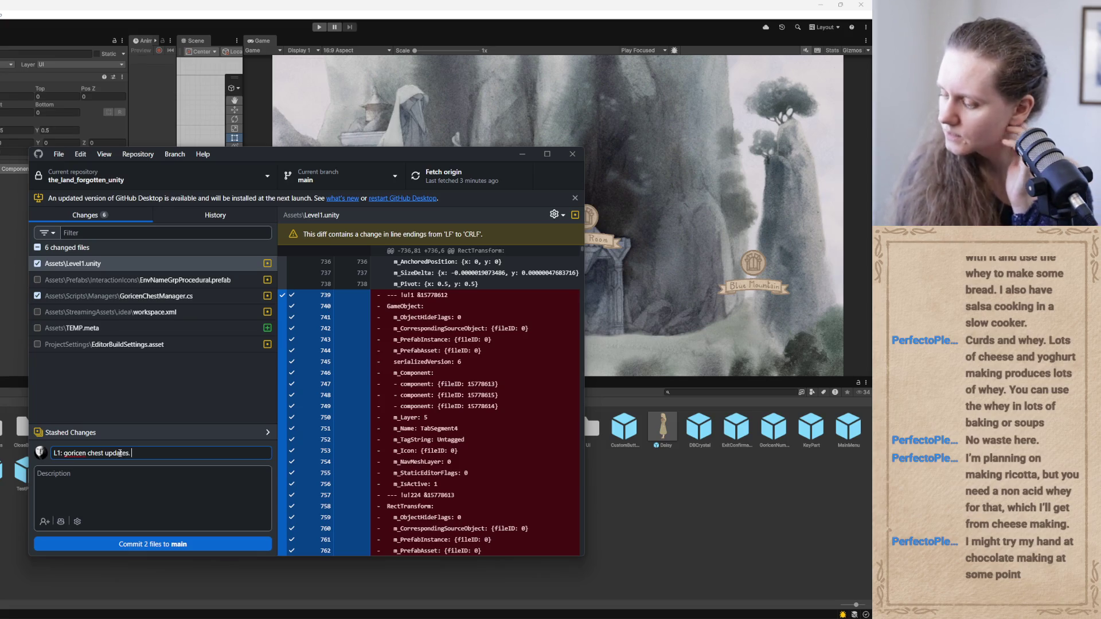
type("tile height is used for movement")
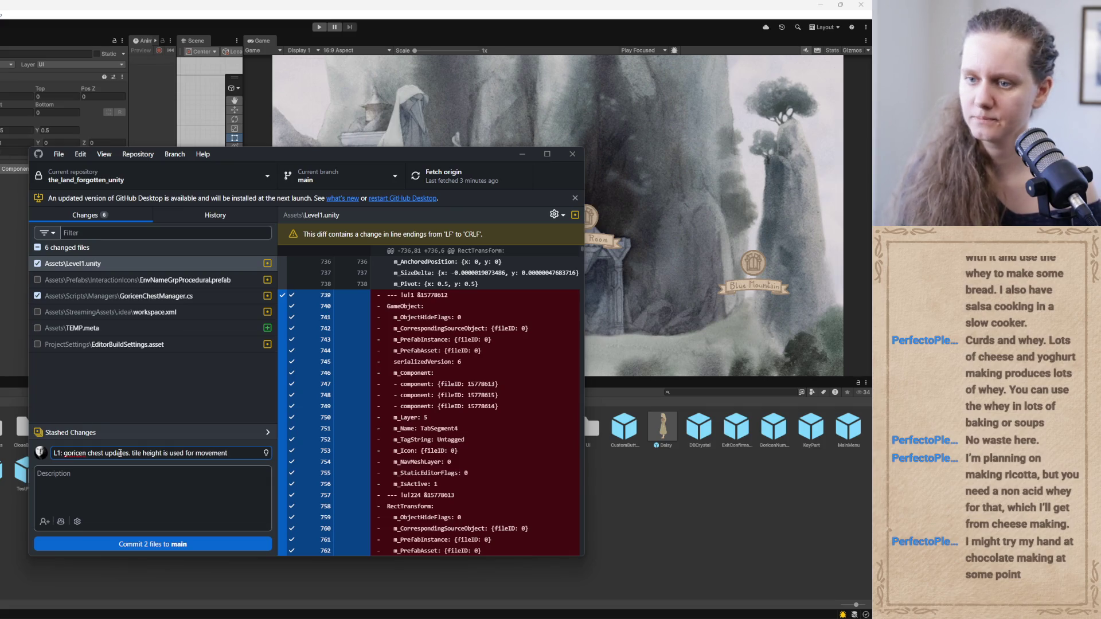
left_click(106, 544)
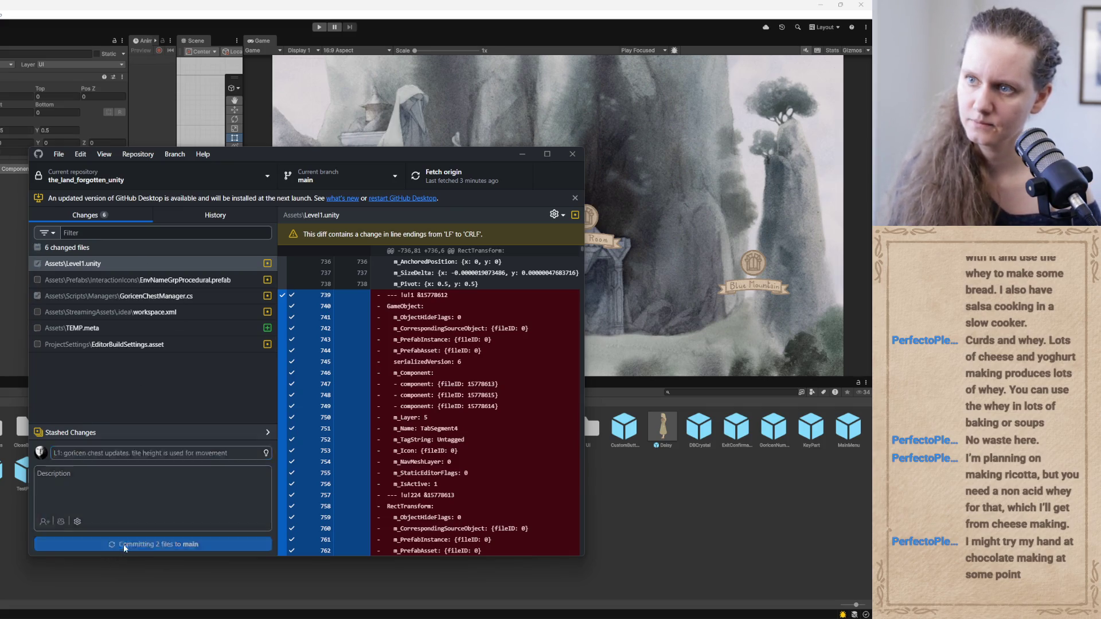
left_click(438, 183)
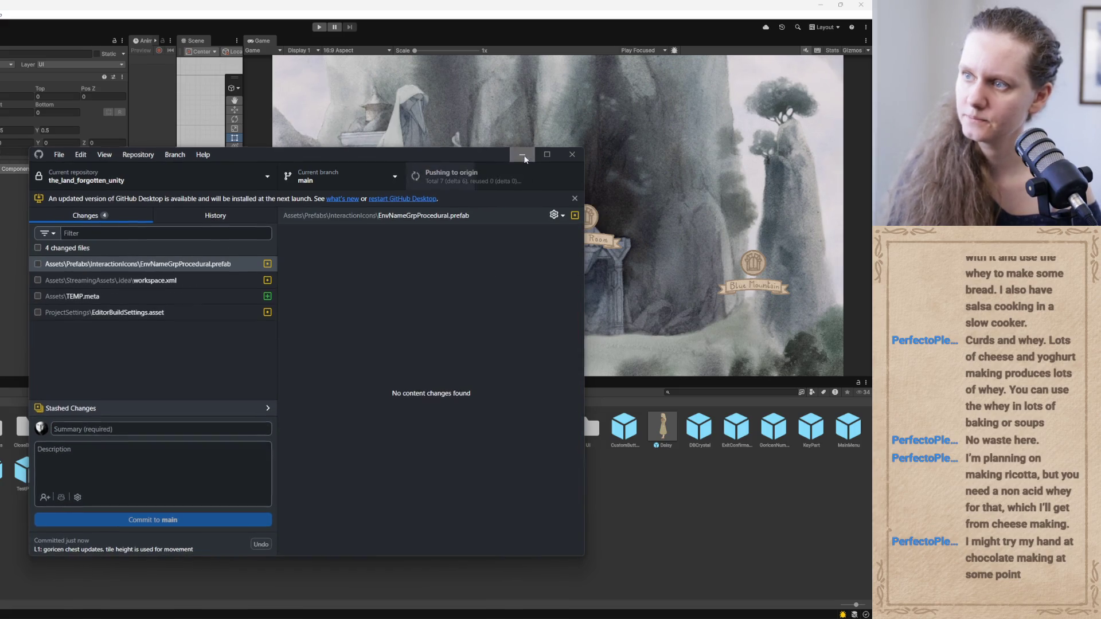
left_click(522, 153)
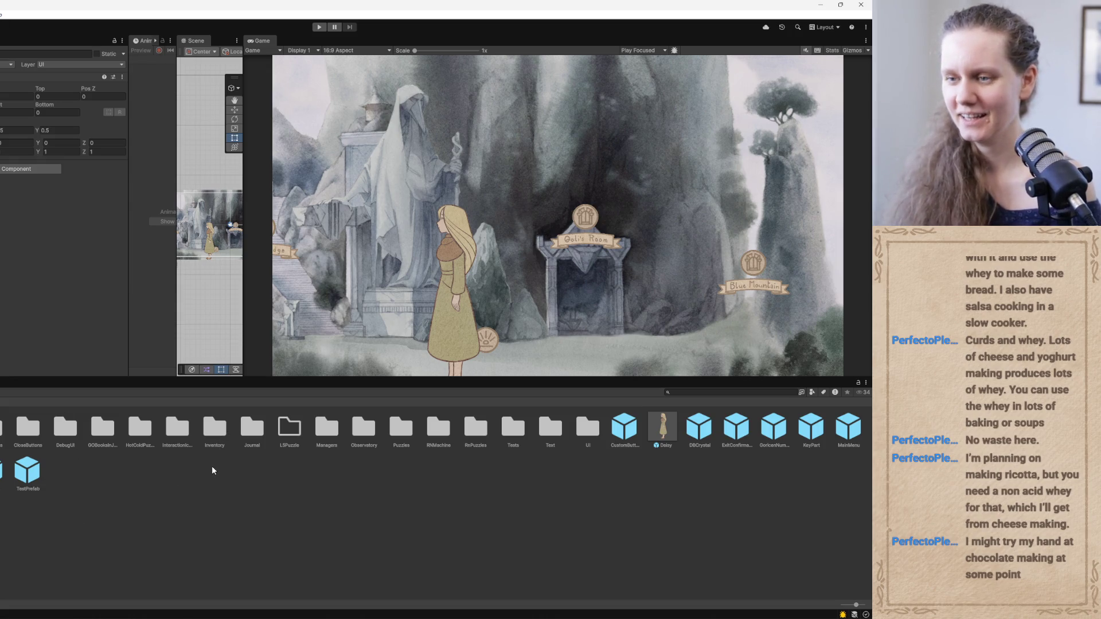
Save SideNotes as a prefab in the Puzzles folder, give the Game view more room, and open the GoricenChest prefab
double_click(401, 430)
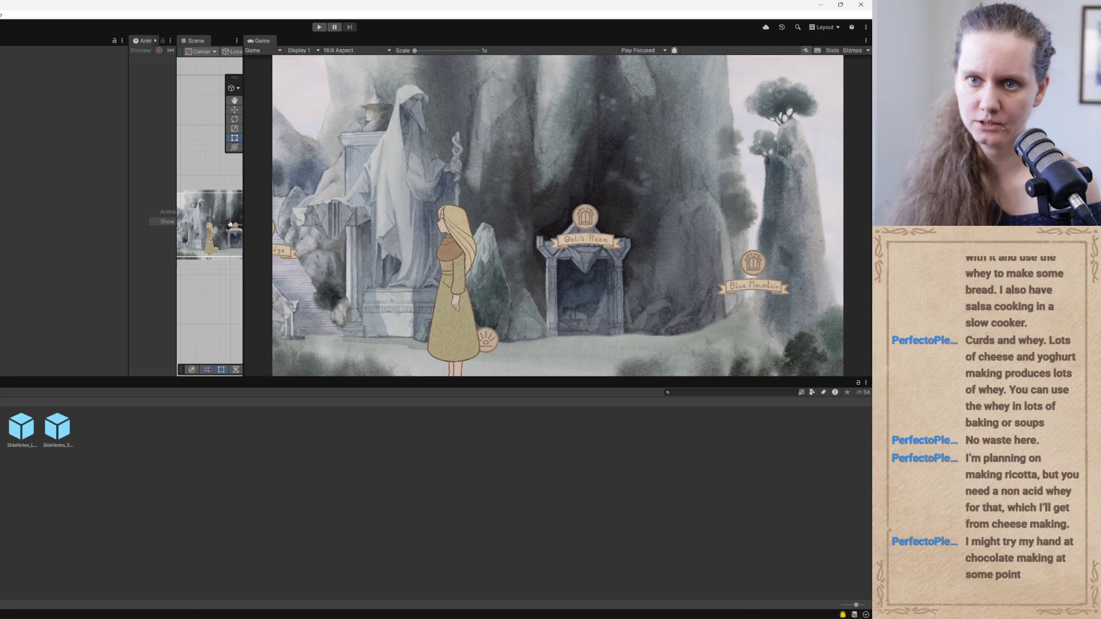
left_click_drag(138, 450, 123, 455)
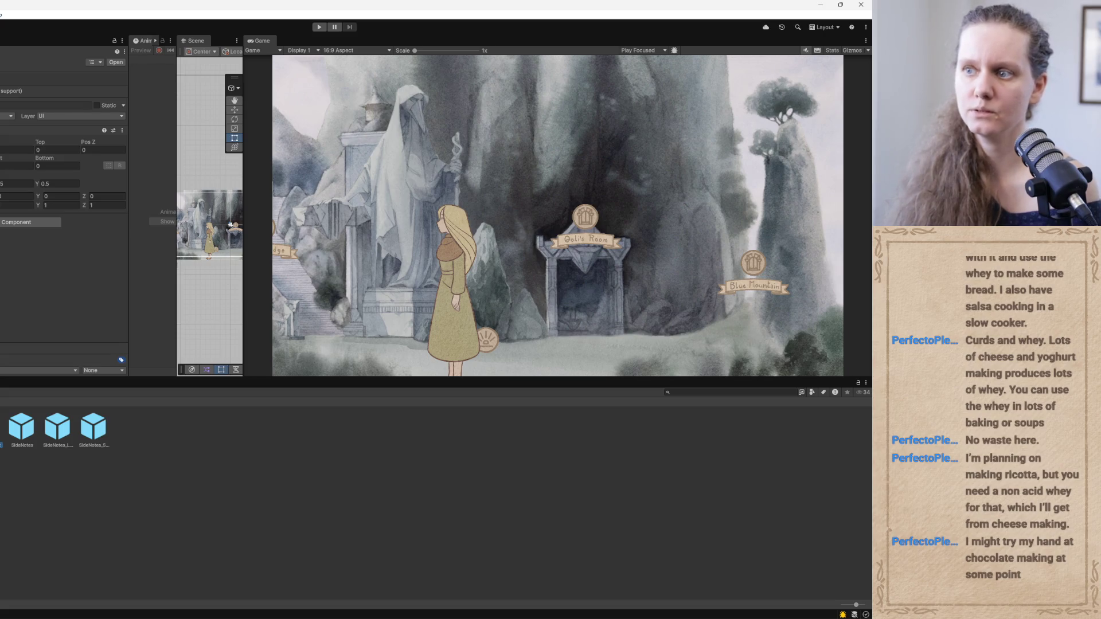
left_click_drag(243, 312, 231, 312)
left_click(116, 62)
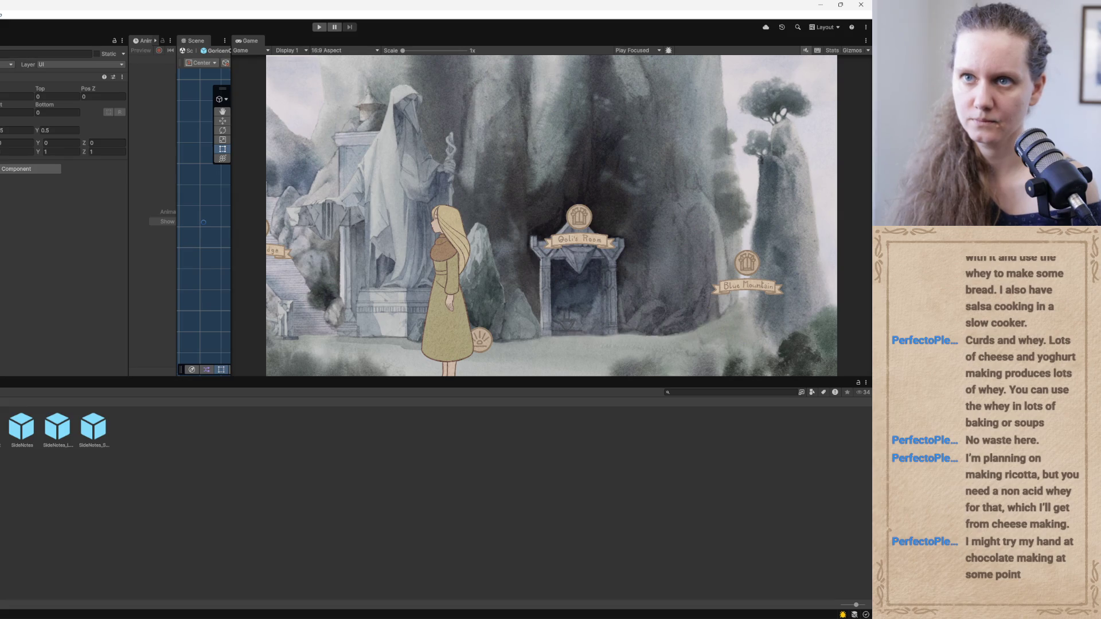
Widen the Scene view and frame the whole chest puzzle panel
left_click_drag(232, 212, 575, 213)
scroll(424, 223, "down", 3)
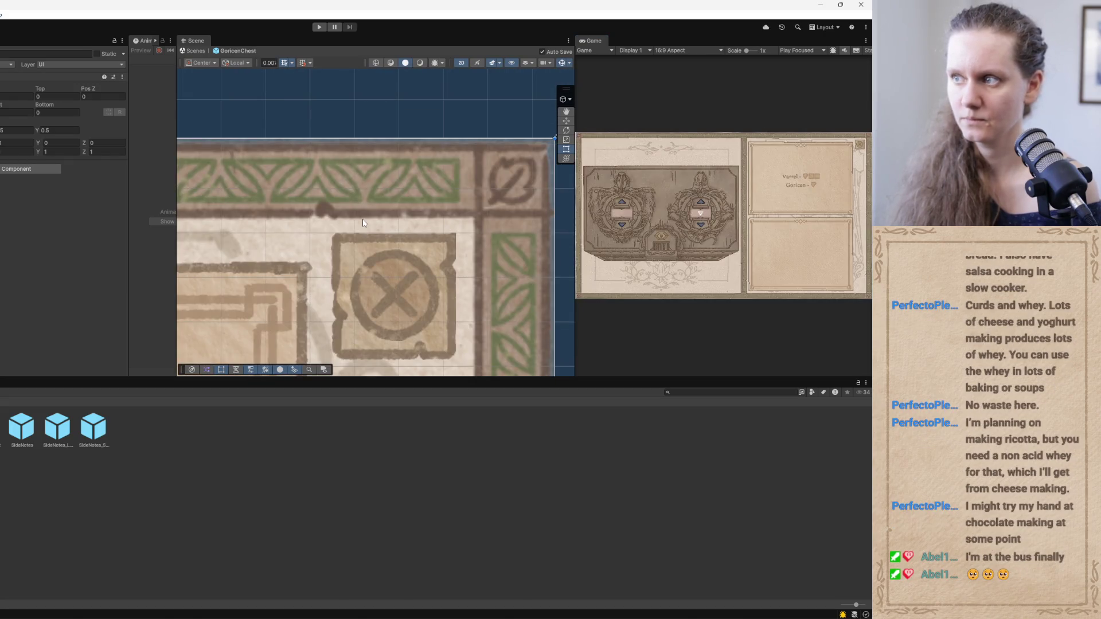
scroll(362, 222, "down", 5)
left_click_drag(325, 243, 487, 193)
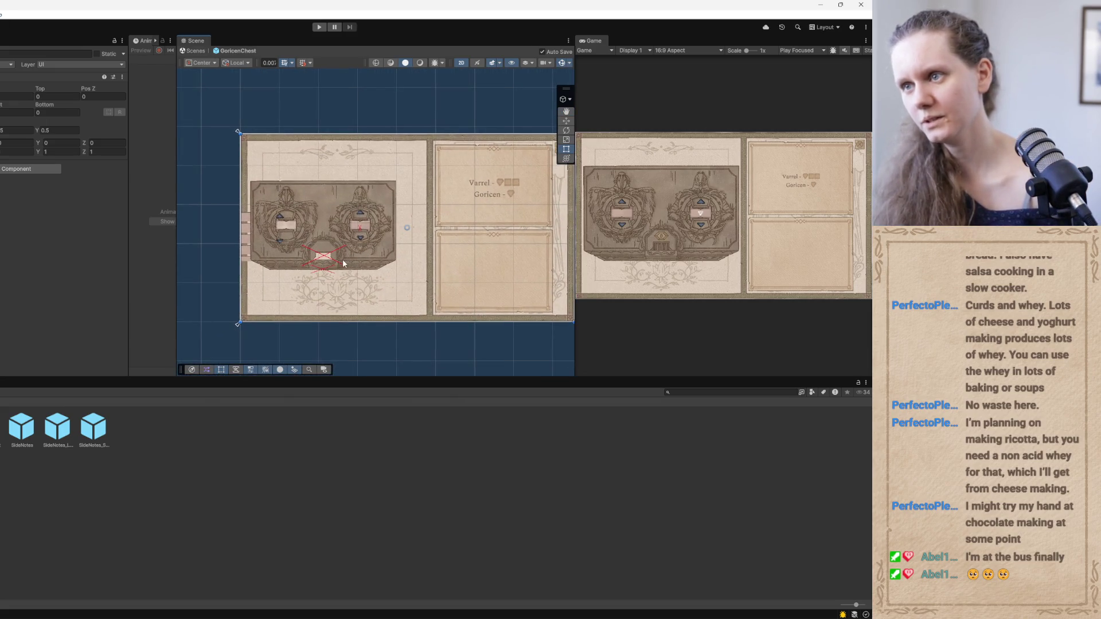
scroll(338, 260, "up", 3)
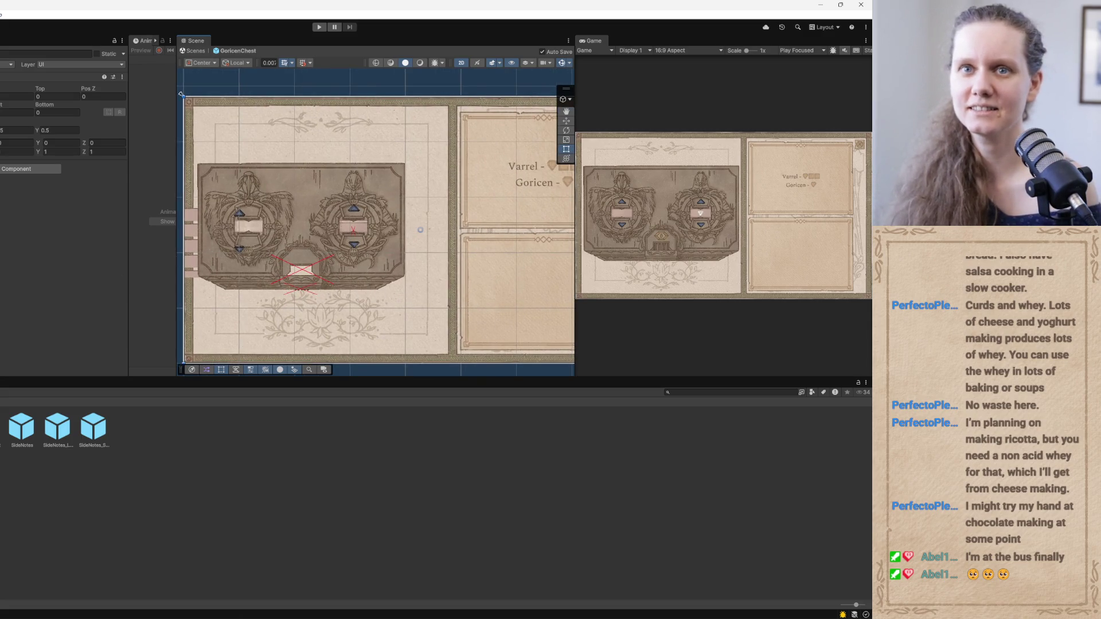
Exit prefab mode, select the chest puzzle panel, and start renaming it in the Inspector
key("Escape")
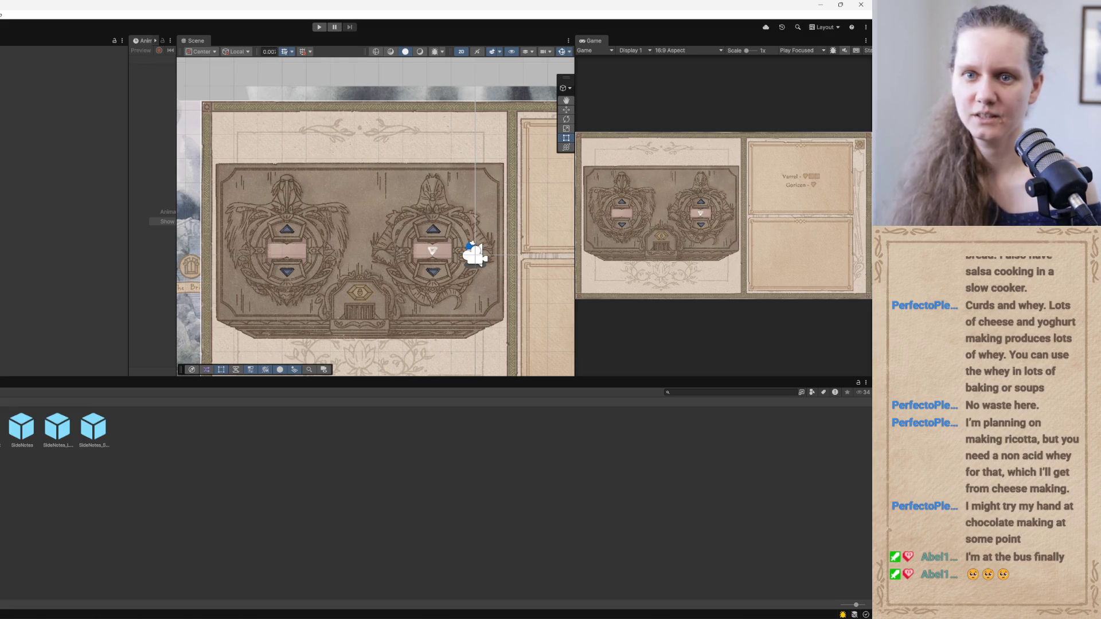
left_click(197, 98)
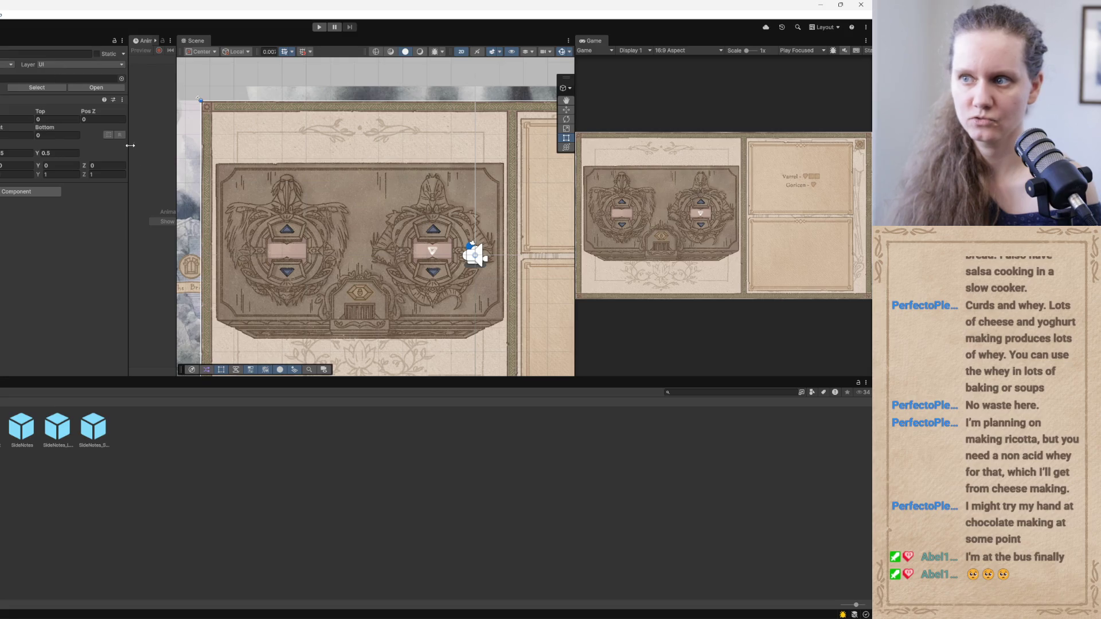
scroll(315, 229, "down", 3)
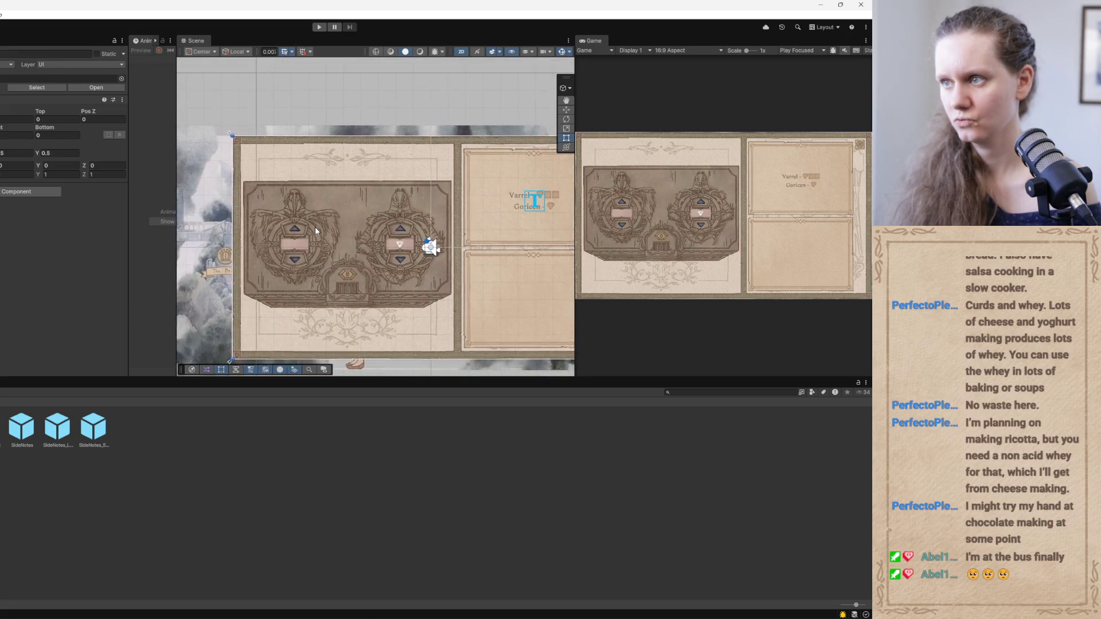
scroll(315, 229, "up", 3)
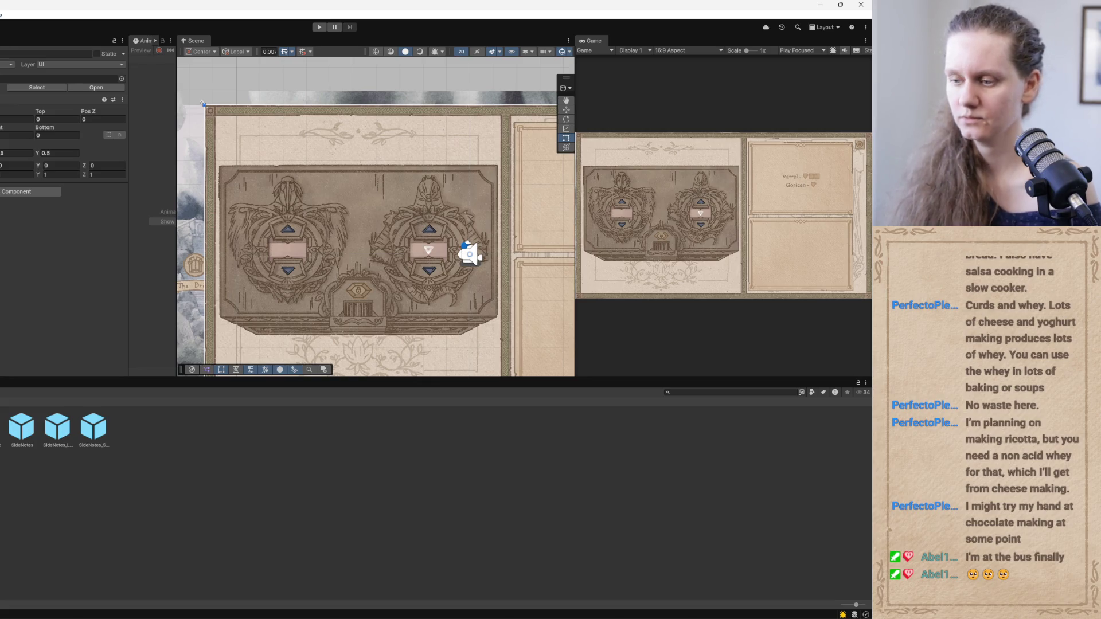
left_click(46, 53)
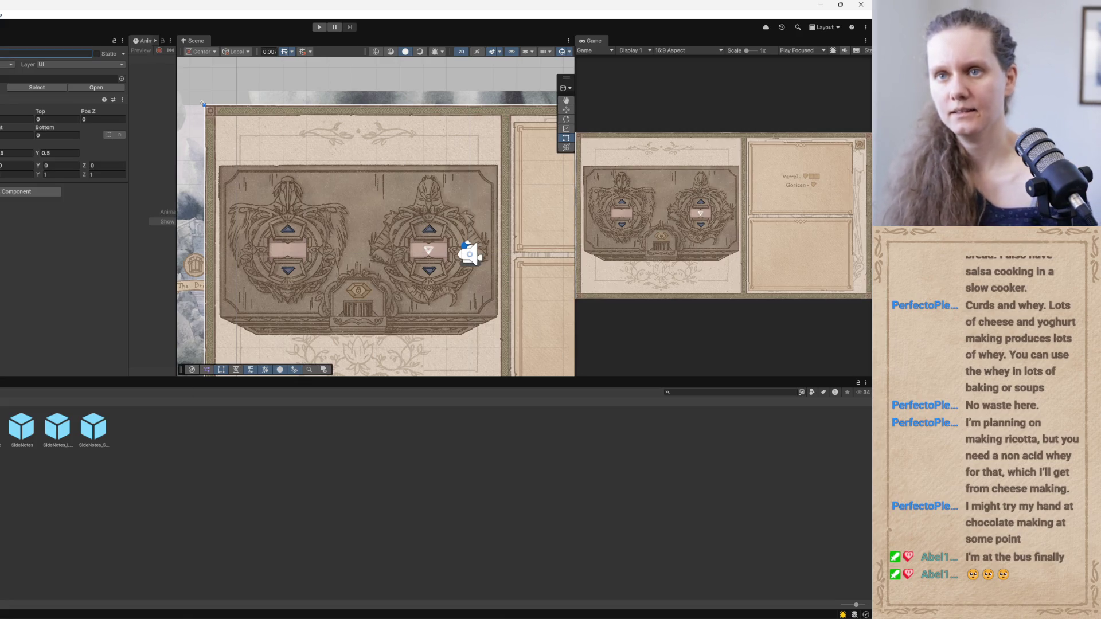
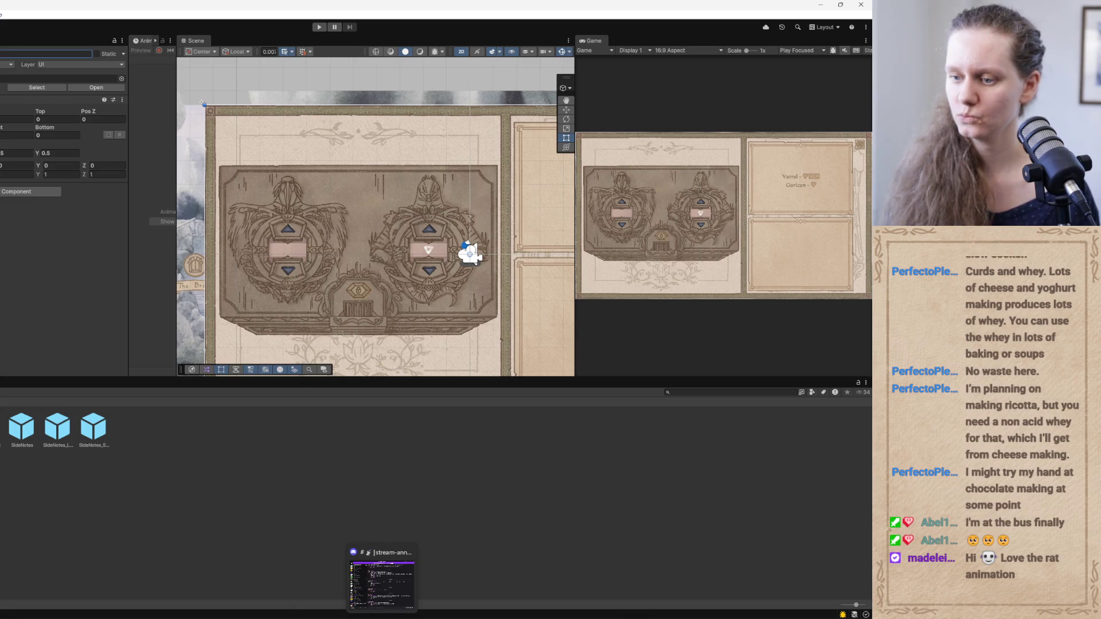
In a new Codex thread, begin the prompt 'GoricenChest and it's children are aligned correcly in the'
left_click(305, 588)
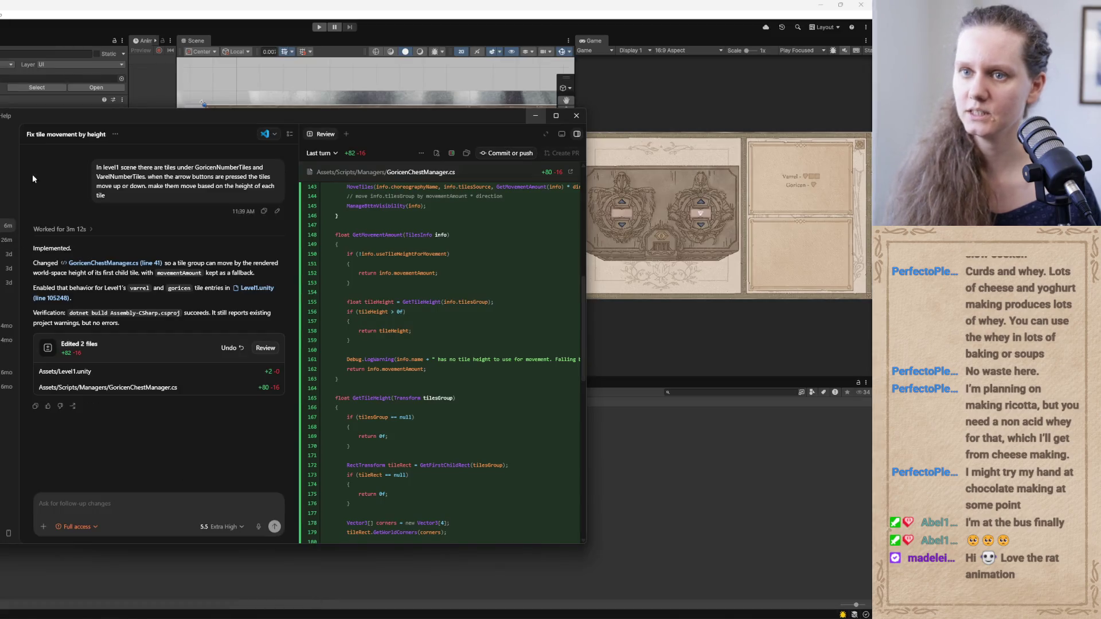
left_click(8, 134)
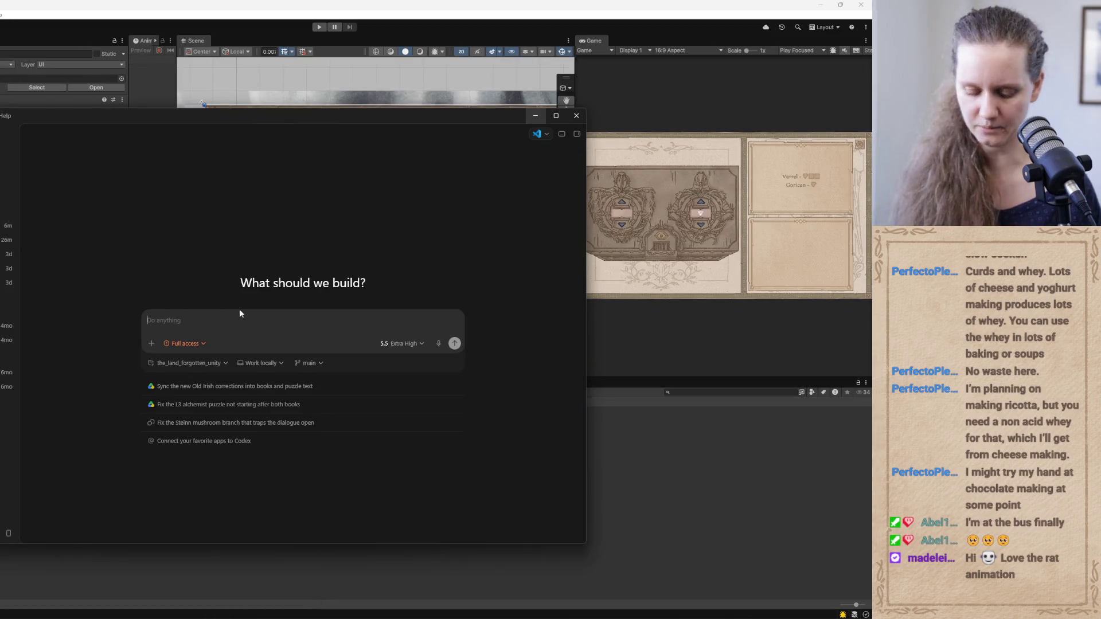
type("GoricenChest")
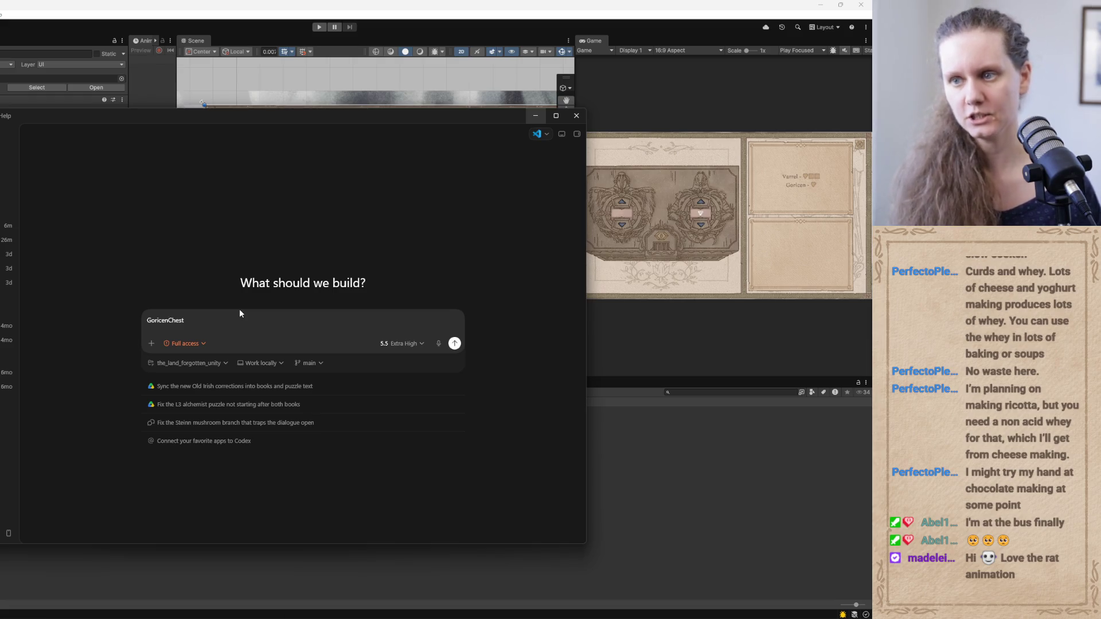
type(" is alligned cor")
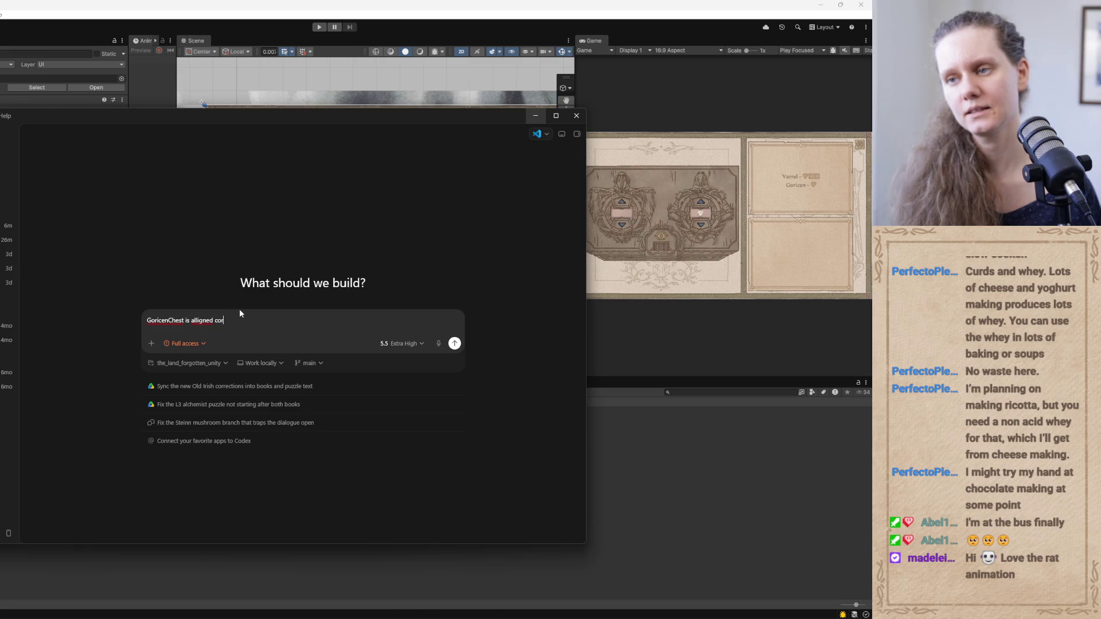
key("BackSpace")
key("BackSpace")
key("BackSpace")
type("and it's children")
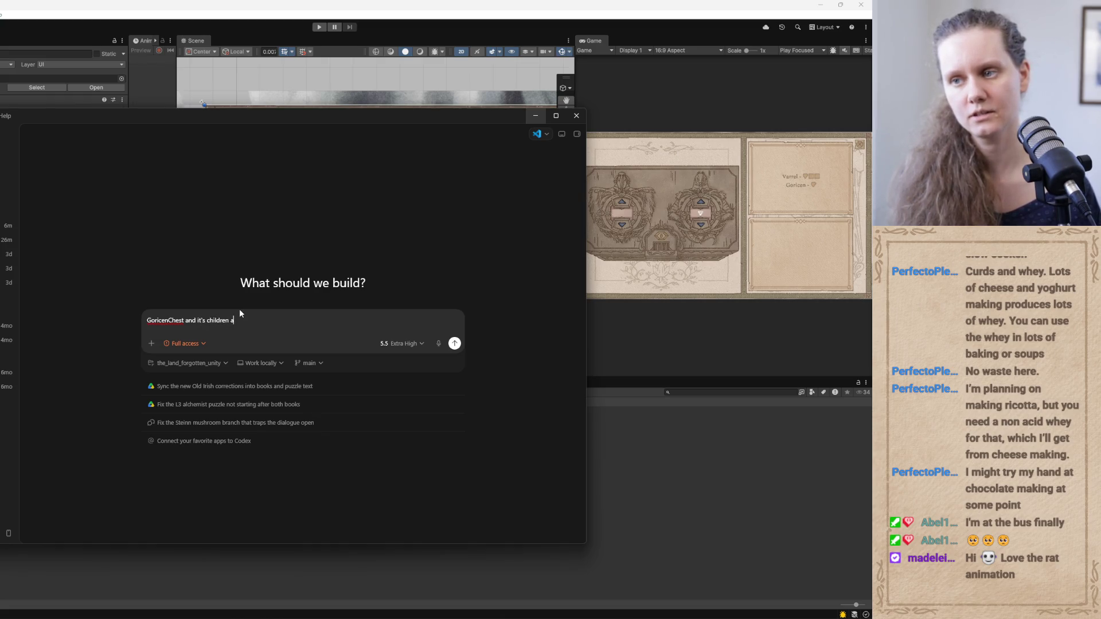
type(" are aligned")
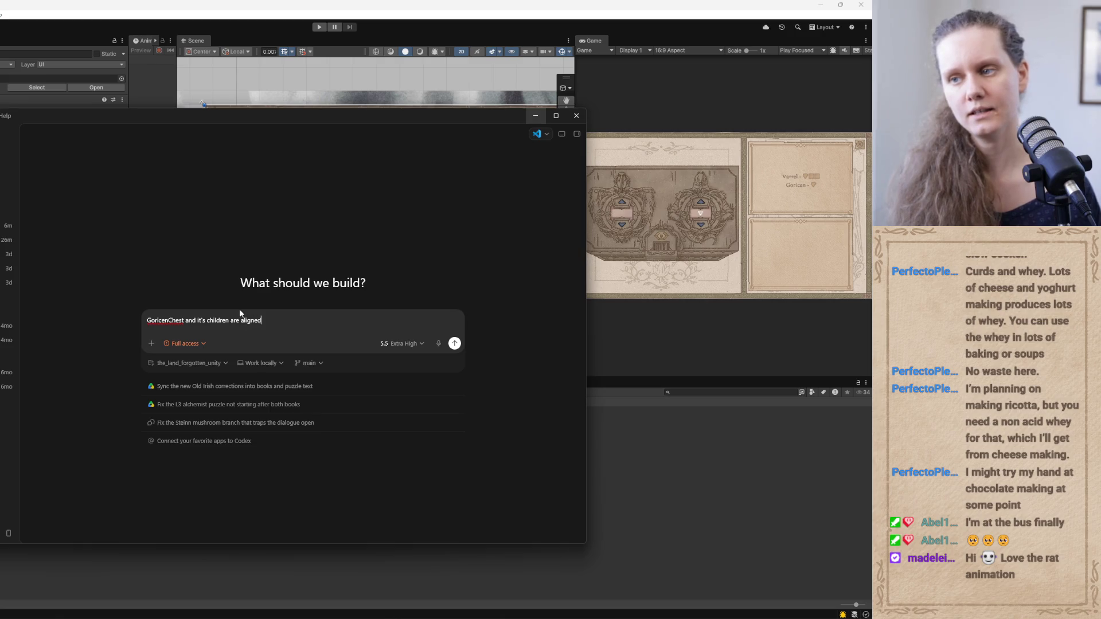
type(" correc")
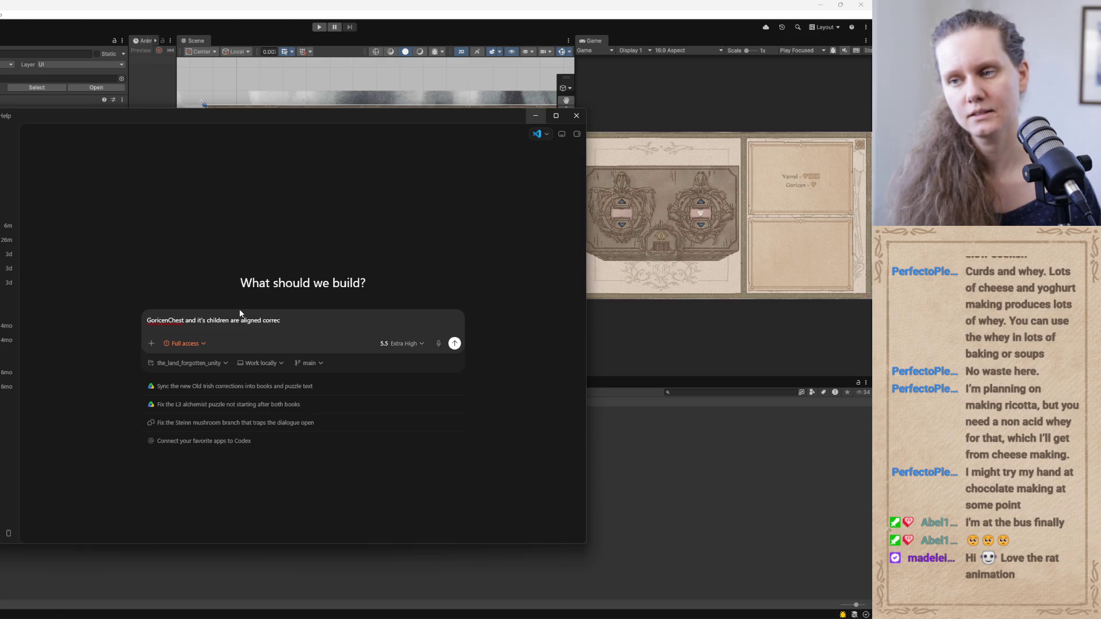
type("ly")
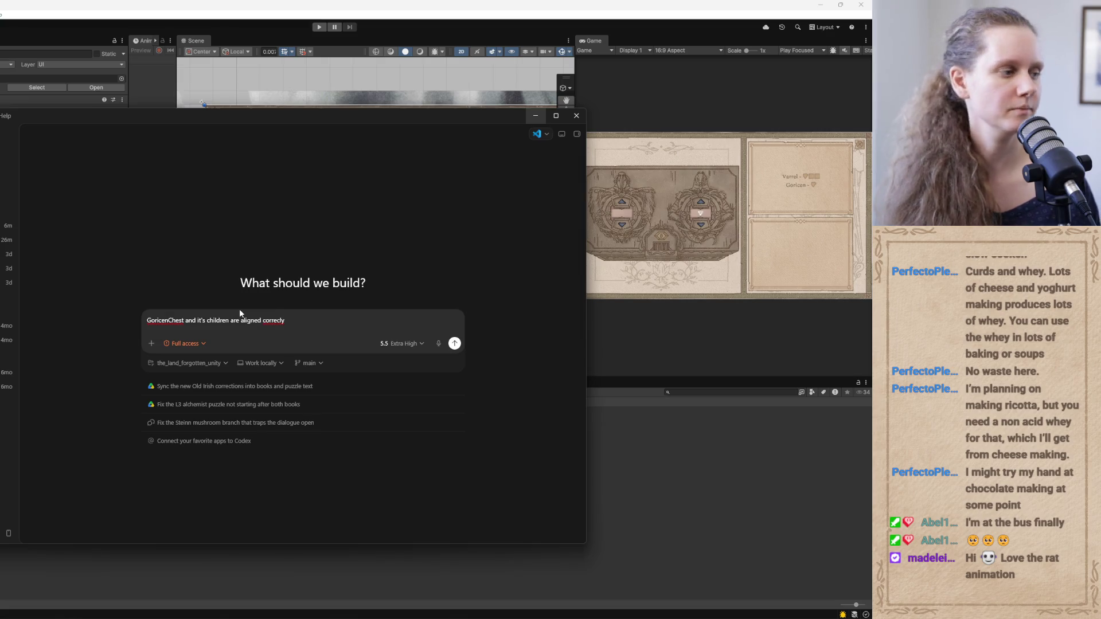
type(" in the")
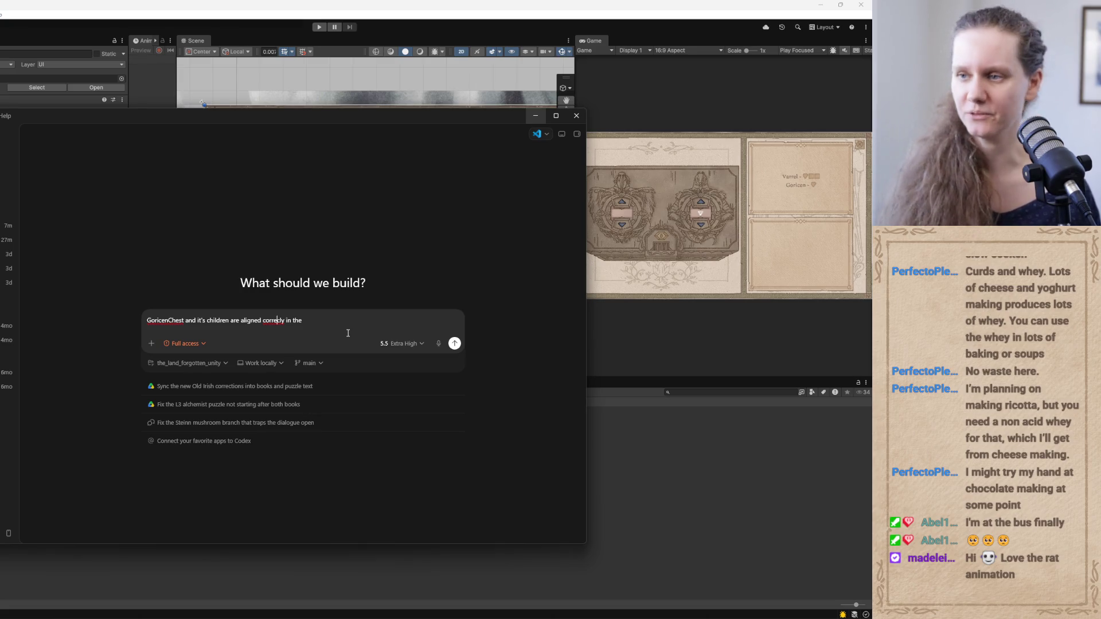
Fix 'correcly' and add 'level1 scene, but not in the prefab. do you know why or how to fix it?'
type("t")
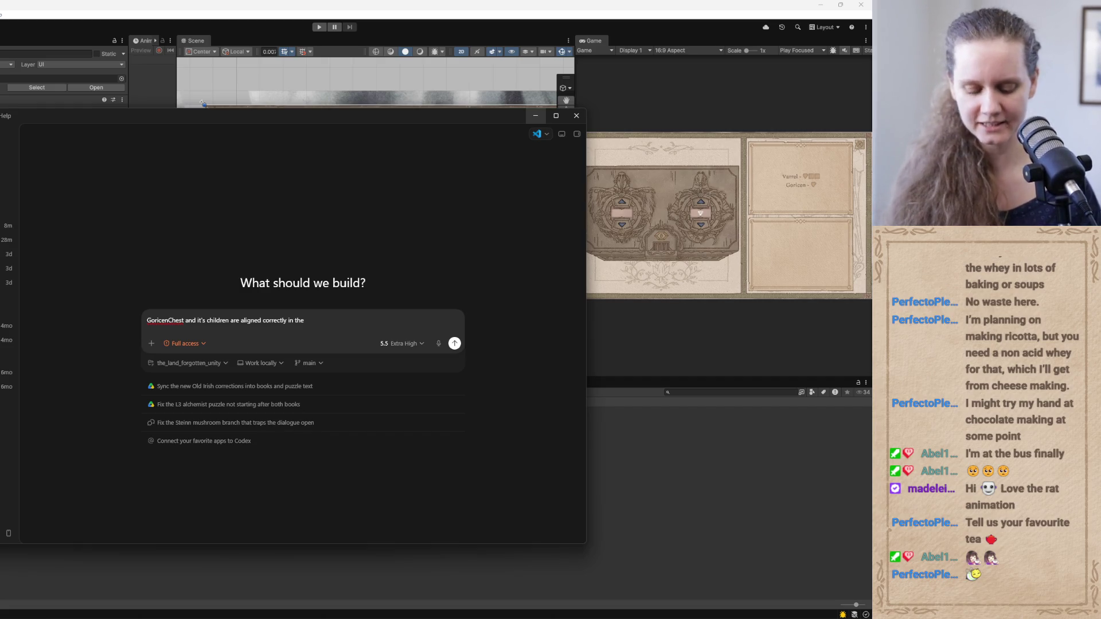
type("level1 scene, but ")
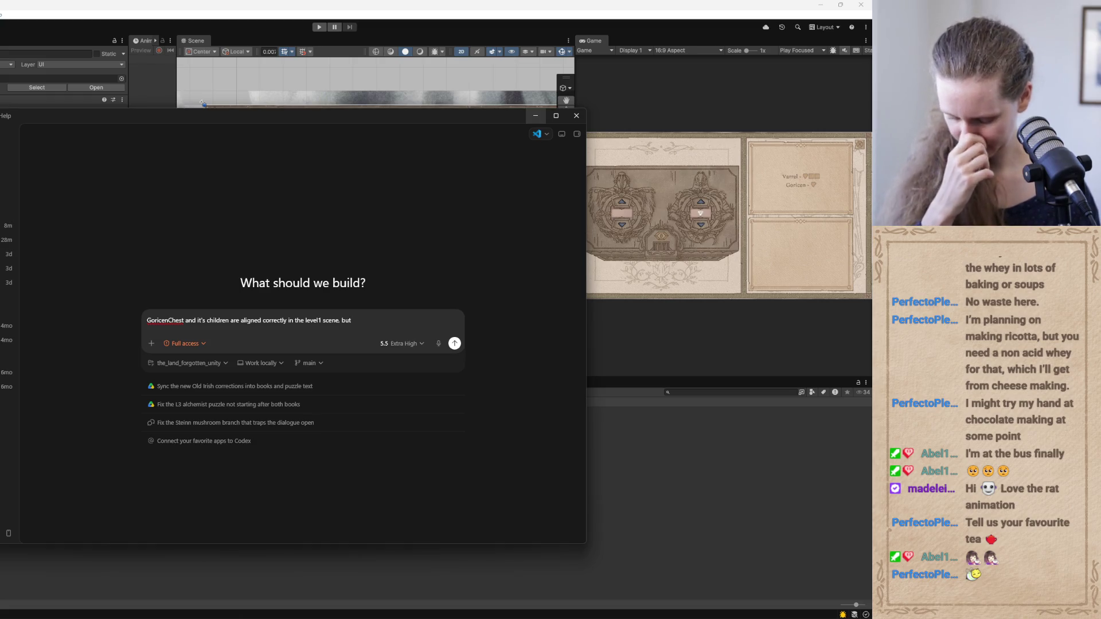
type("not in the ")
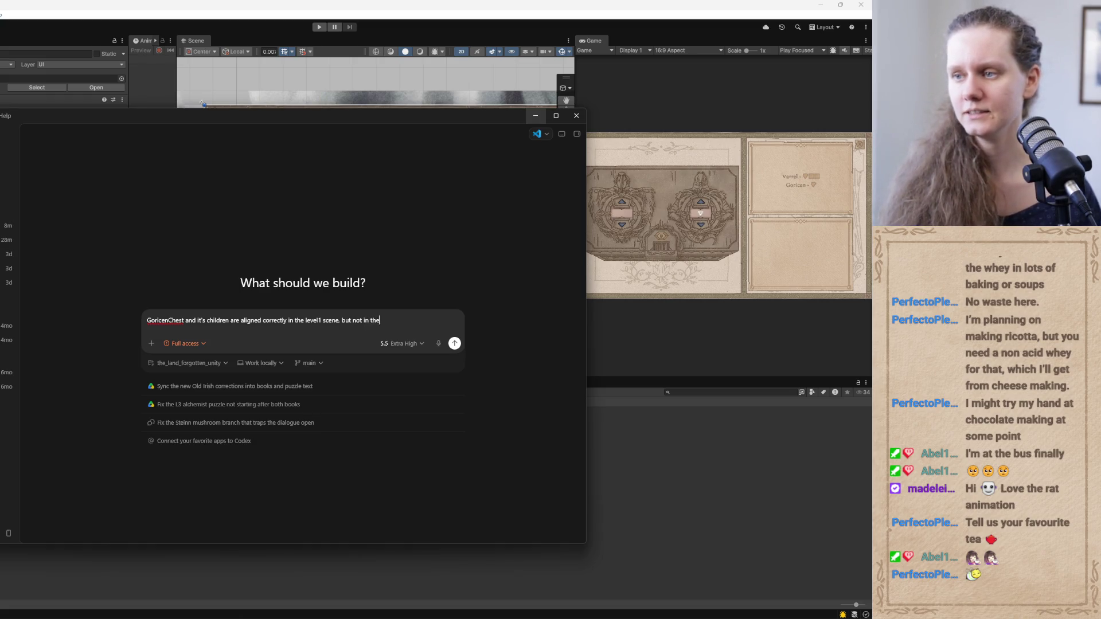
type("prefab. ")
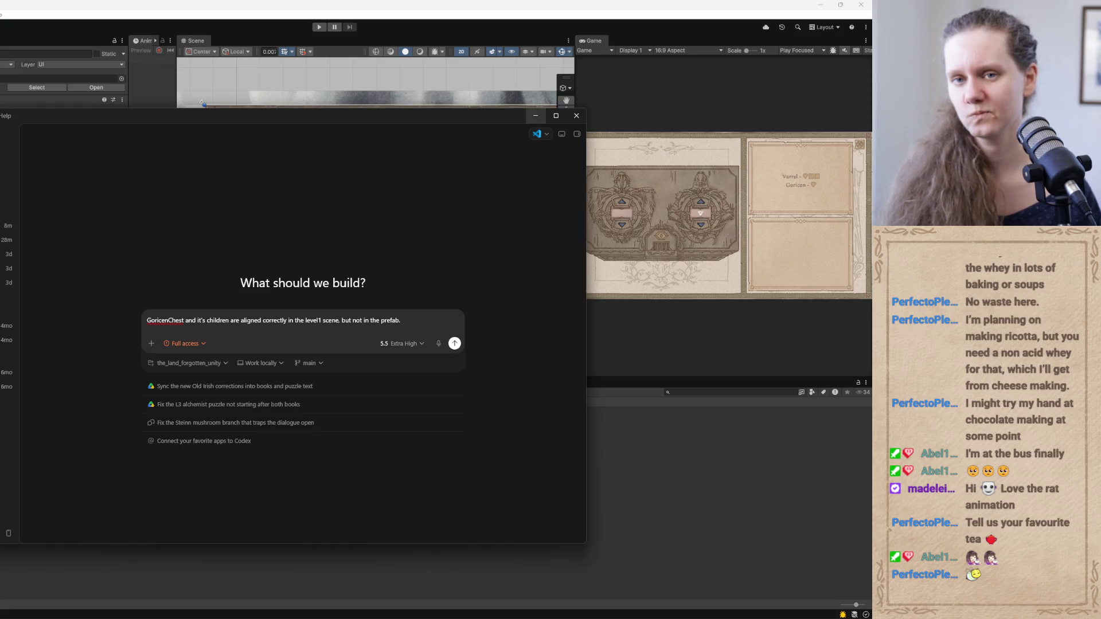
type("d")
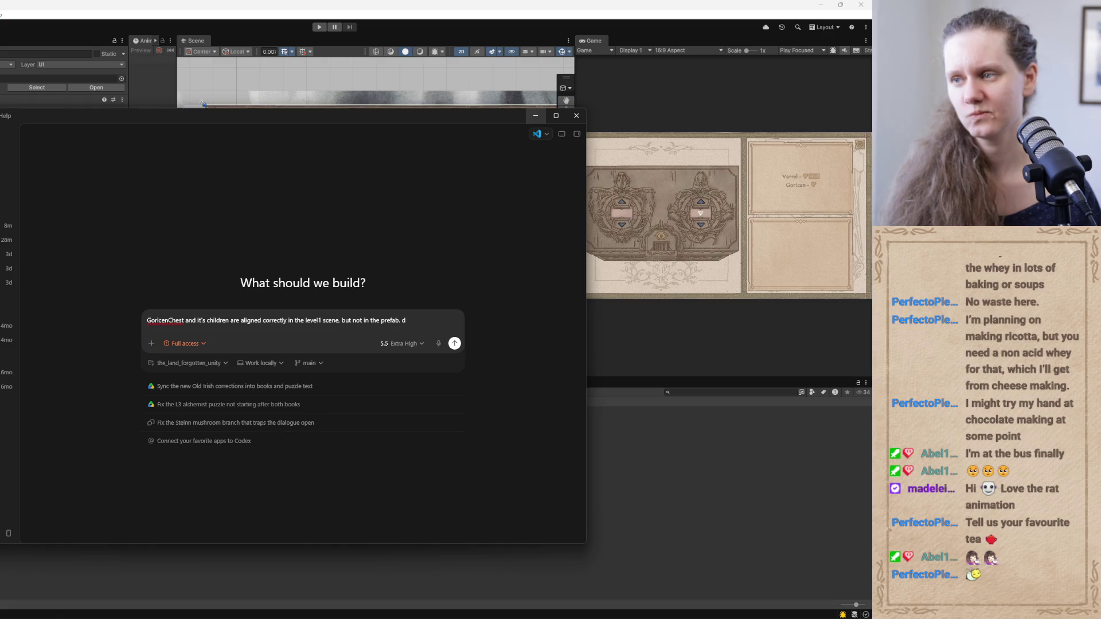
type("o you know ")
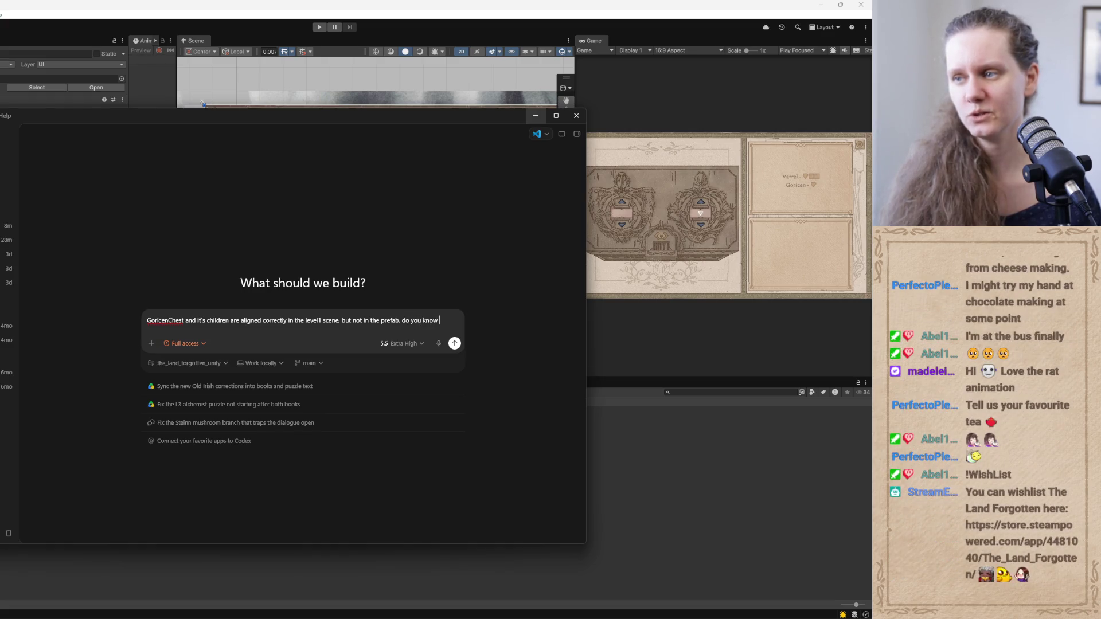
type("why or how")
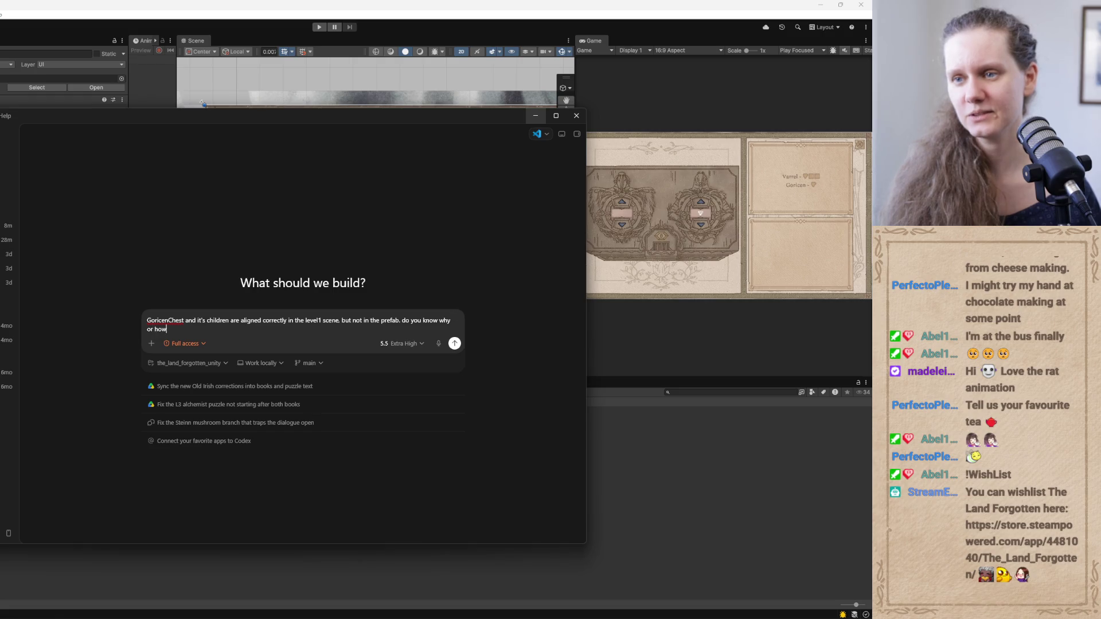
type(" to fix it?")
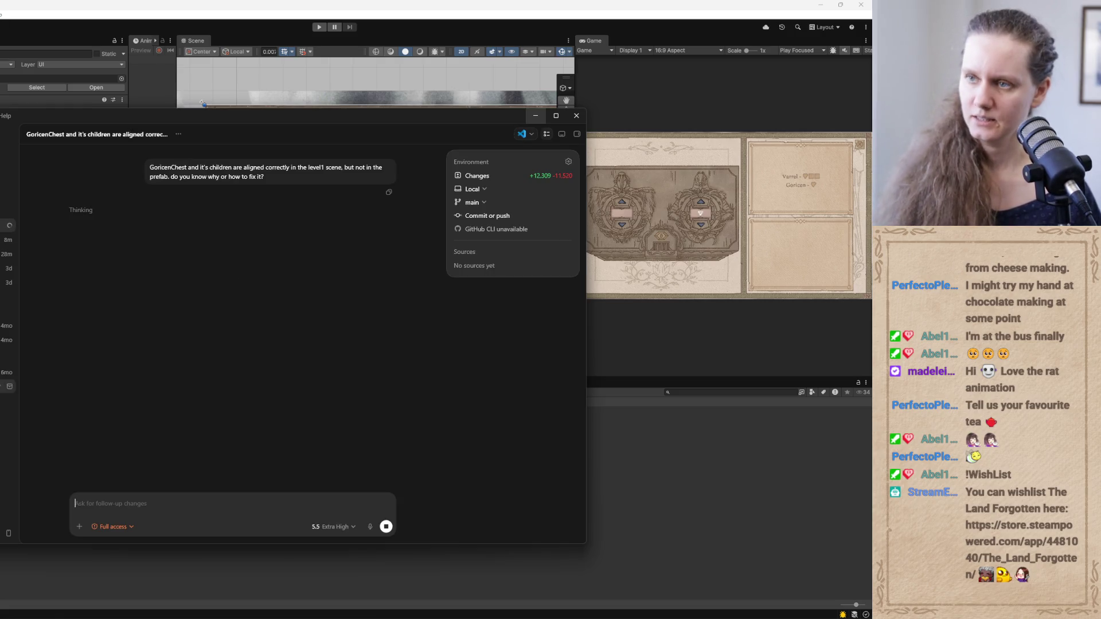
Minimize Codex with the alignment question sent, returning to the Unity scene
left_click(535, 116)
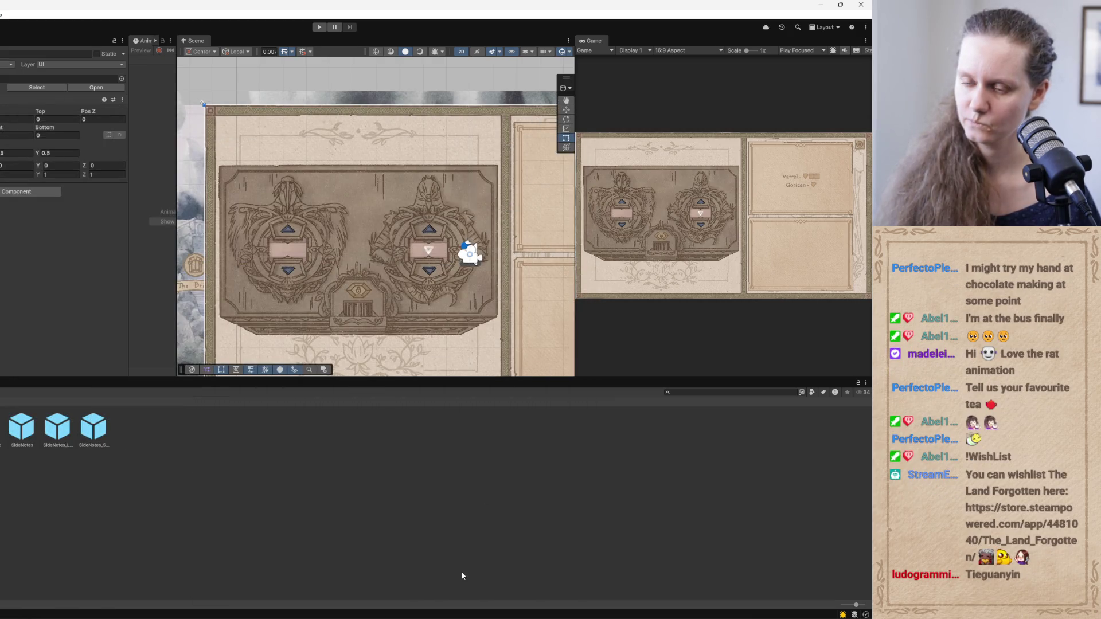
Bring the Notepad++ TLF_TODO notes forward and place the cursor on line 4
mouse_move(431, 613)
left_click(410, 587)
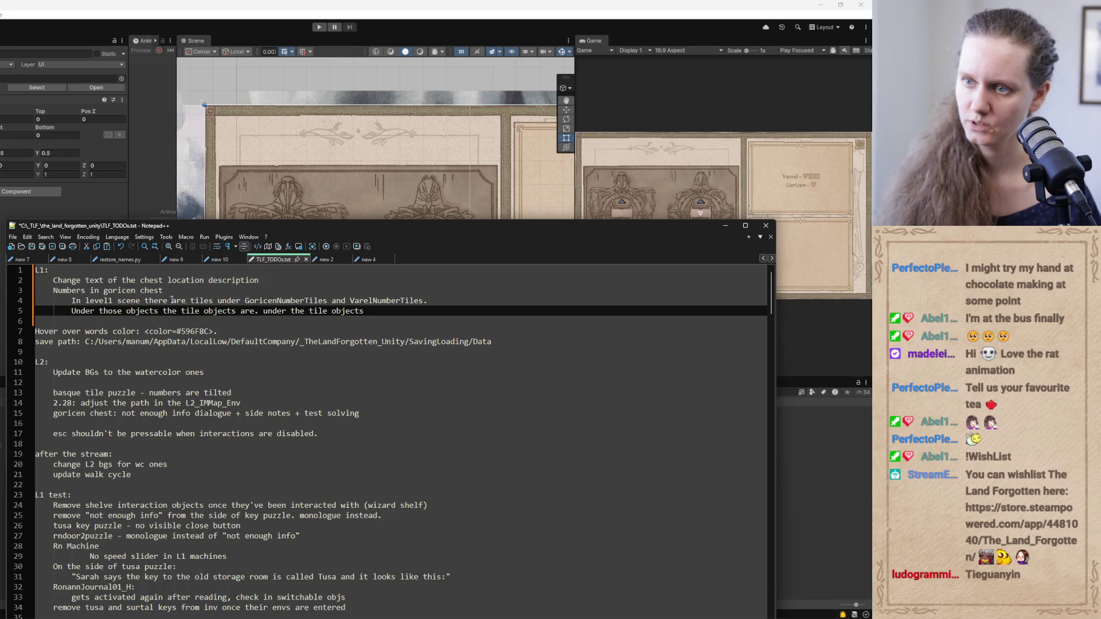
left_click(168, 300)
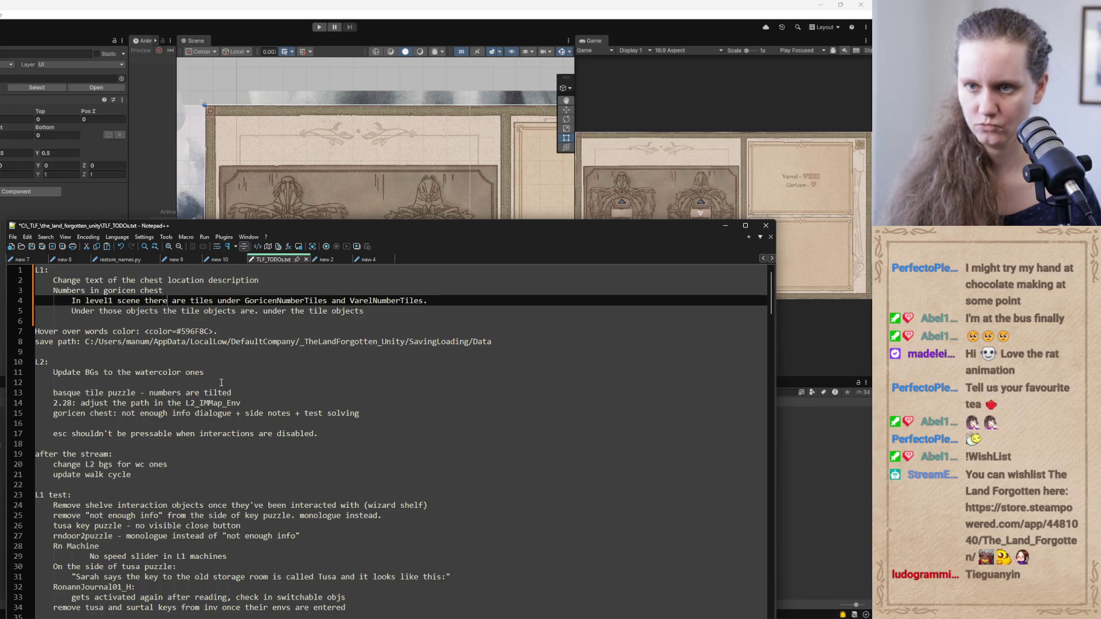
Rewrite line 4 as 'I have a GoricenChest prefab ( it's used in level1 scene)' and break the tiles text onto its own line
key("Up")
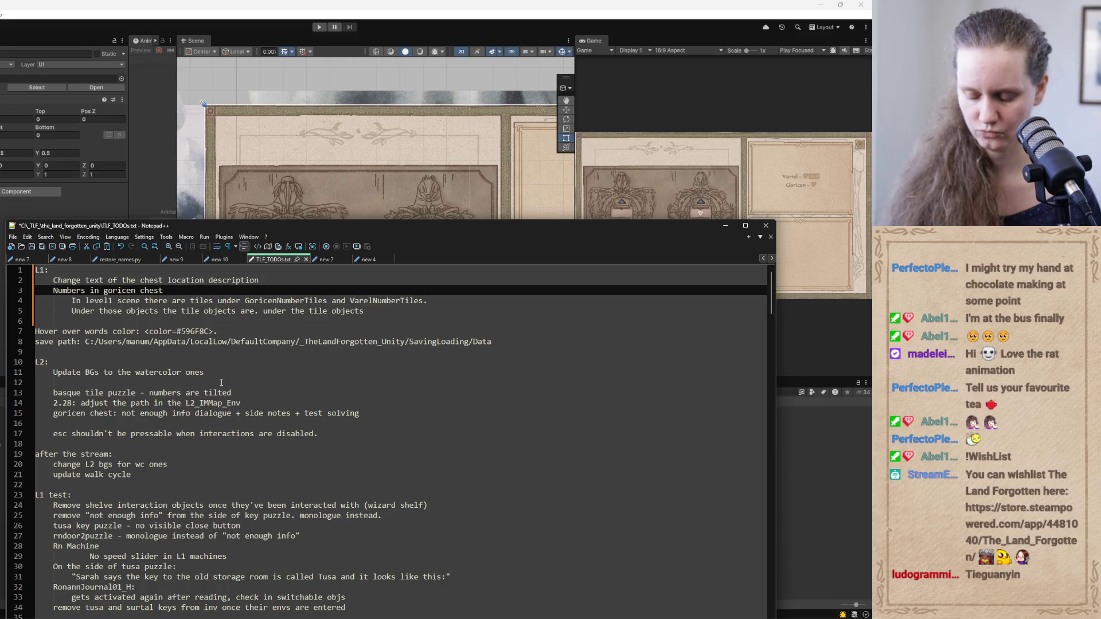
key("Down")
key("Left")
key("Left")
key("Left")
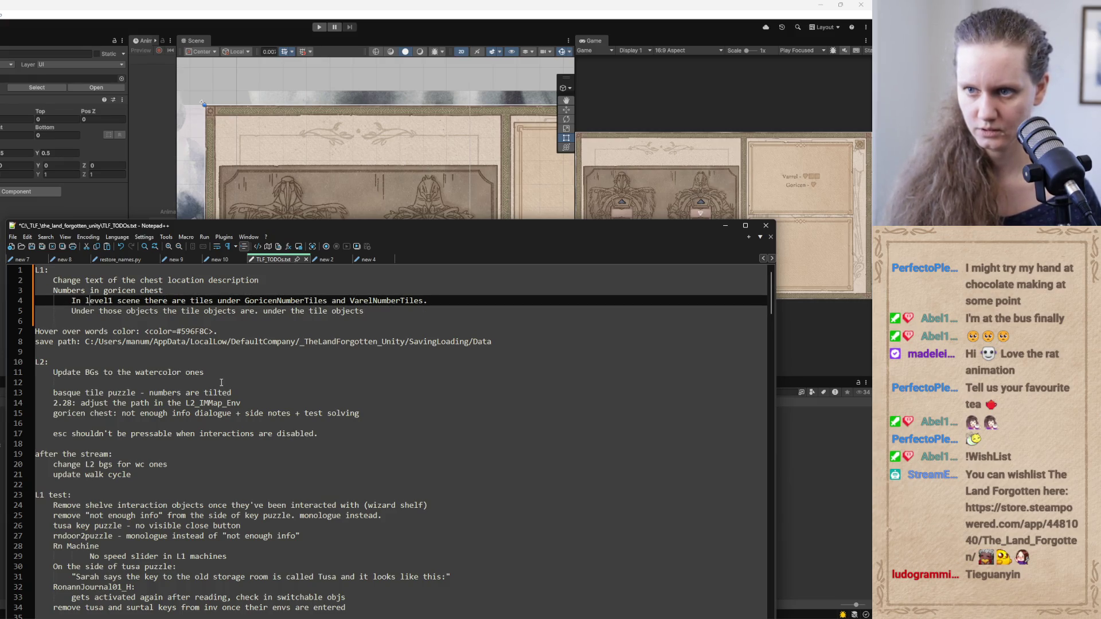
type("I have a ")
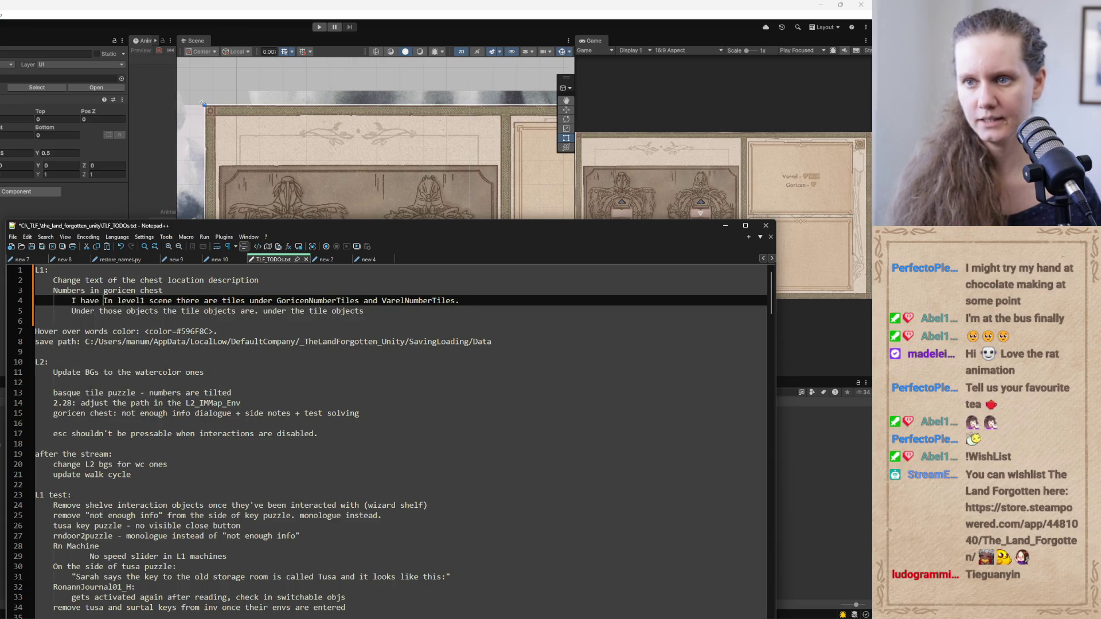
type("goricen")
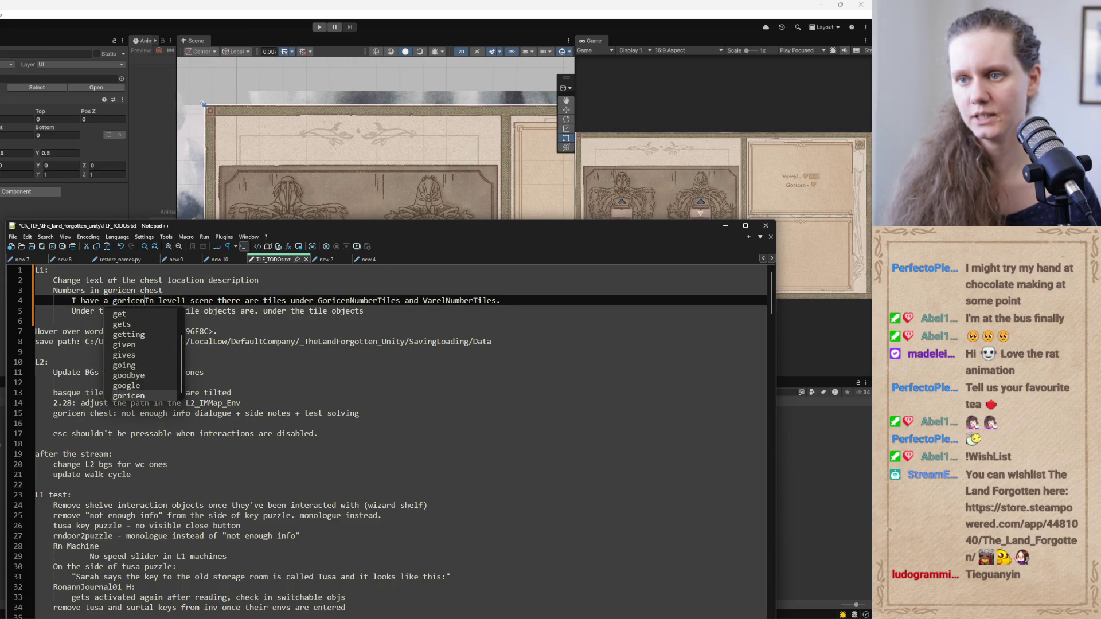
key("BackSpace")
key("BackSpace")
key("BackSpace")
type("Gori")
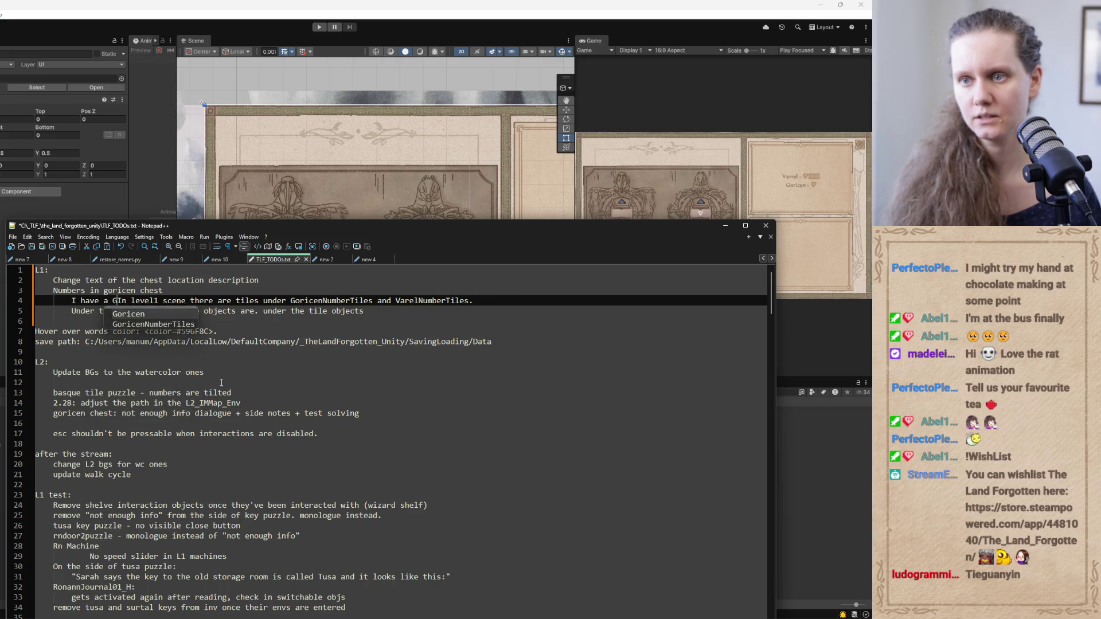
type("cenChest ")
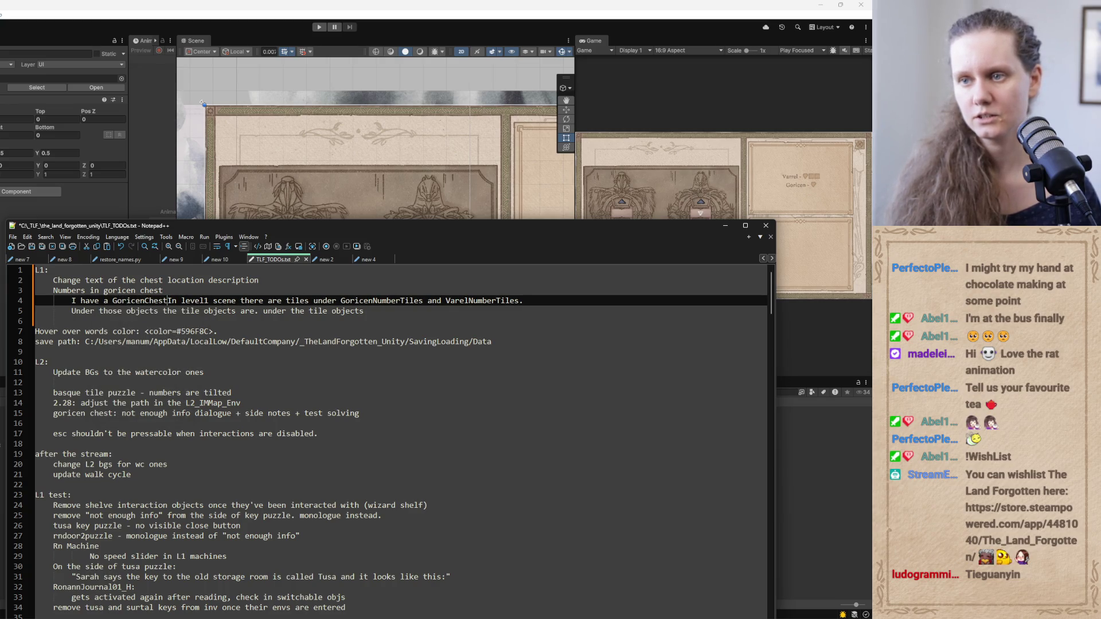
type("prefab (")
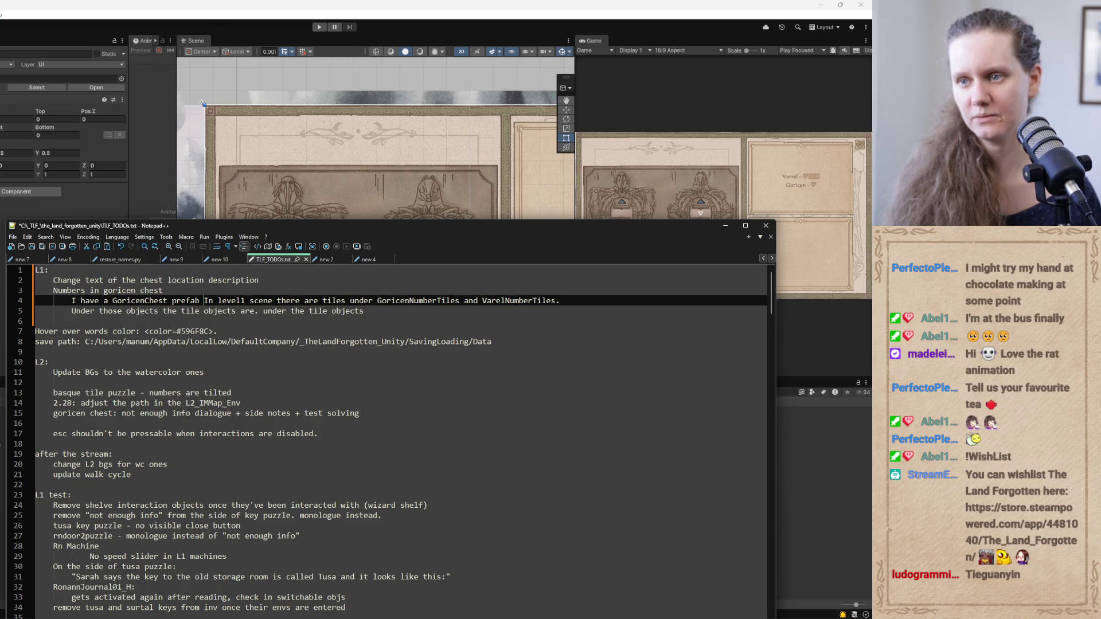
type(" it's ")
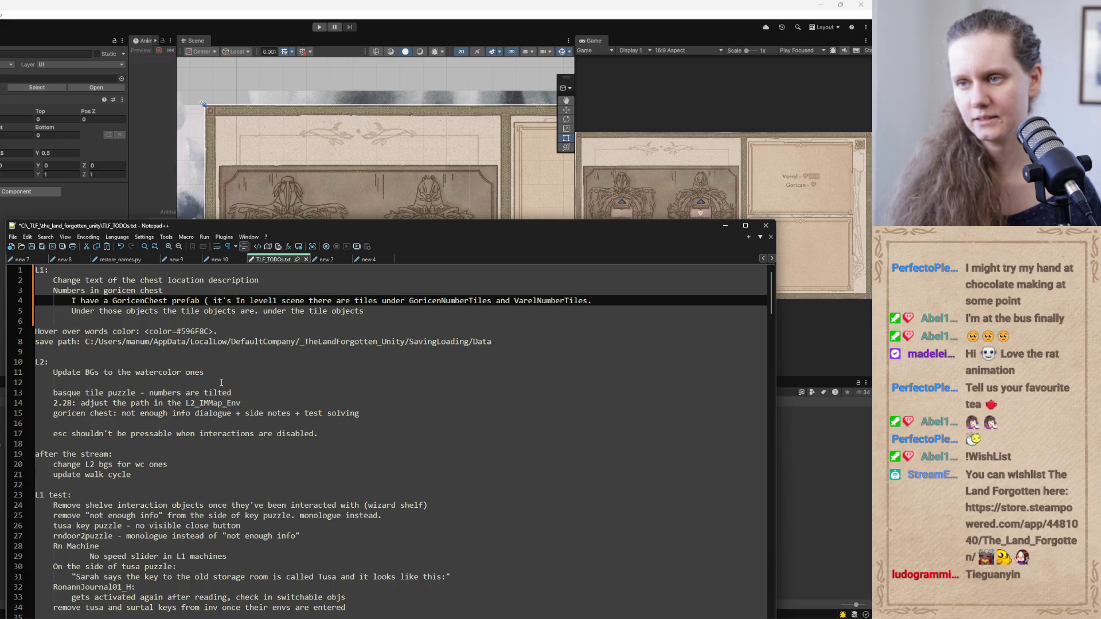
type("used")
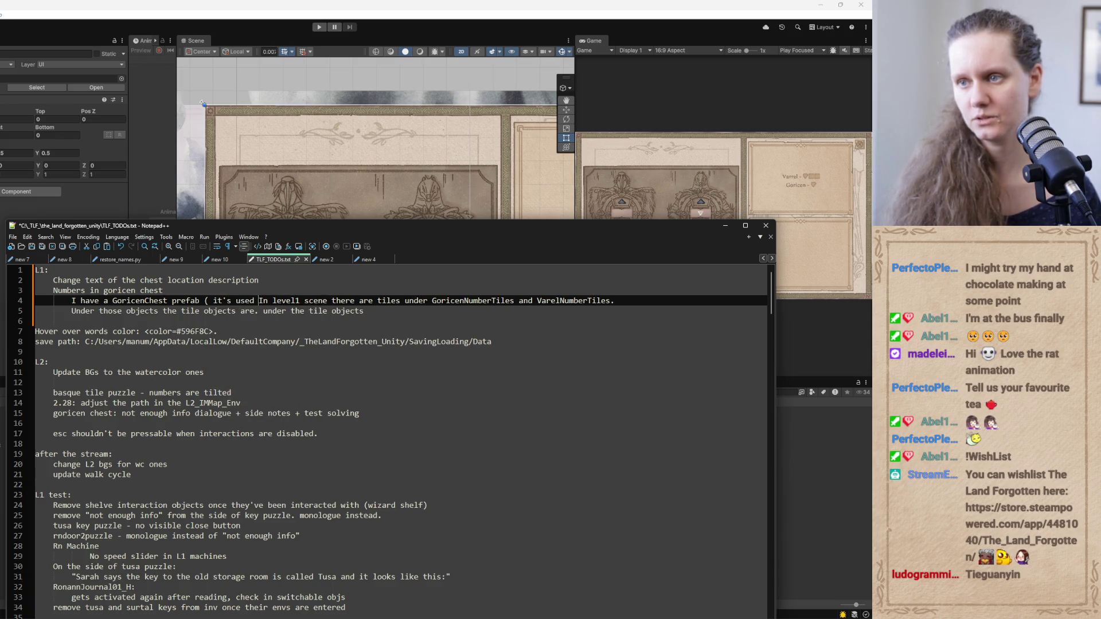
key("Delete")
type("i")
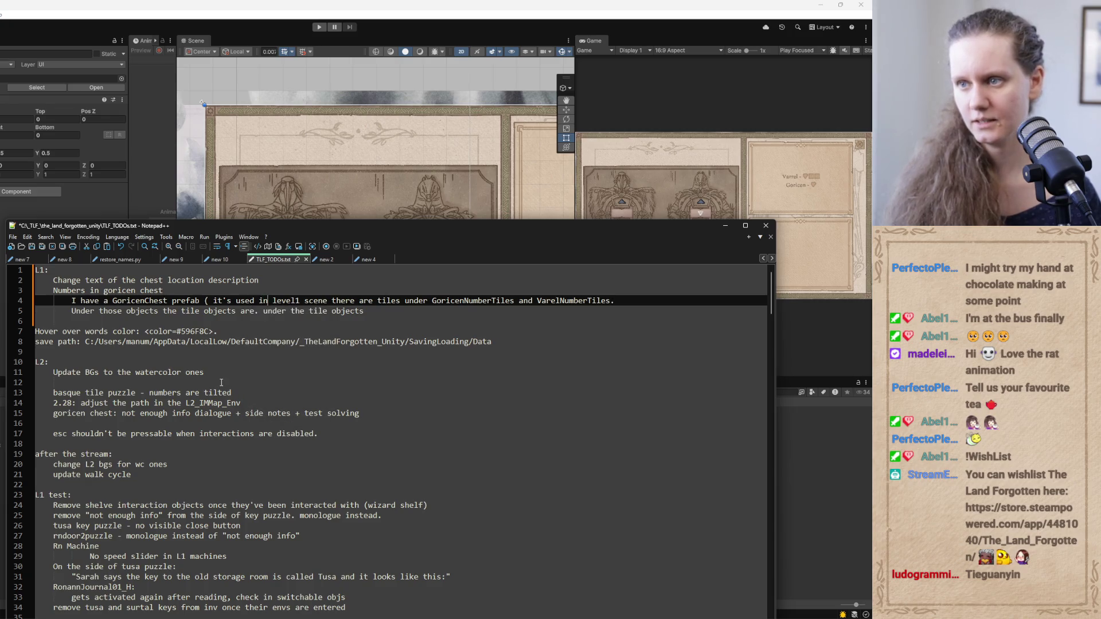
key("Right")
key("Right")
key("Right")
key("Right")
type(")")
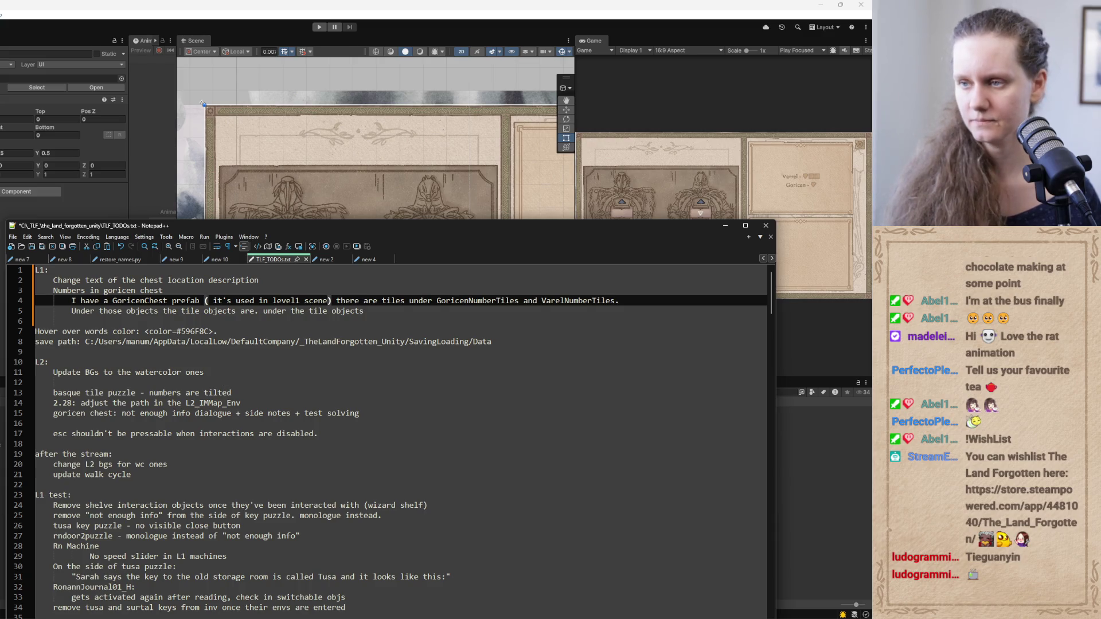
key("Return")
key("Delete")
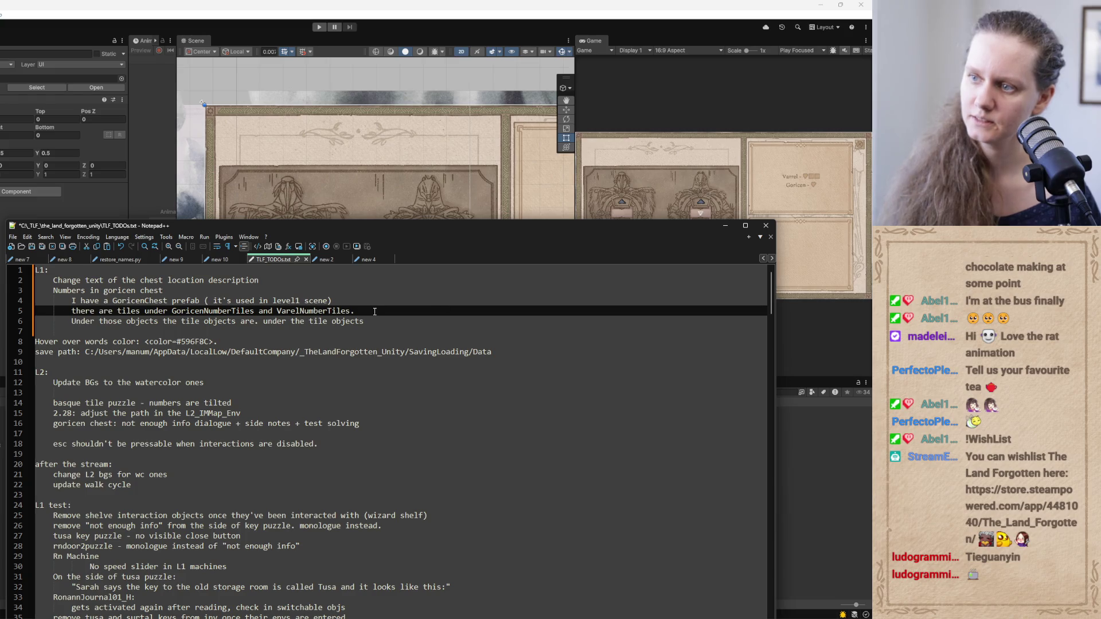
Reword line 5 so it starts with 'it has'
double_click(82, 312)
type("t")
key("Delete")
key("Delete")
key("Delete")
key("BackSpace")
type("it has")
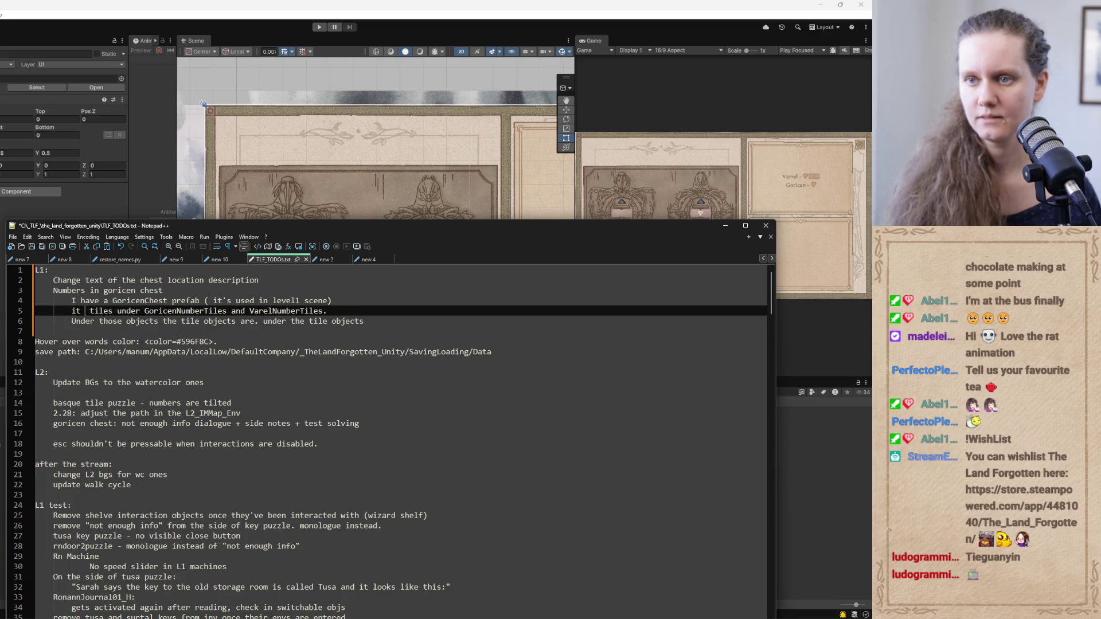
left_click(290, 300)
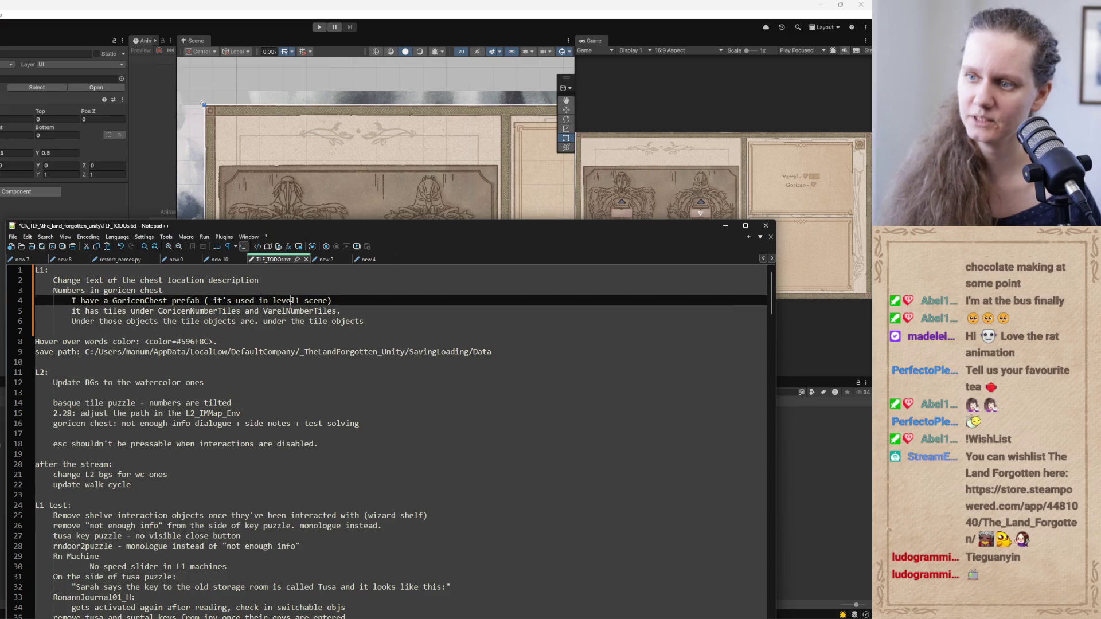
left_click(345, 313)
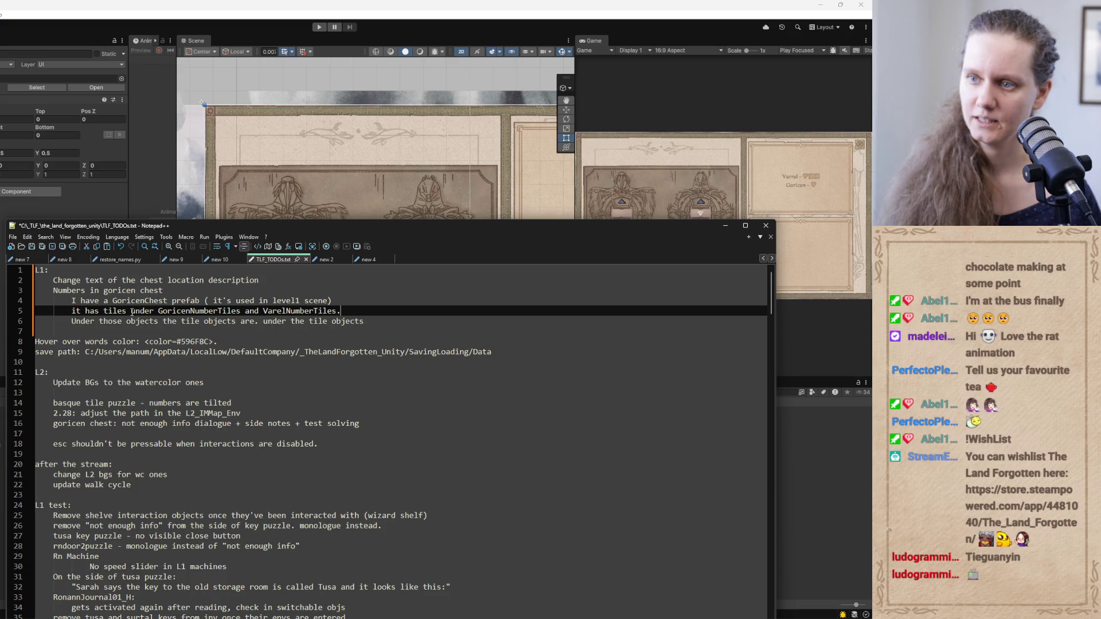
Extend line 6 with 'of the tile objects there is an image with a triangle'
left_click(372, 321)
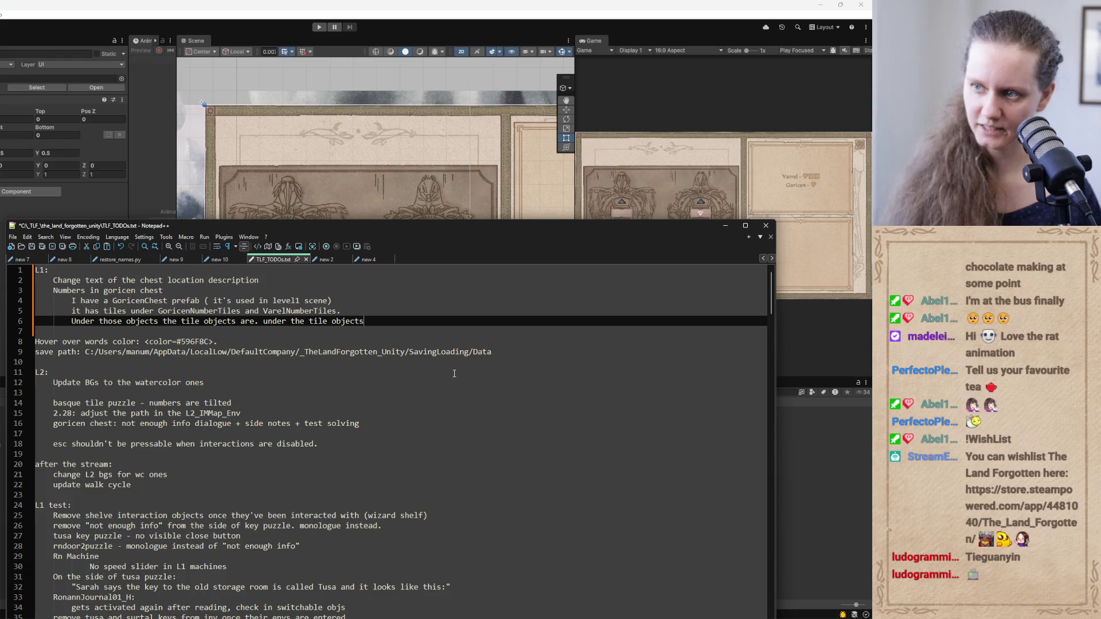
type("there are ")
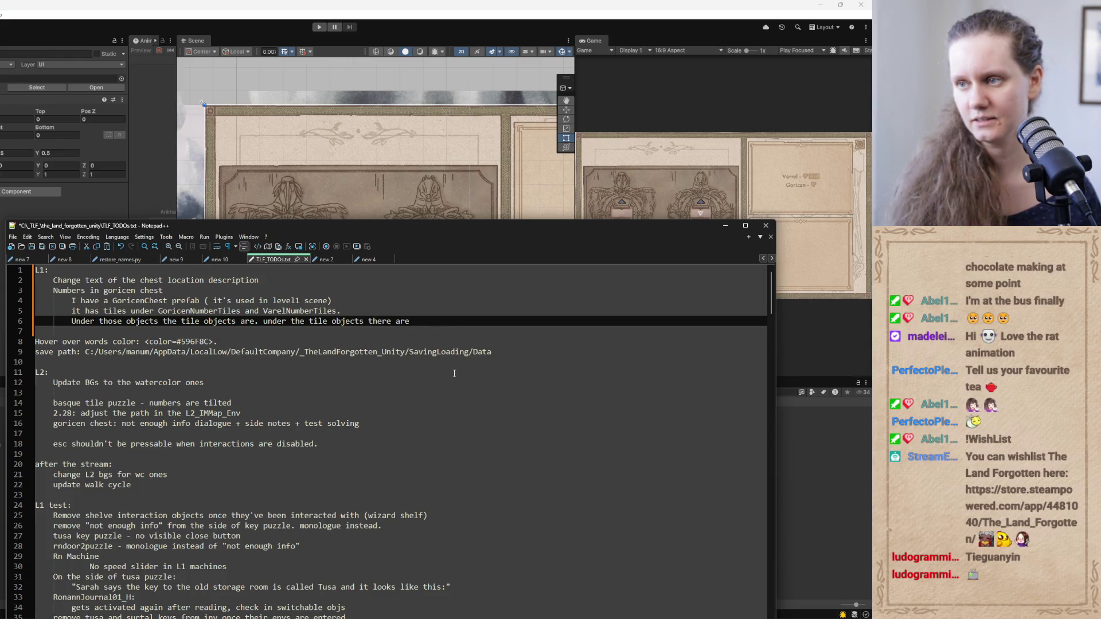
type("im")
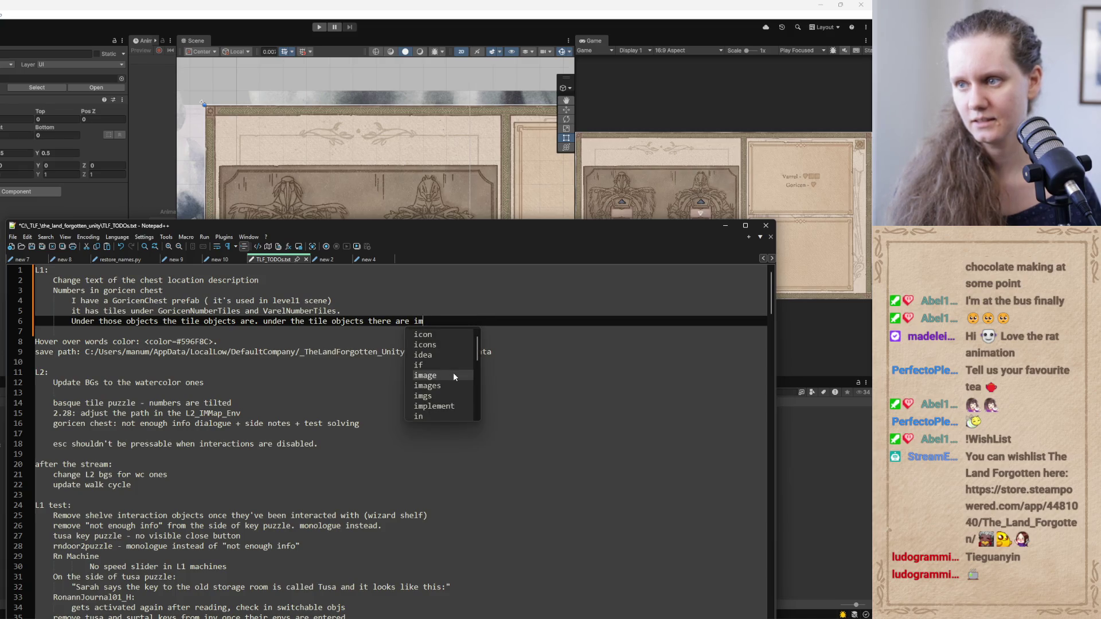
key("BackSpace")
key("BackSpace")
key("BackSpace")
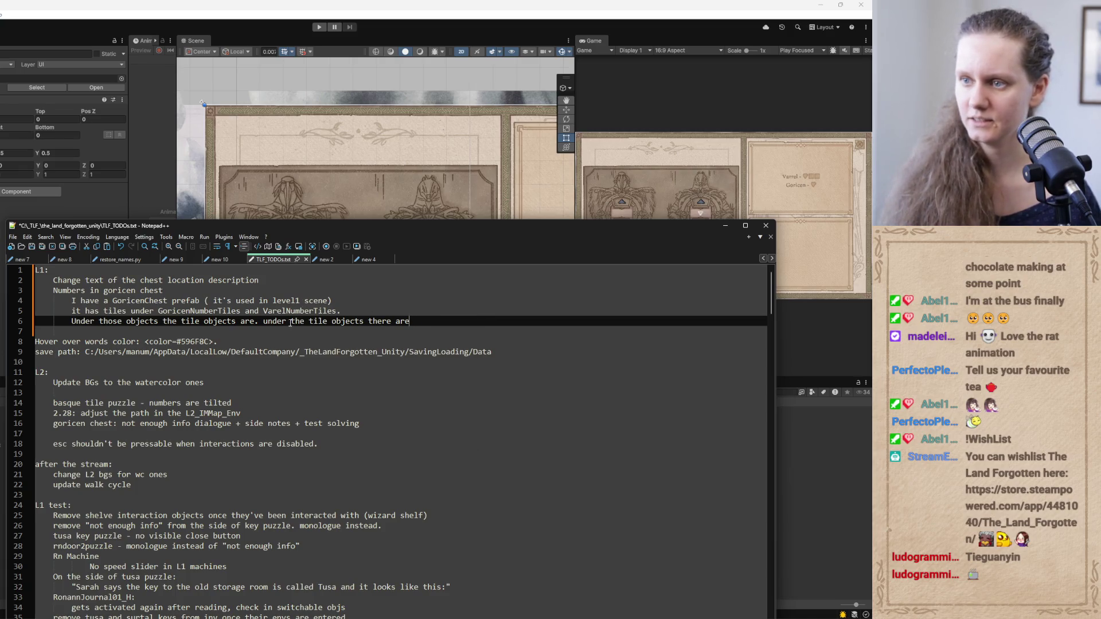
left_click(290, 322, "shift")
type("o")
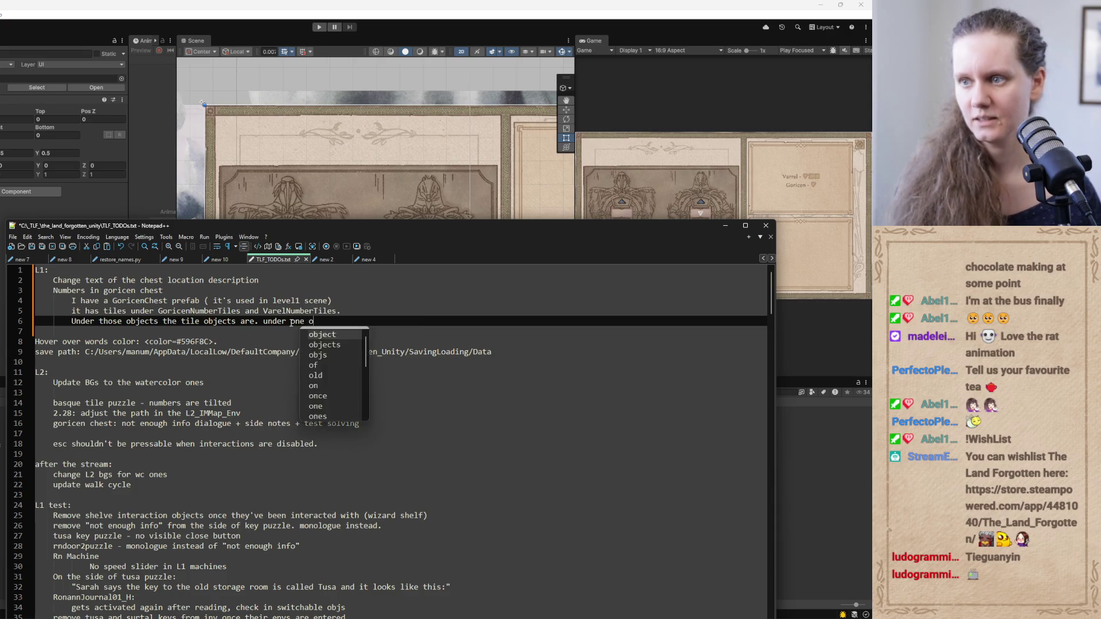
type("f the tile obje")
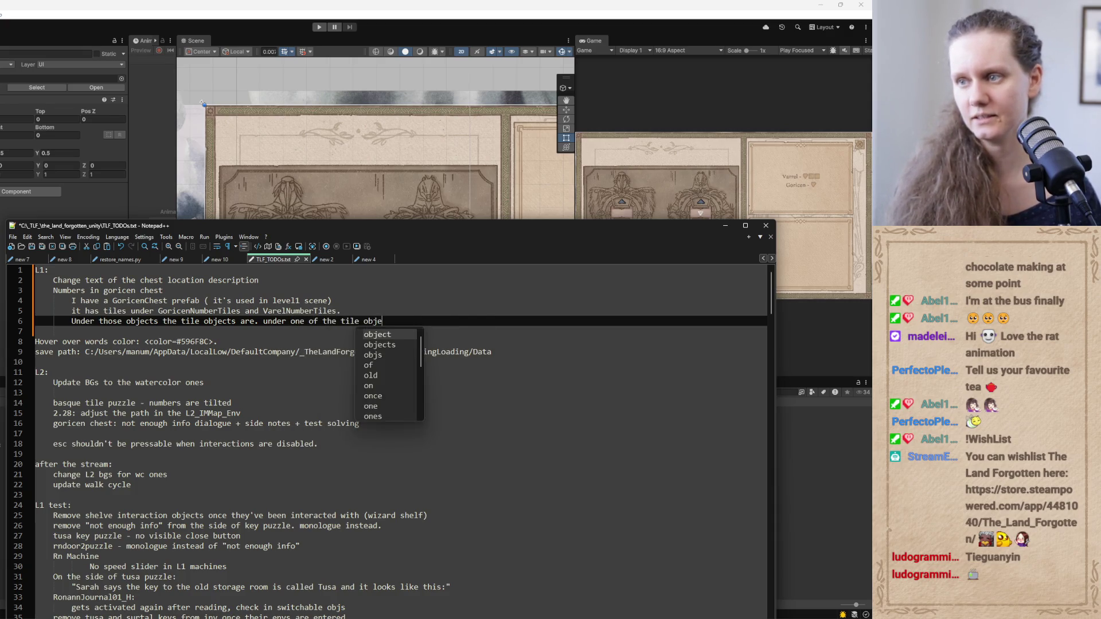
type("cts there ")
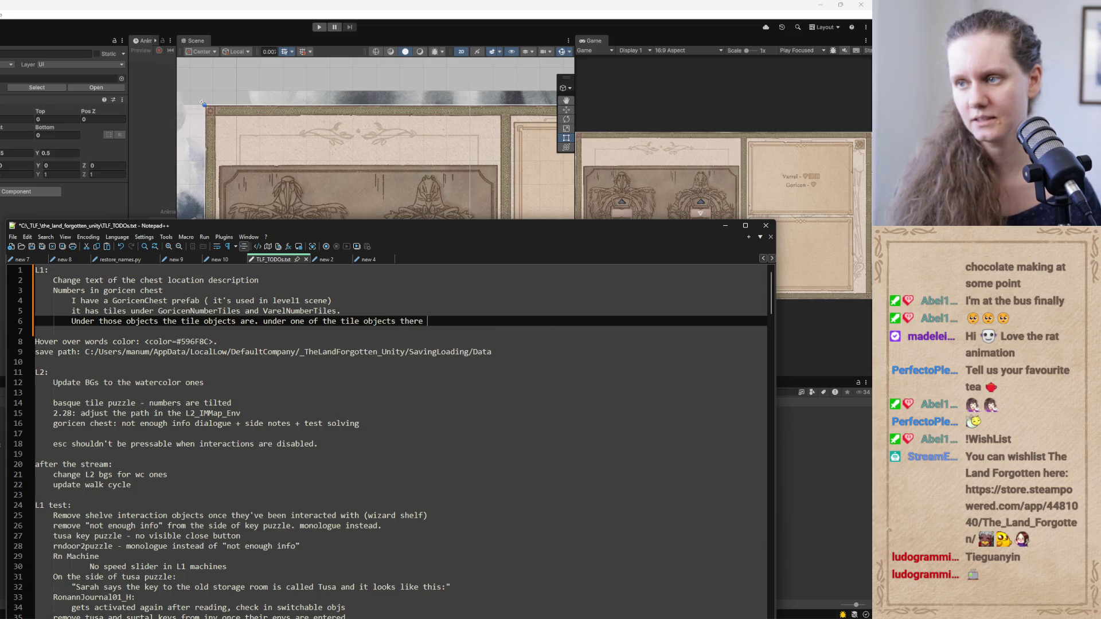
type("is an image")
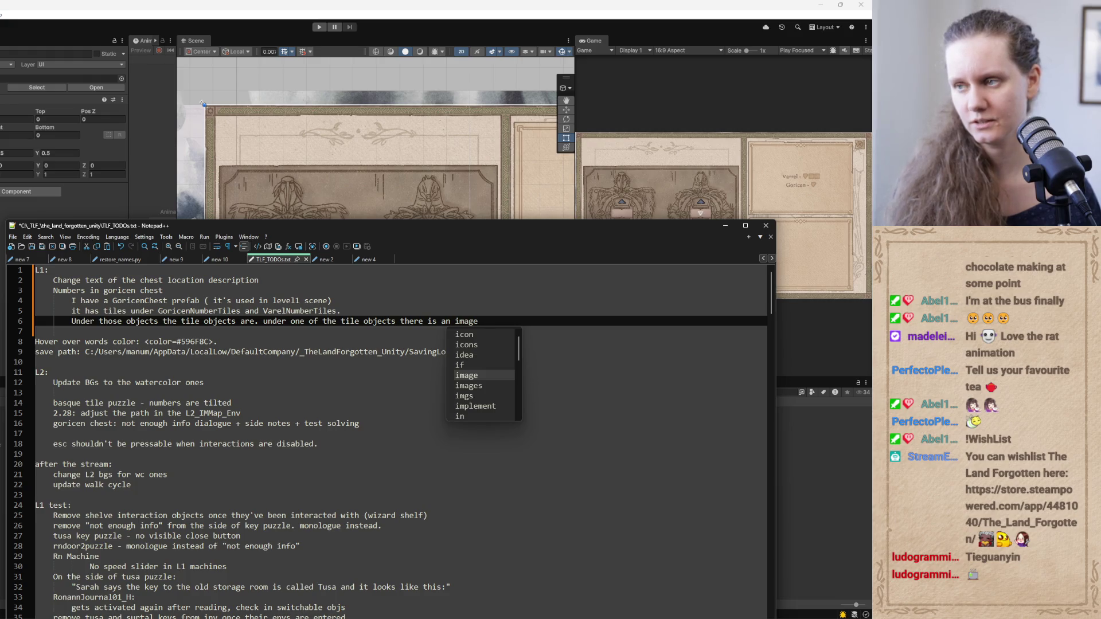
type(" with a tri")
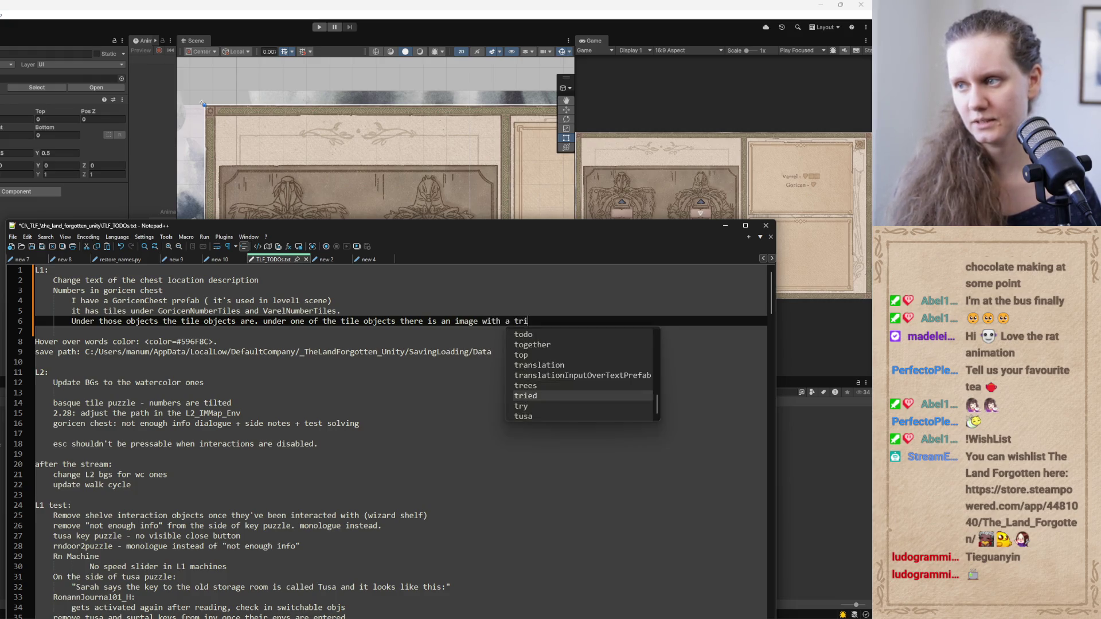
type("angle")
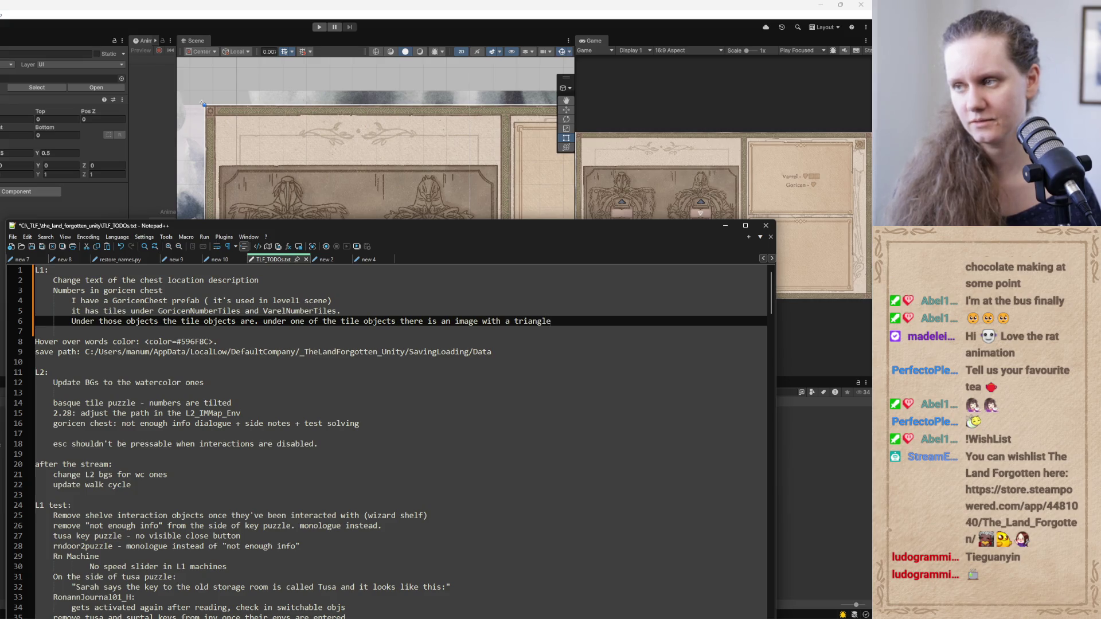
Add line 7: 'Each tile (apart from the very top one) needs to have children images and'
key("Return")
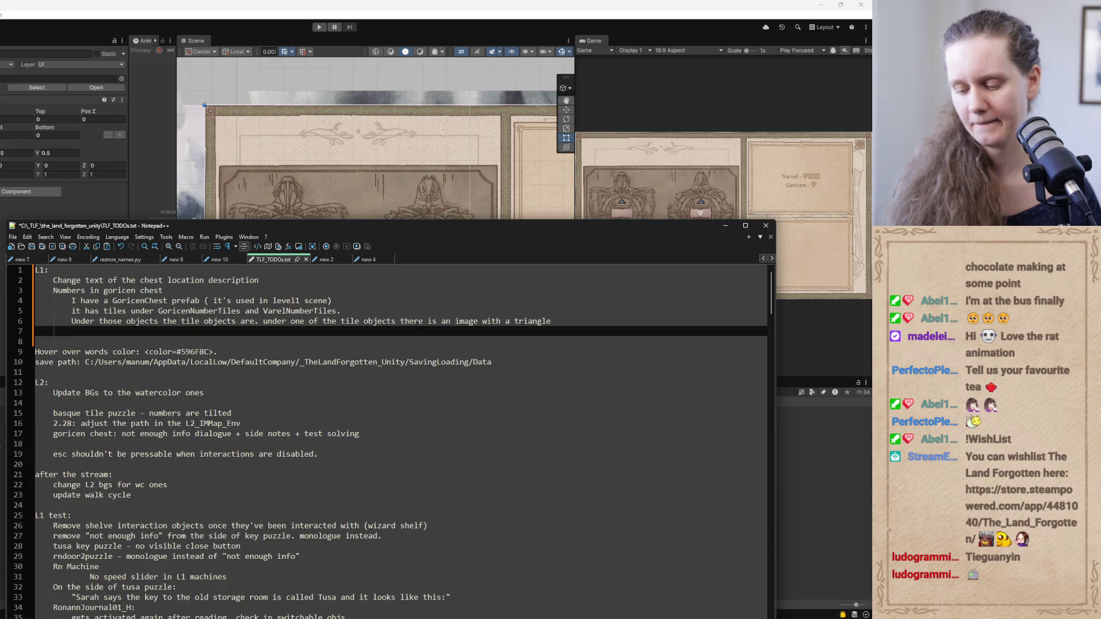
type("Ea")
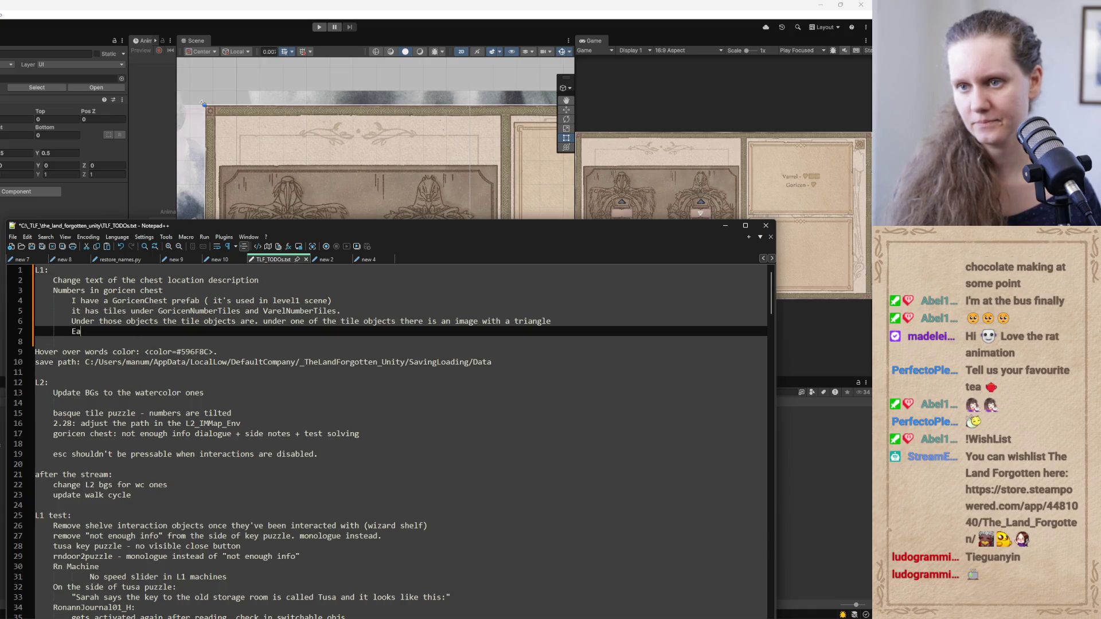
type("ch tile")
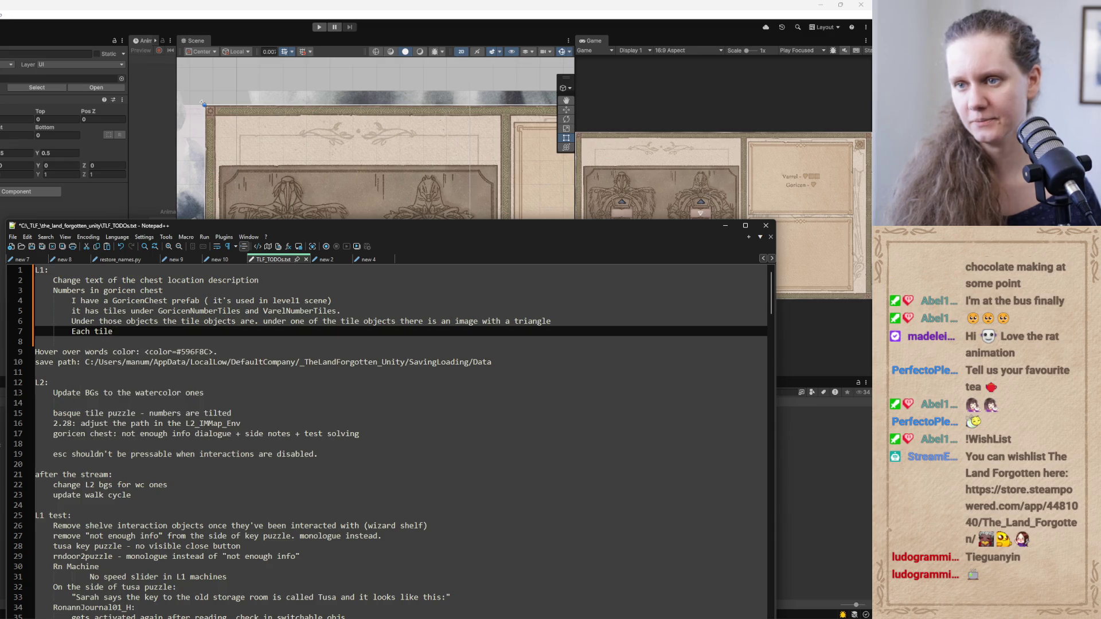
type(" needs to havve")
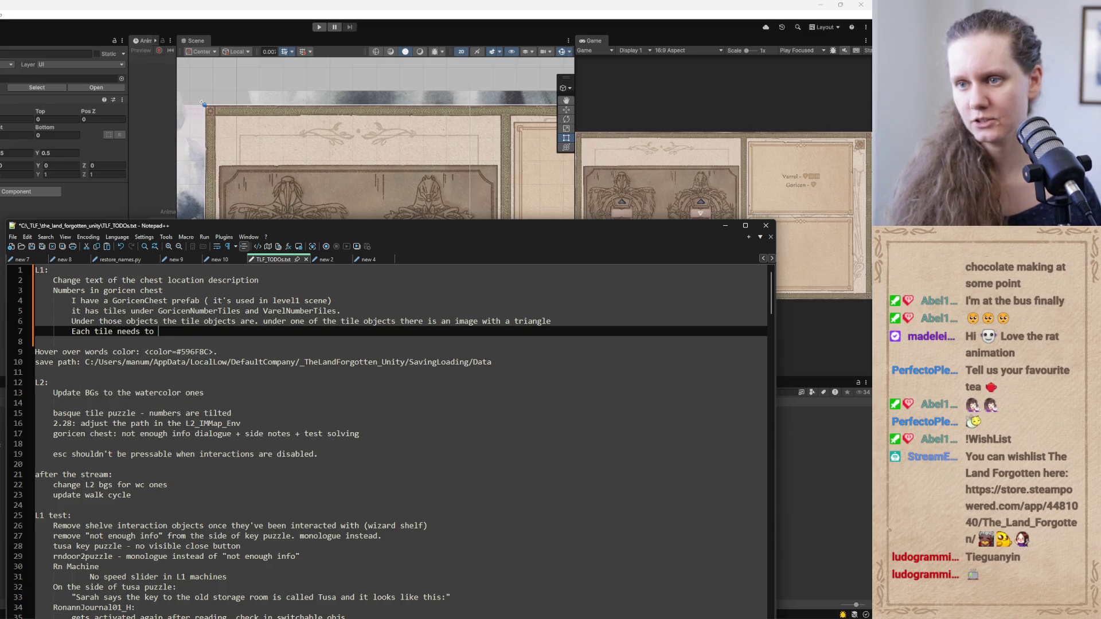
key("BackSpace")
key("BackSpace")
key("BackSpace")
type("e")
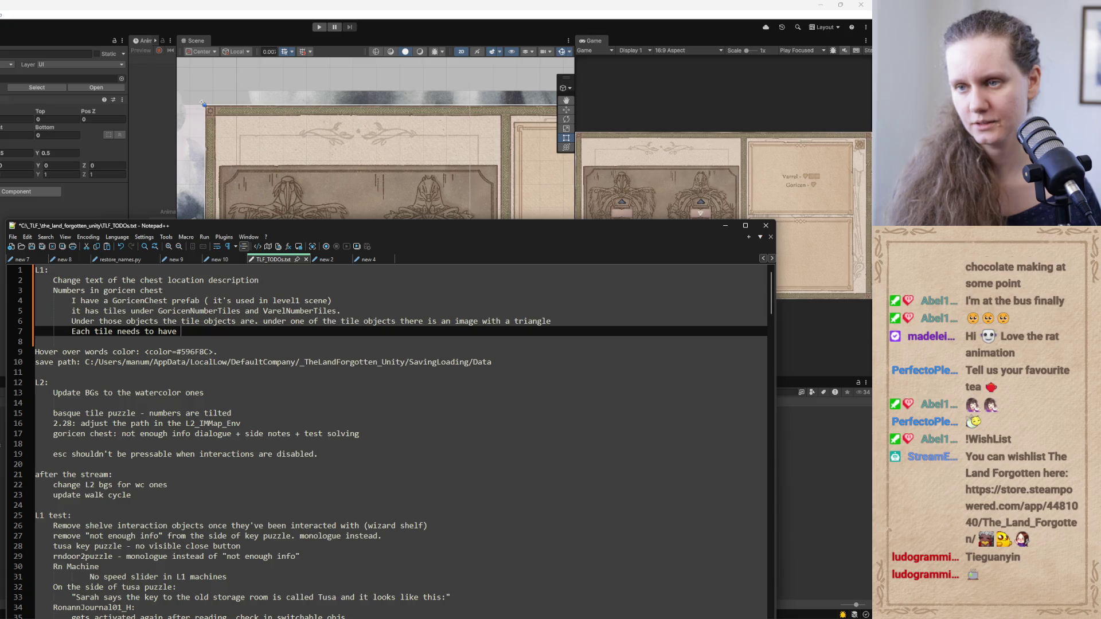
key("BackSpace")
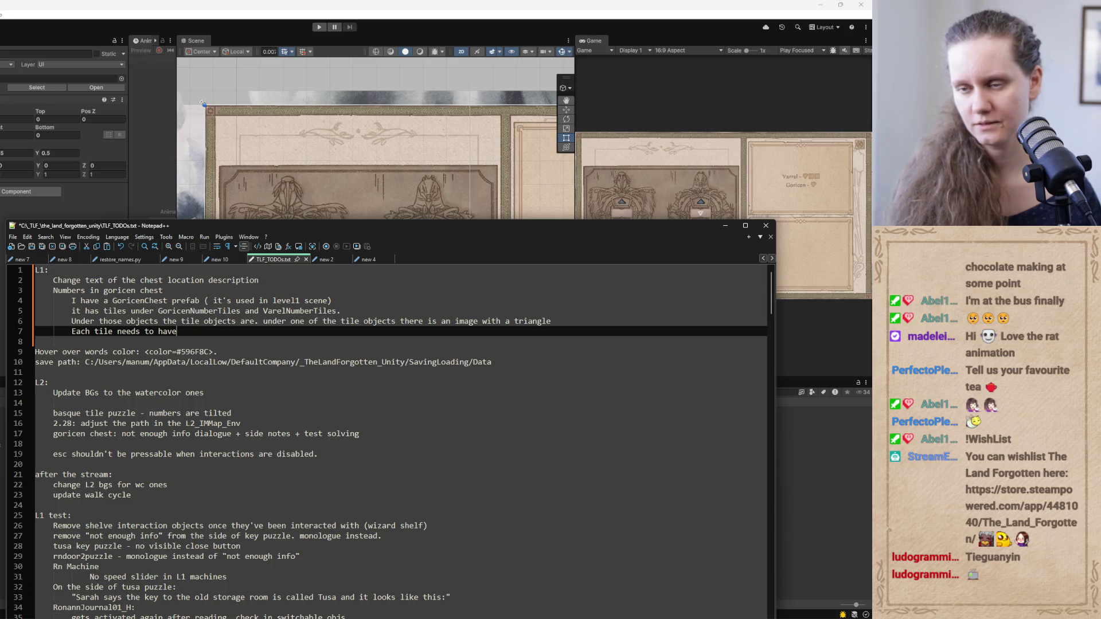
left_click(117, 331)
type("(ap")
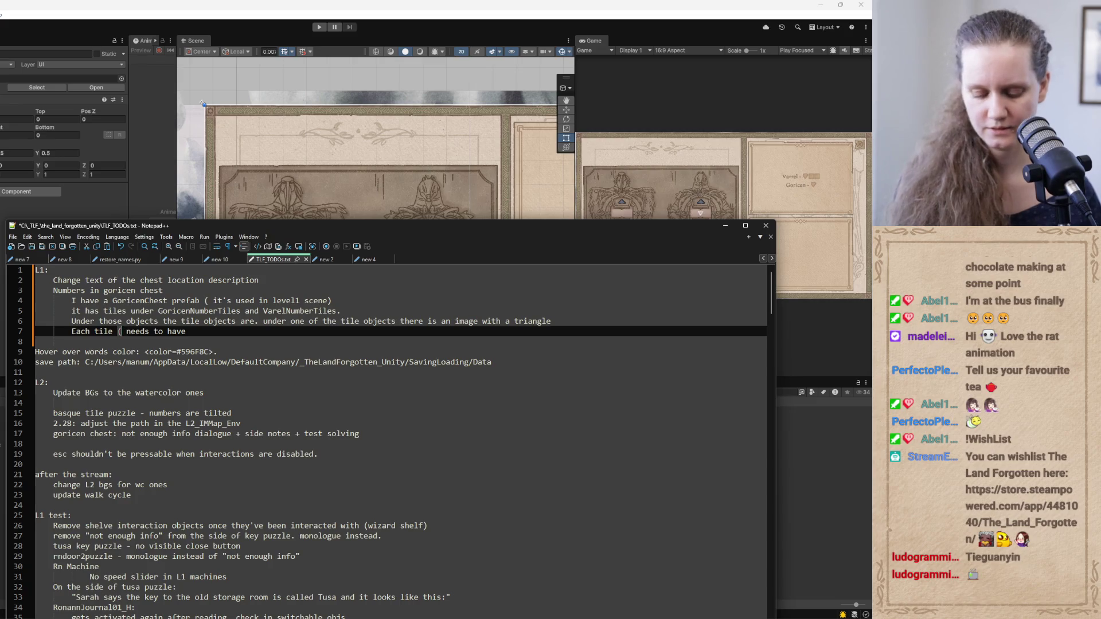
type("art from the very")
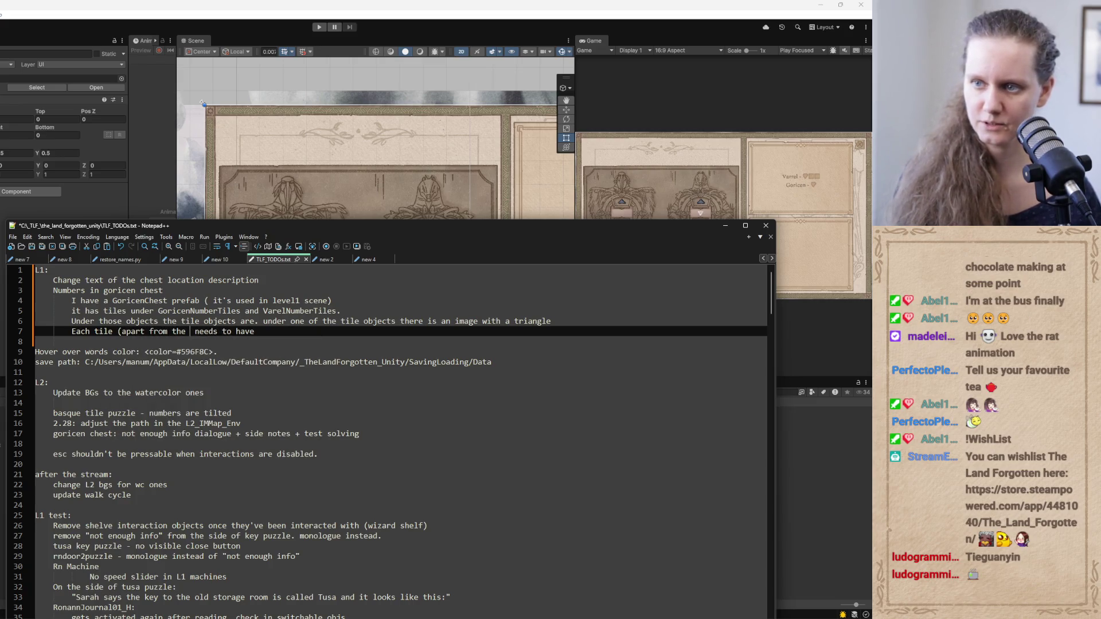
type(" top one)")
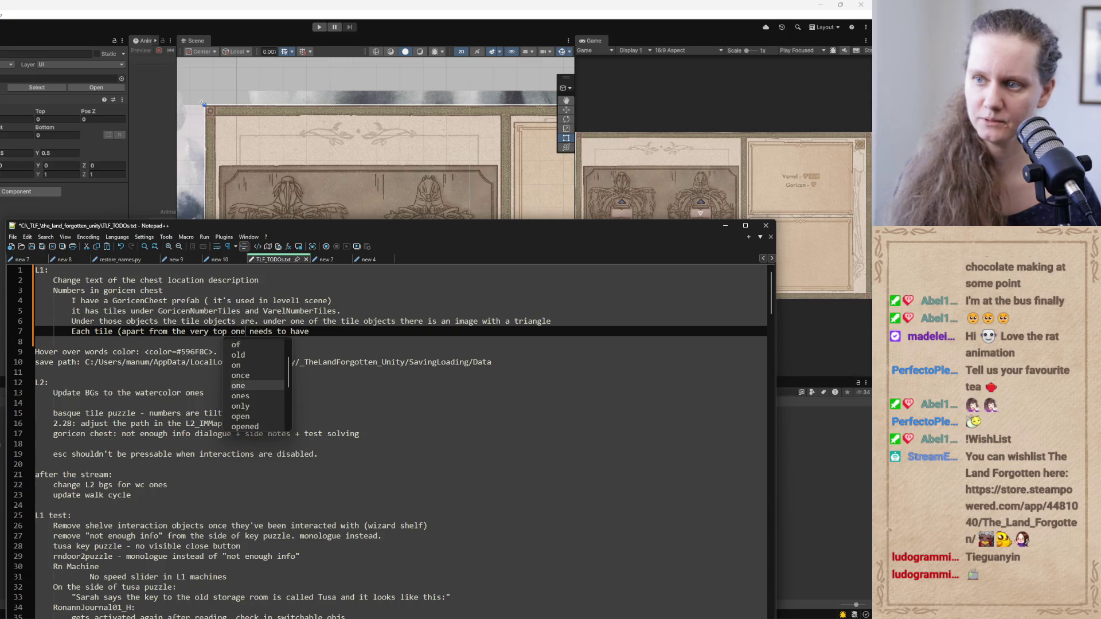
left_click(255, 331)
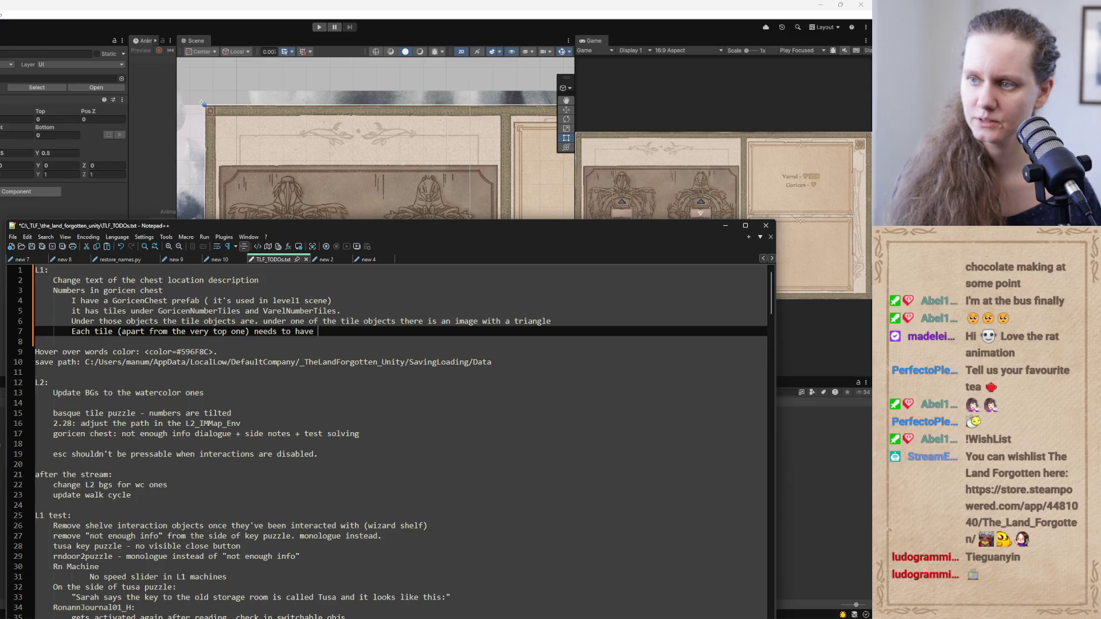
type("childr")
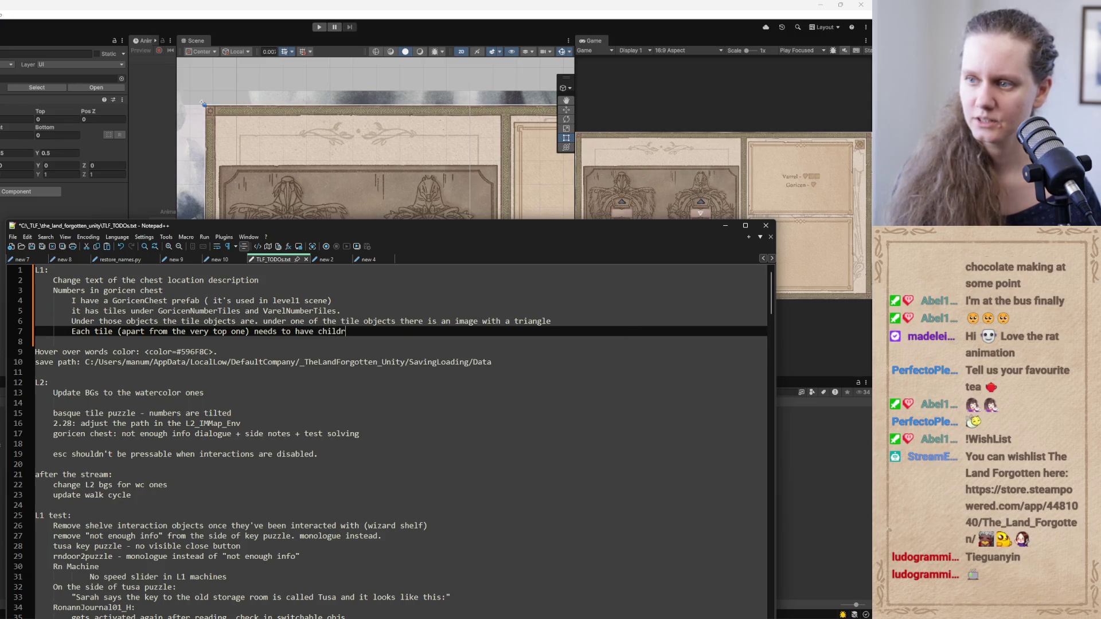
type("en images")
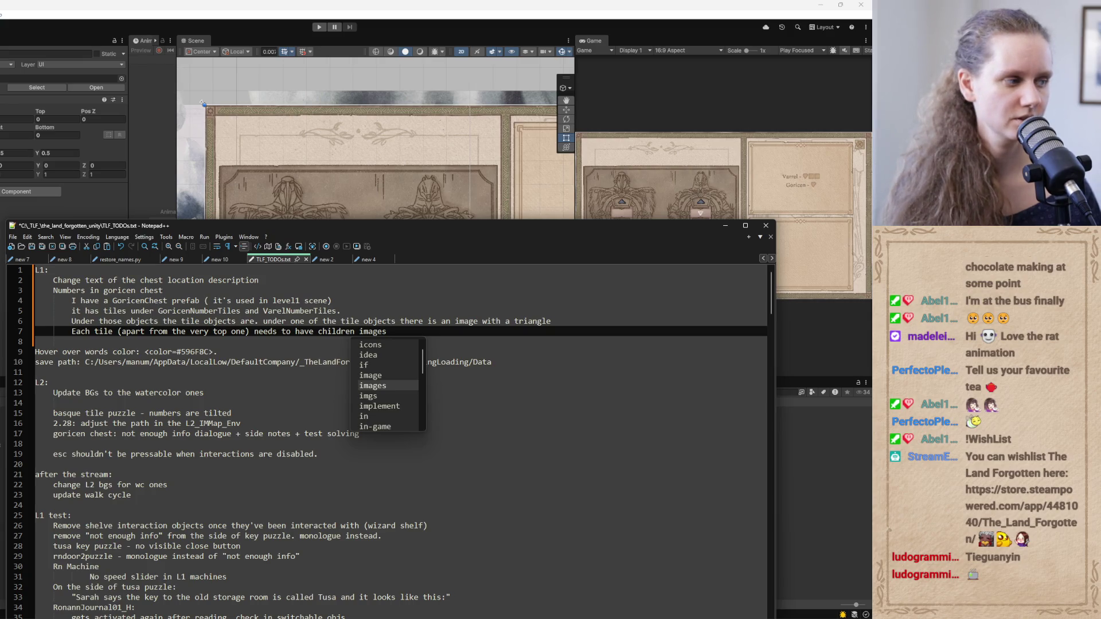
type(" and")
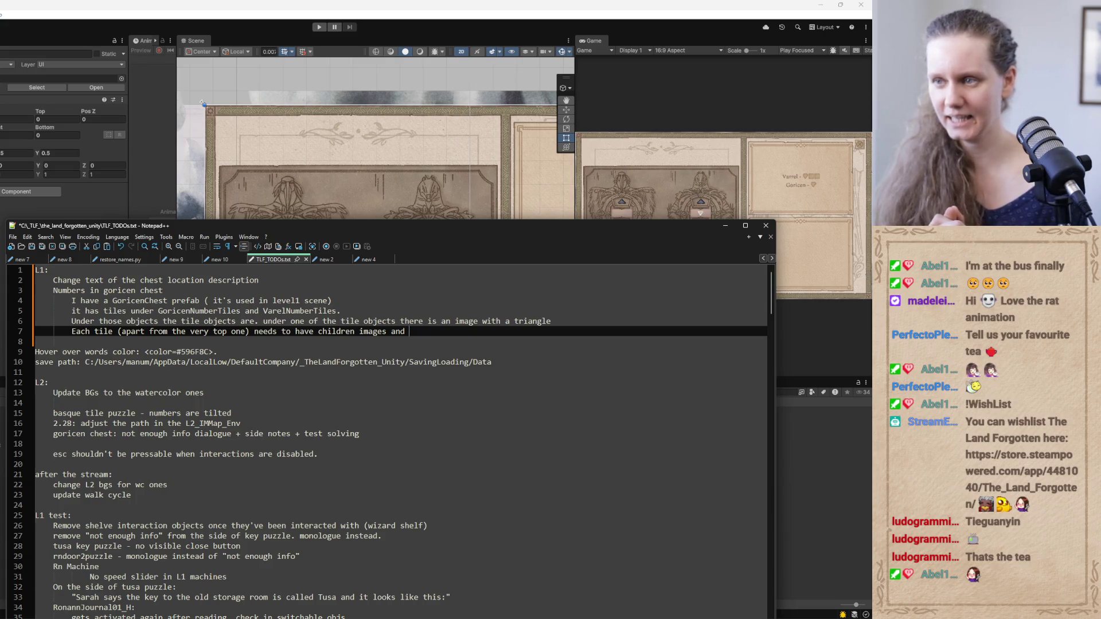
Continue line 7 with 'the number of those images (with the triangle)'
type("the number of those images with the t")
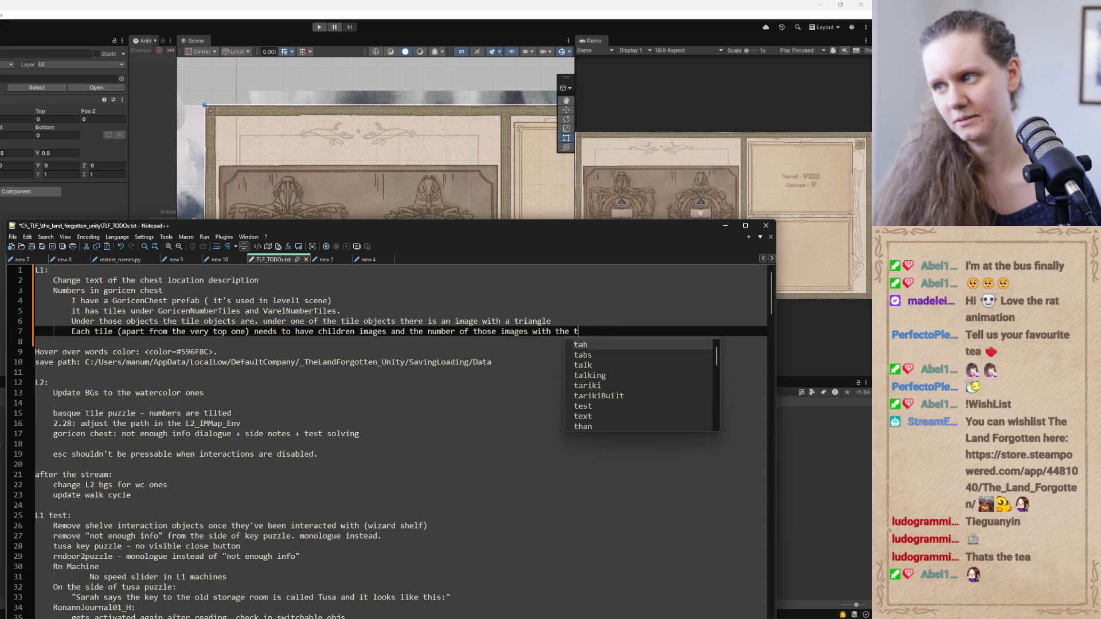
key("BackSpace")
key("BackSpace")
key("BackSpace")
type("(")
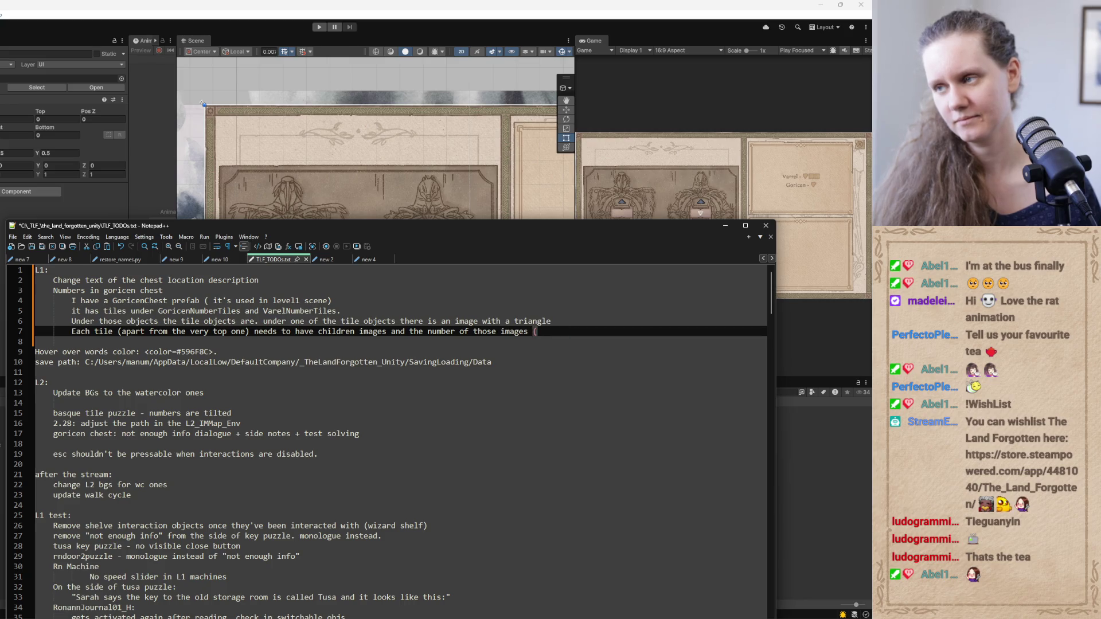
type("with the triangle)")
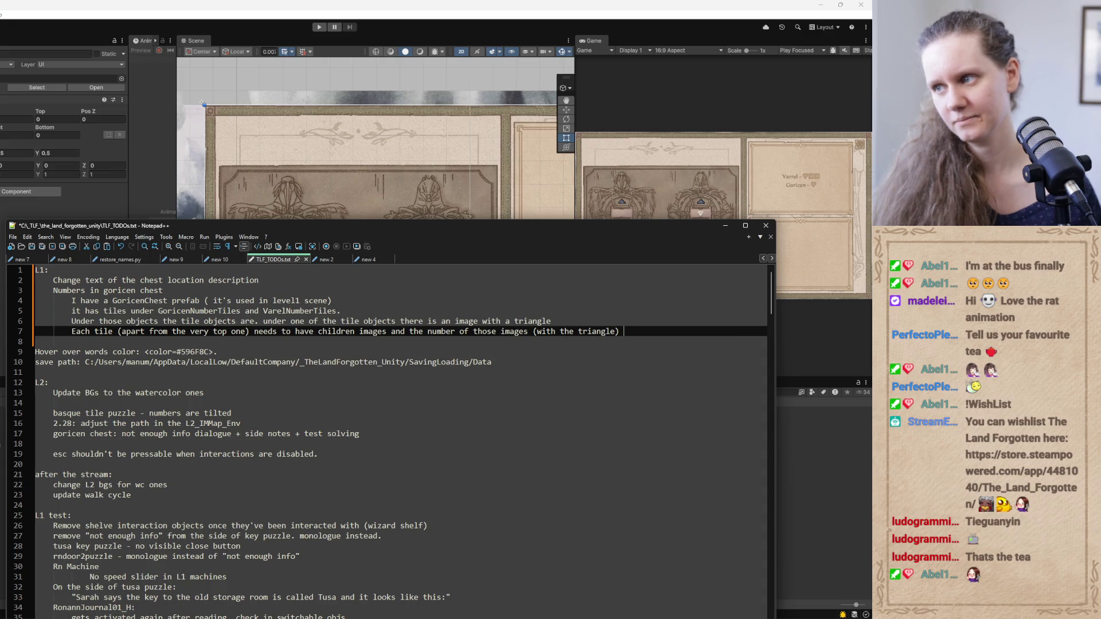
Move and widen the Notepad++ window, then finish the sentence with 'determines the number on the tile'
mouse_move(356, 228)
left_mouse_down()
mouse_move(298, 201)
mouse_move(318, 139)
left_mouse_up()
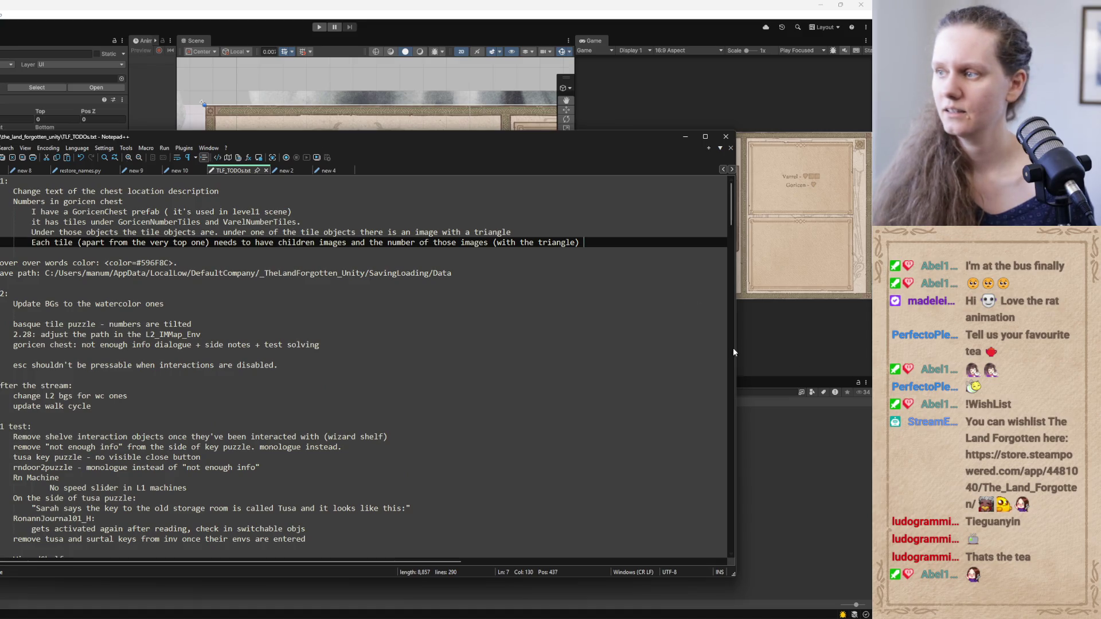
left_click_drag(735, 347, 842, 338)
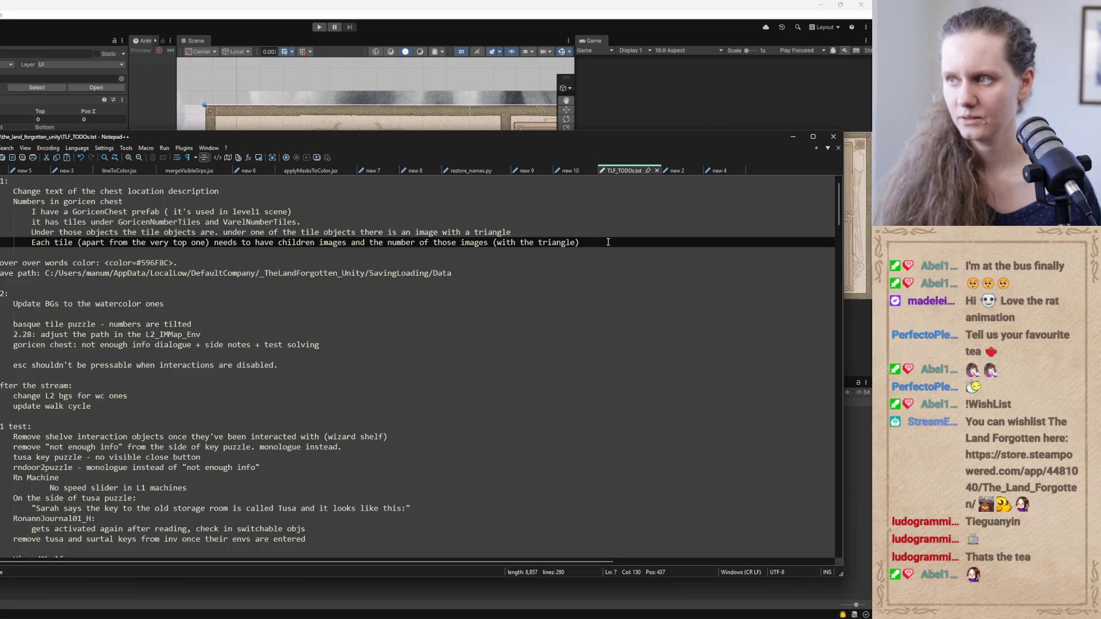
type("determine")
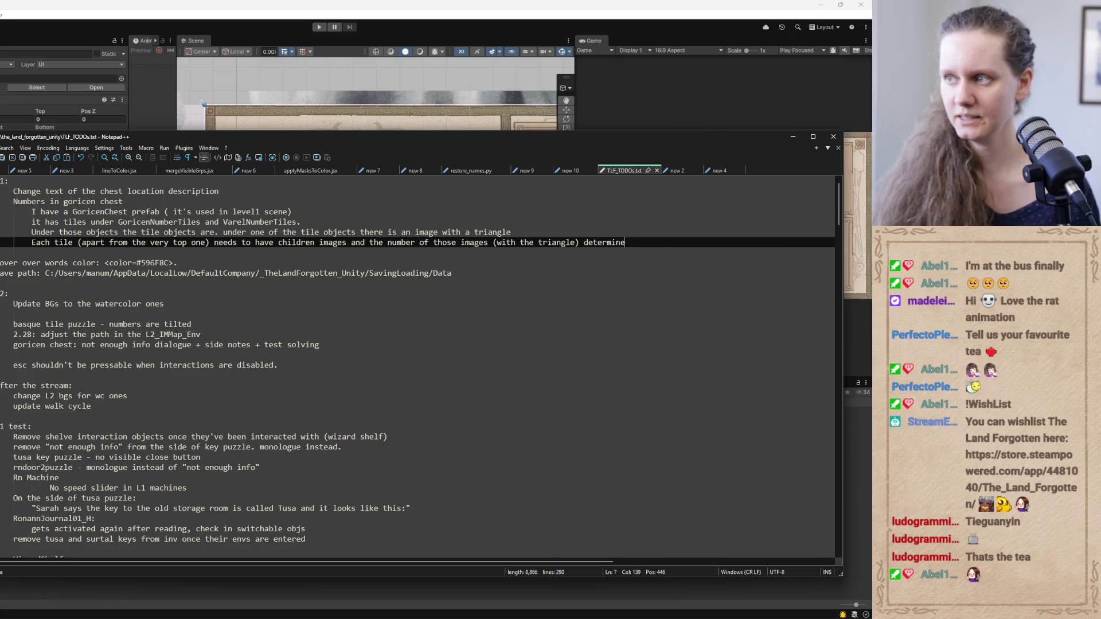
type("s the number on")
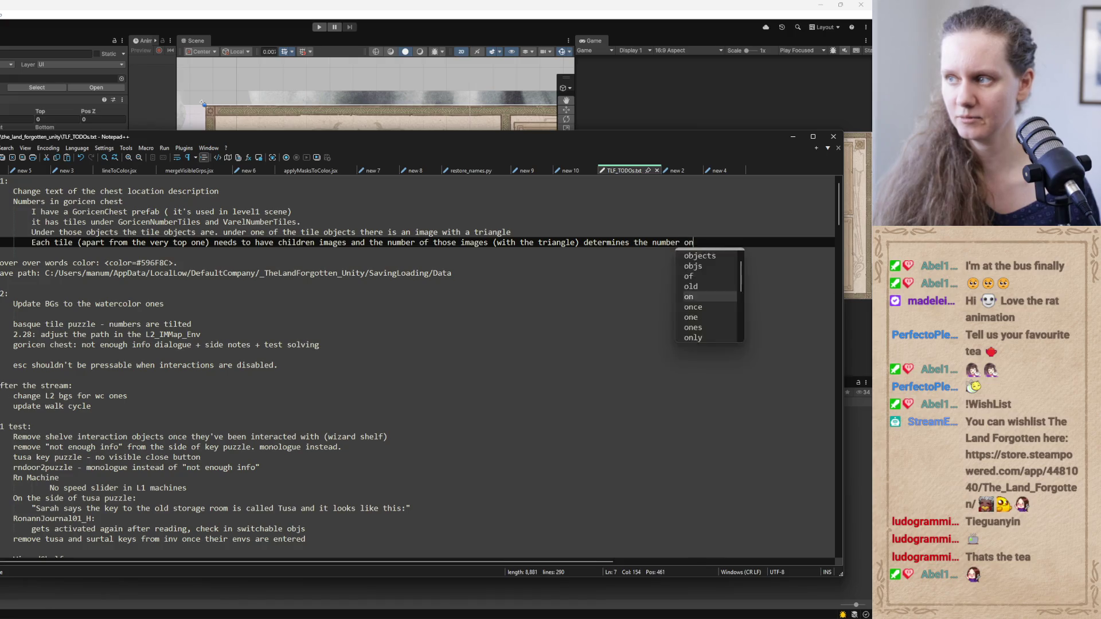
type(" the tile")
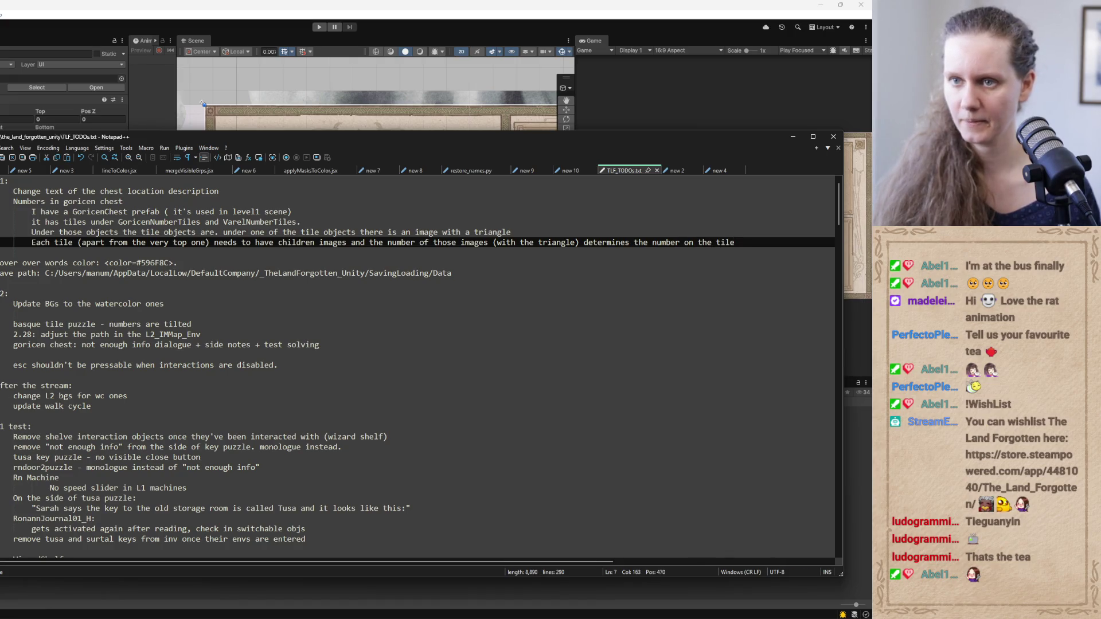
Add the rule that tile numbers rise consecutively: top is 0 (no images), next 1, next 2, and so on
key("Return")
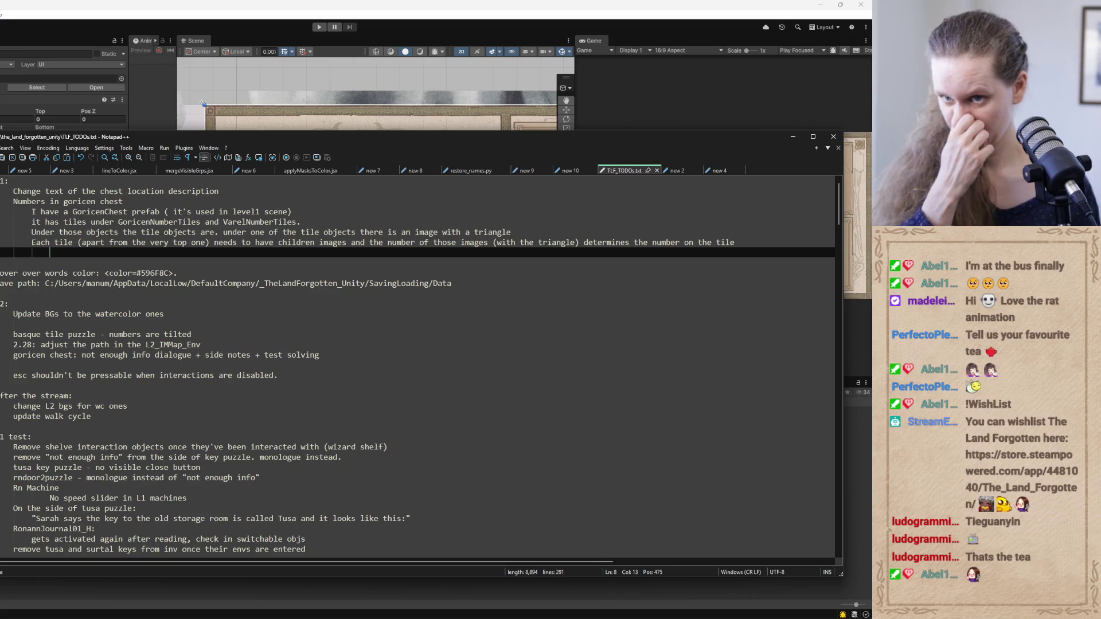
type("Tiles")
key("BackSpace")
key("BackSpace")
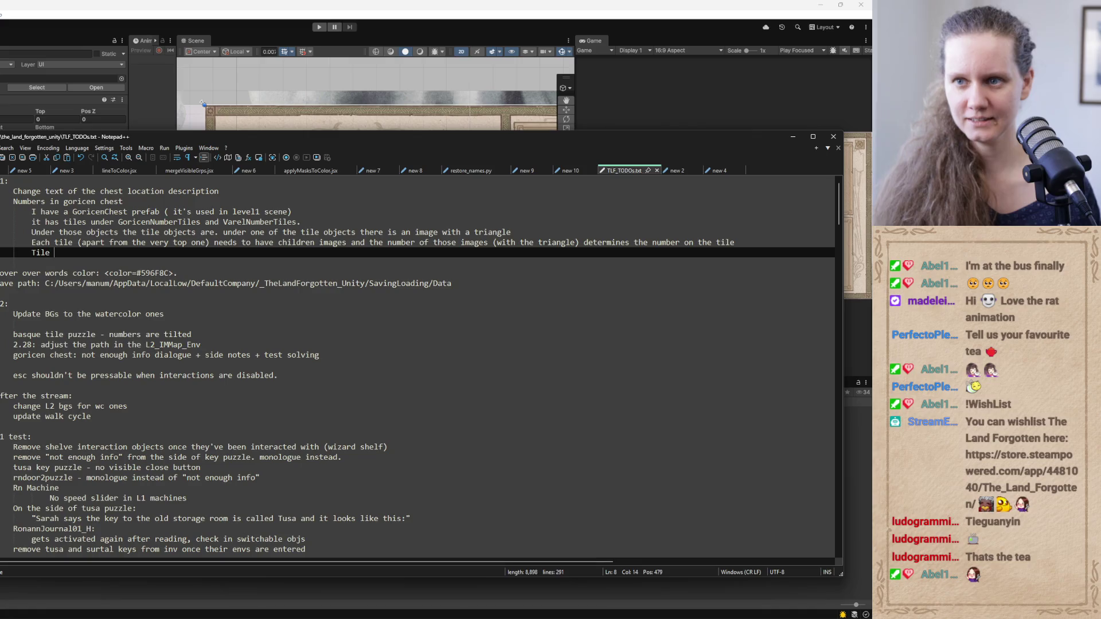
type("numbers go ")
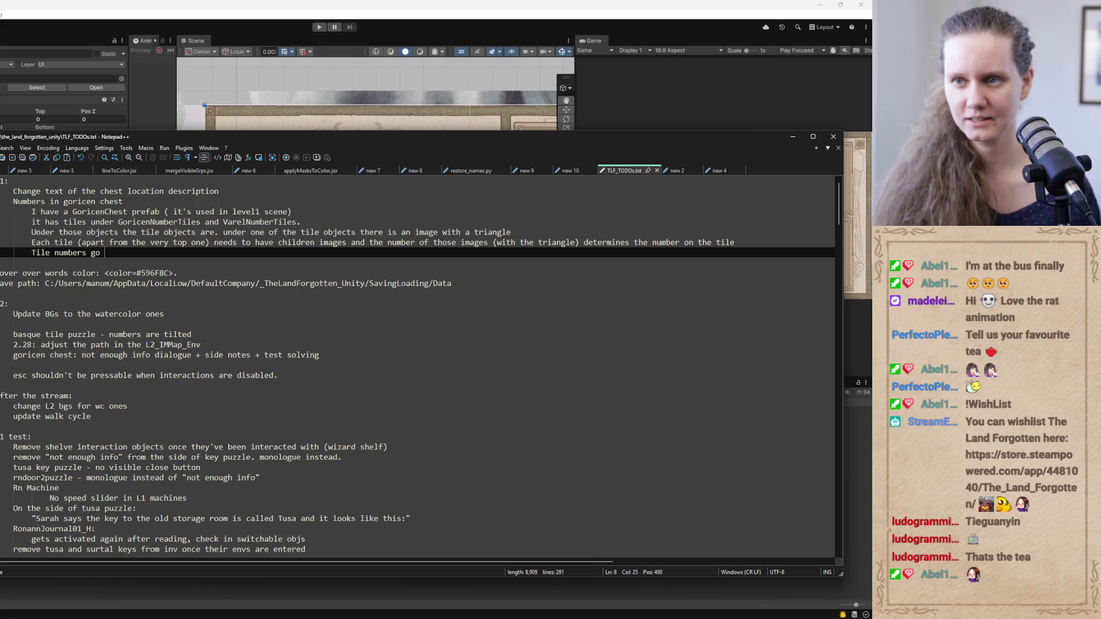
type("up in conse")
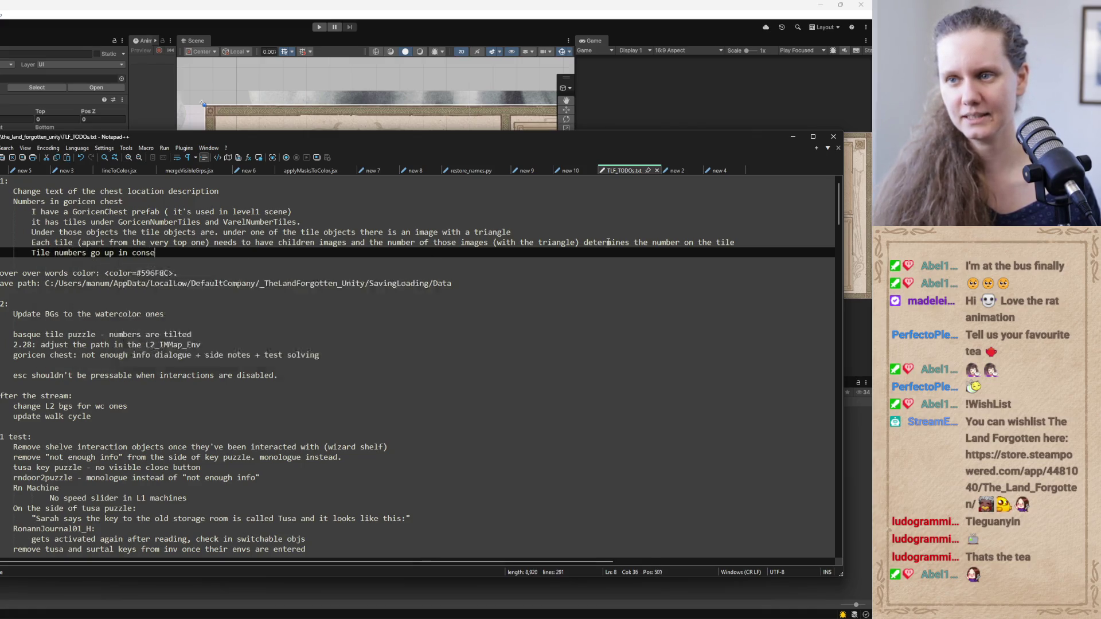
type("cutive ")
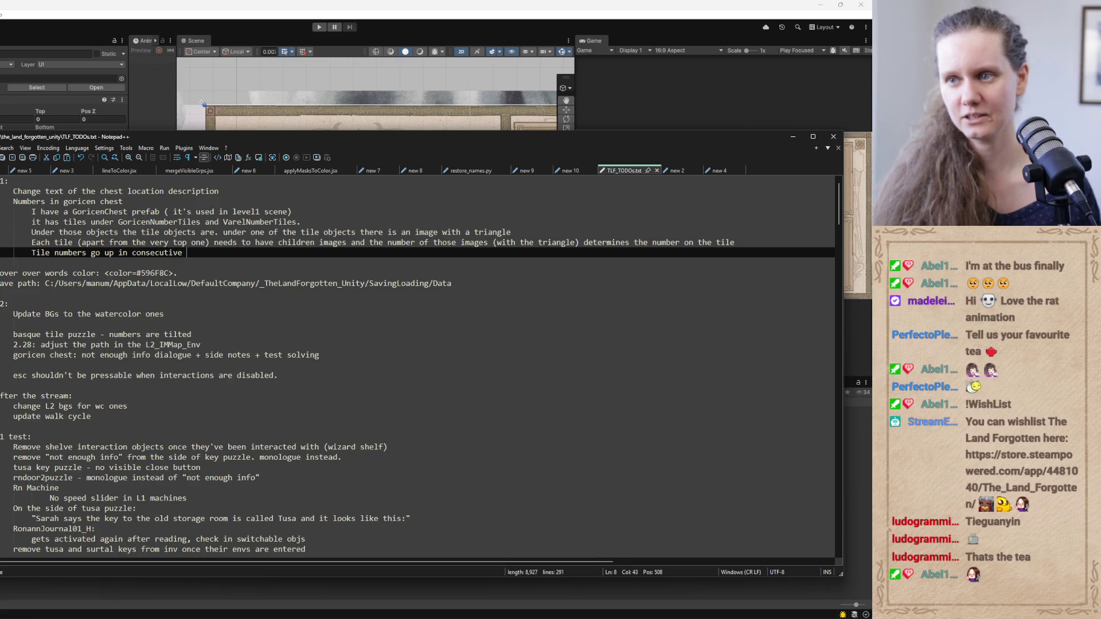
type("order")
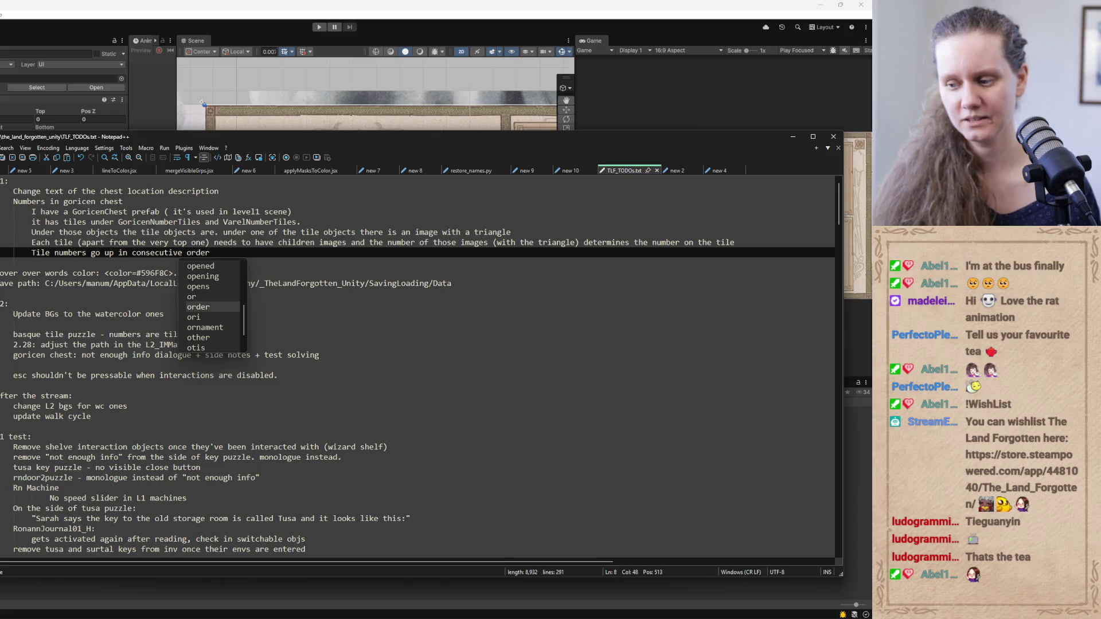
type(". the top one is 0 (")
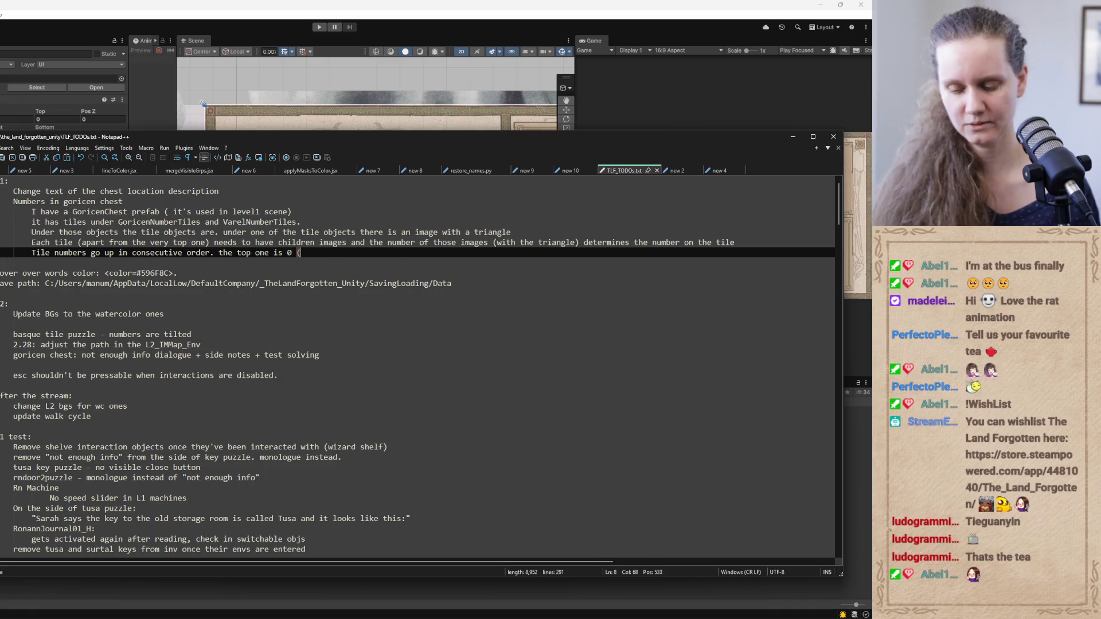
type("no image ")
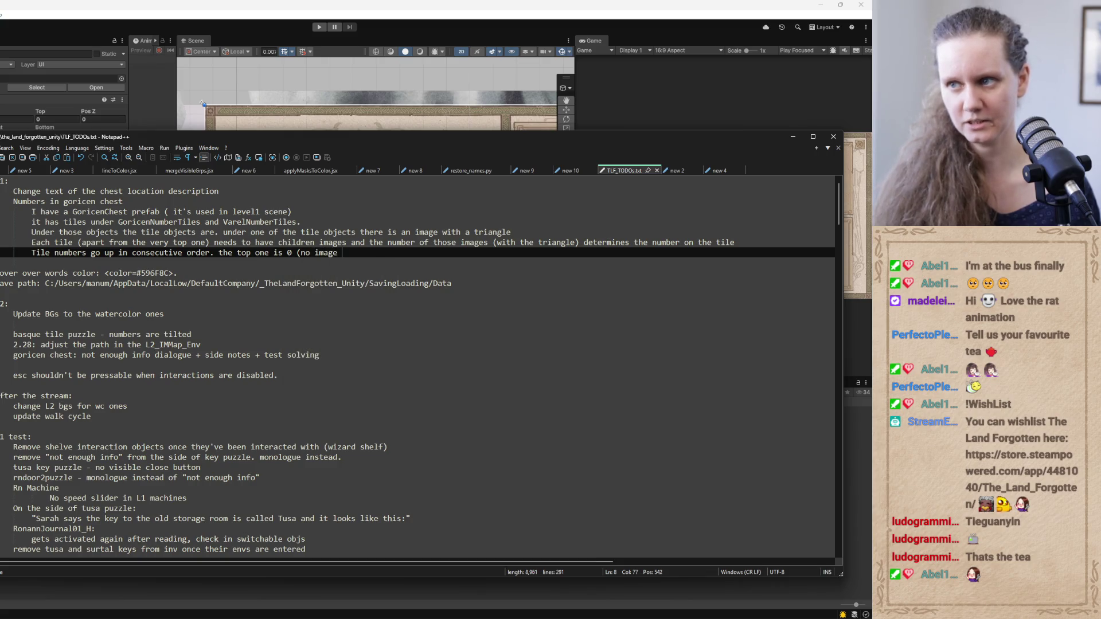
type("children0")
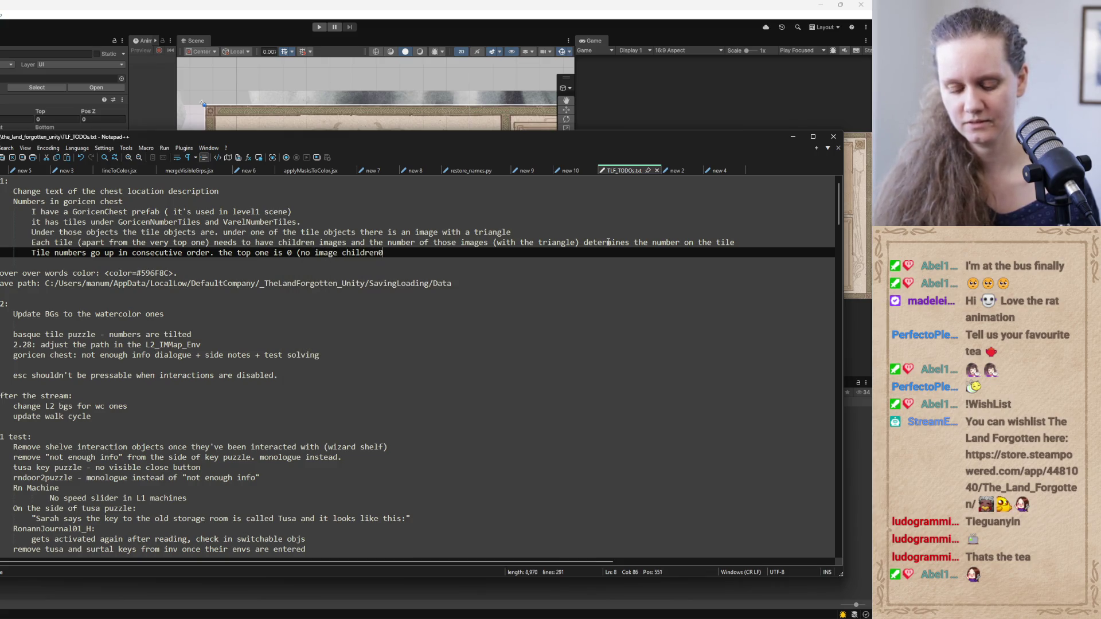
key("Escape")
type("), the one below ")
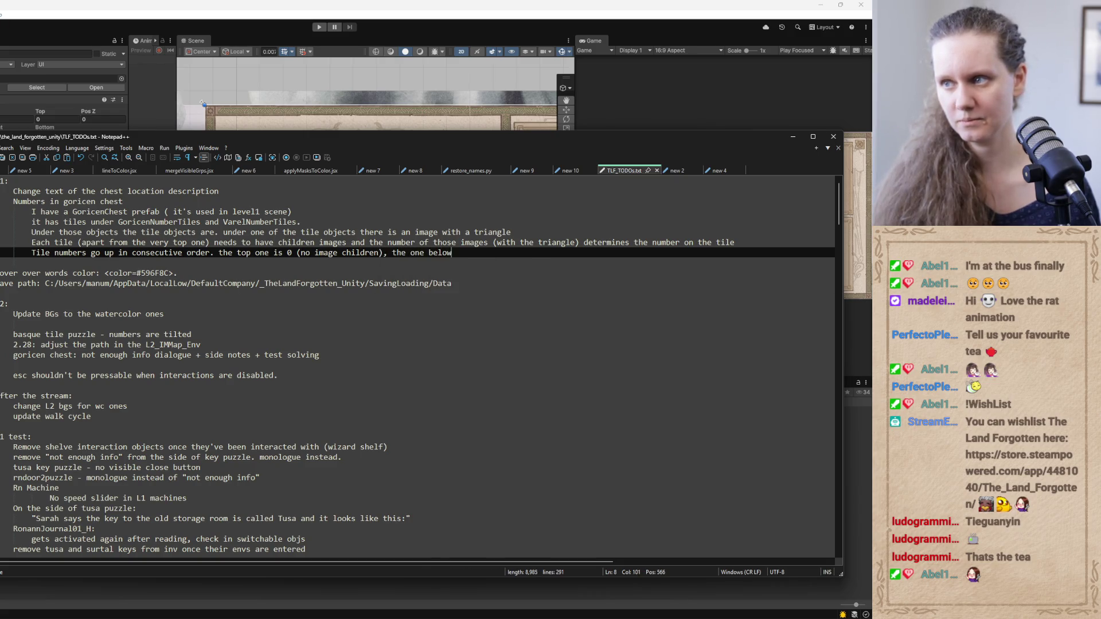
type("that is ")
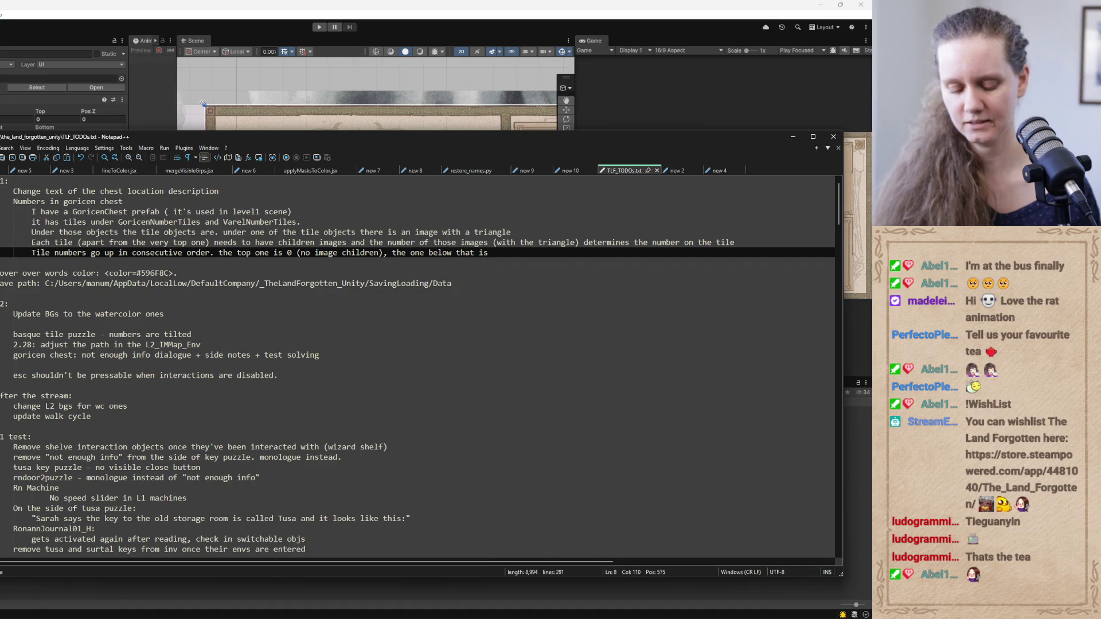
type("1 (")
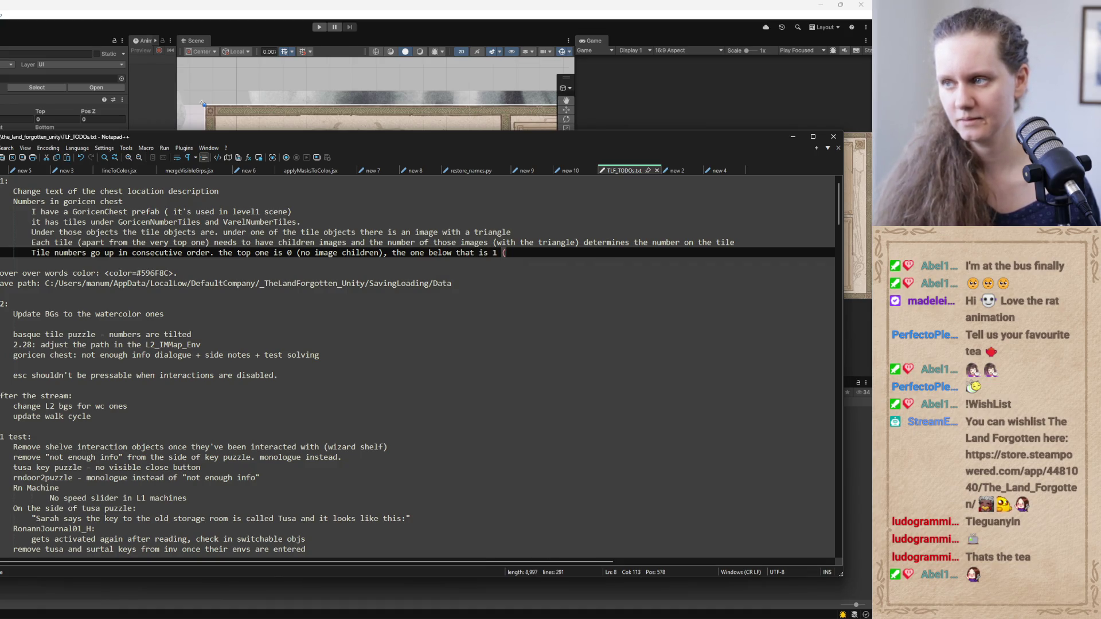
type("1 image), the one belo")
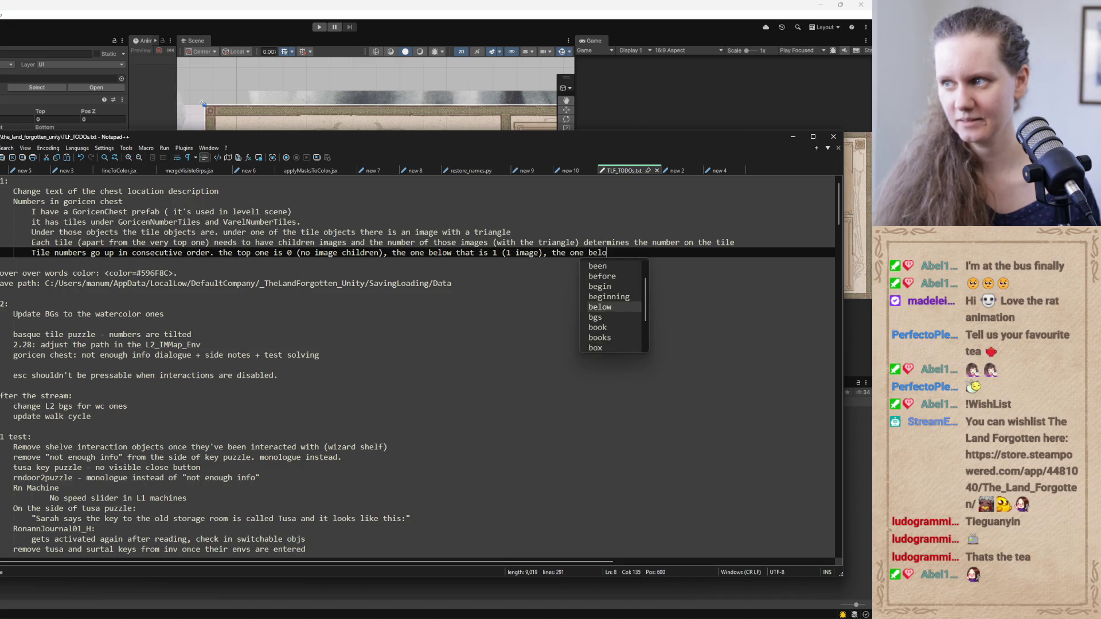
type("w that is 2")
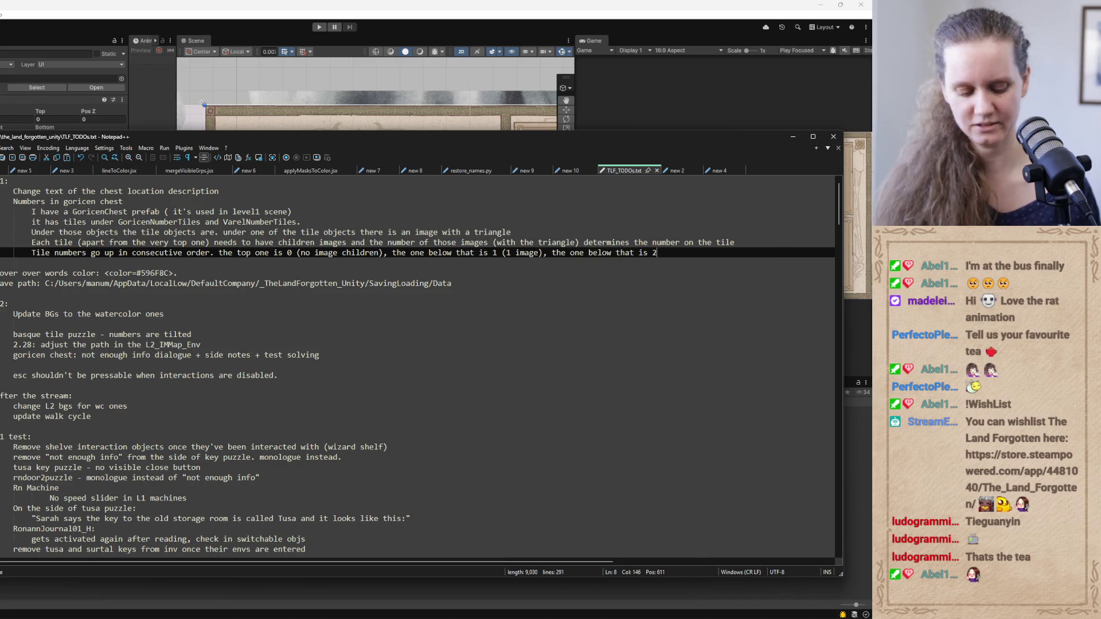
type(" (2 imag")
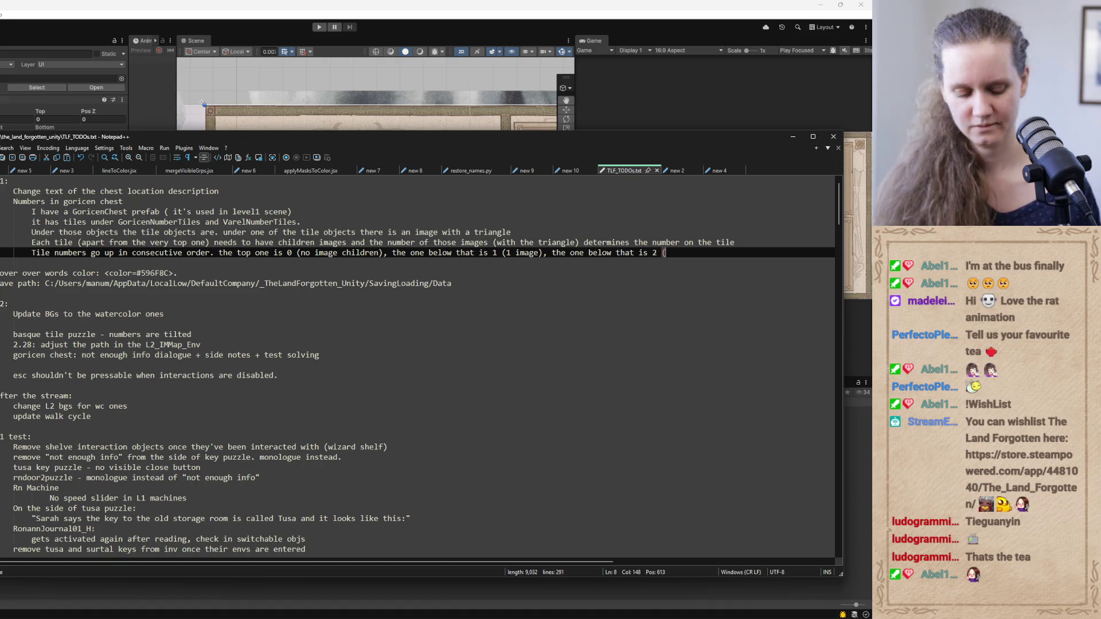
type("es) and ")
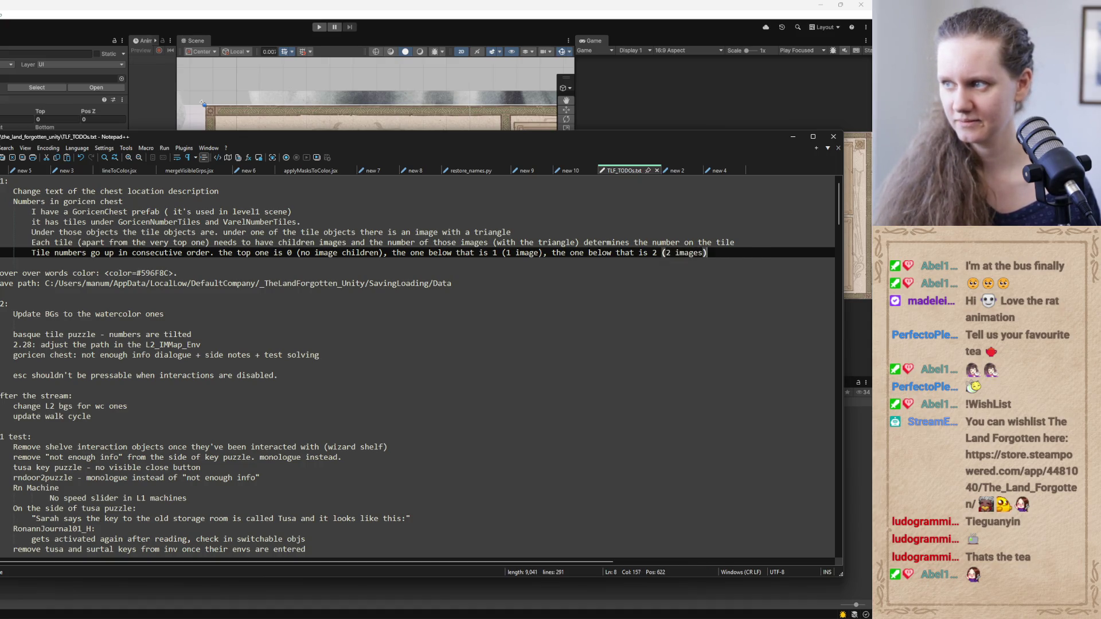
type("so on")
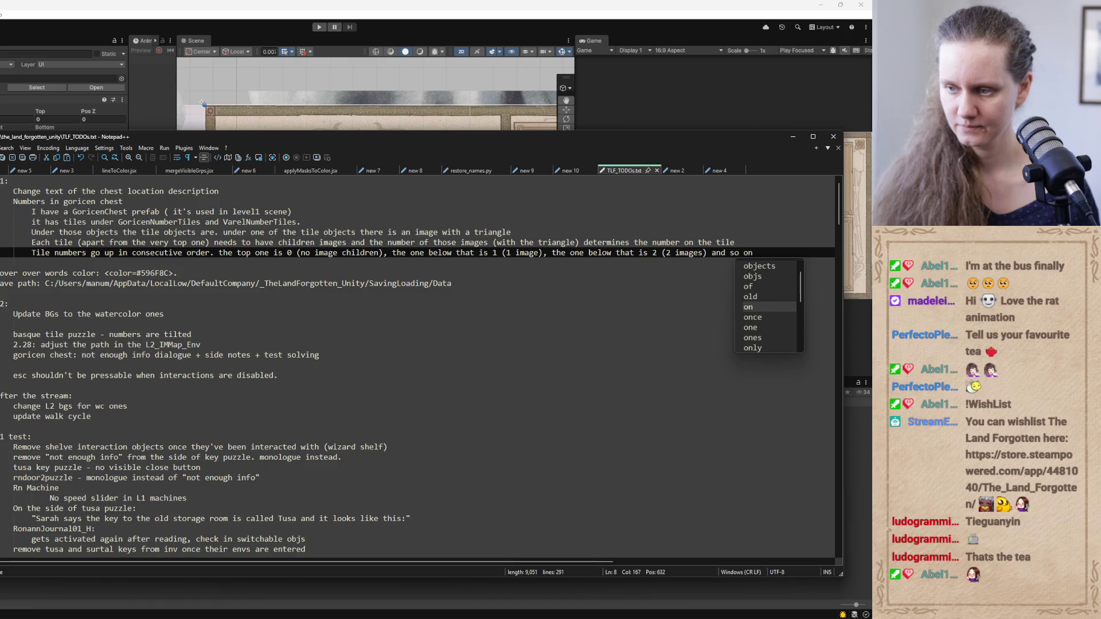
key("Escape")
Add the line 'Try to organize those images so that they match the attached image'
key("Return")
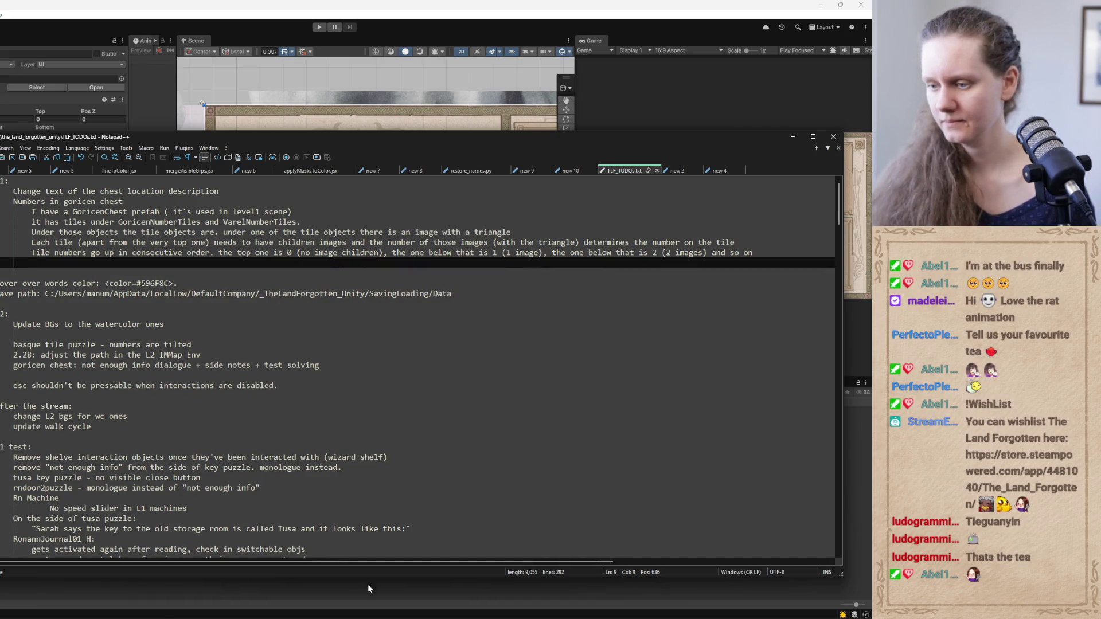
type("Try ")
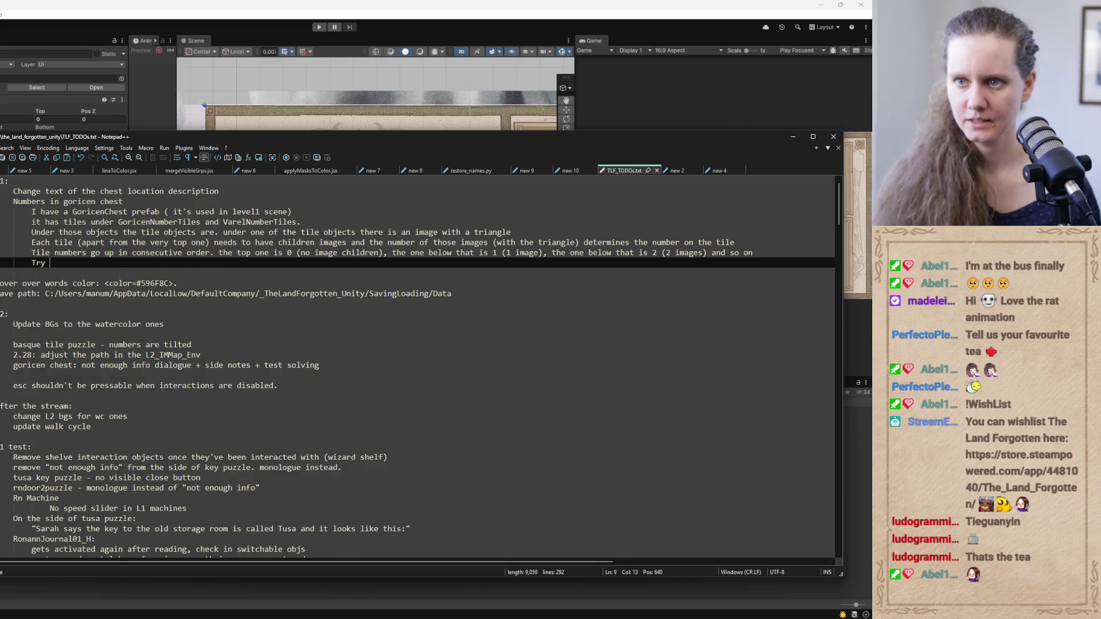
type("to organize those i")
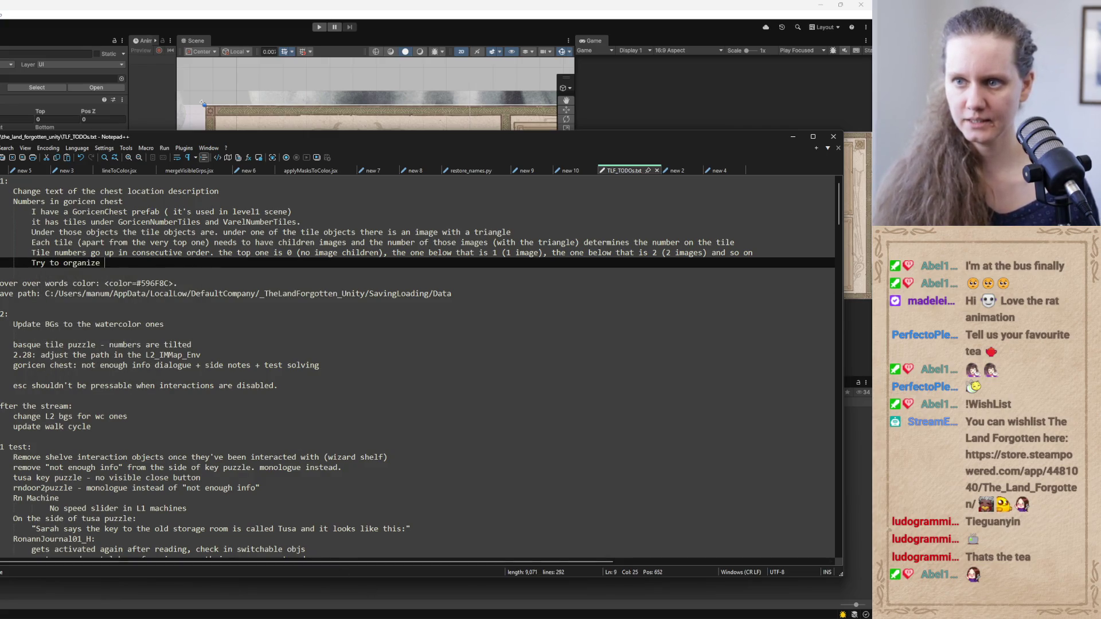
type("mages ")
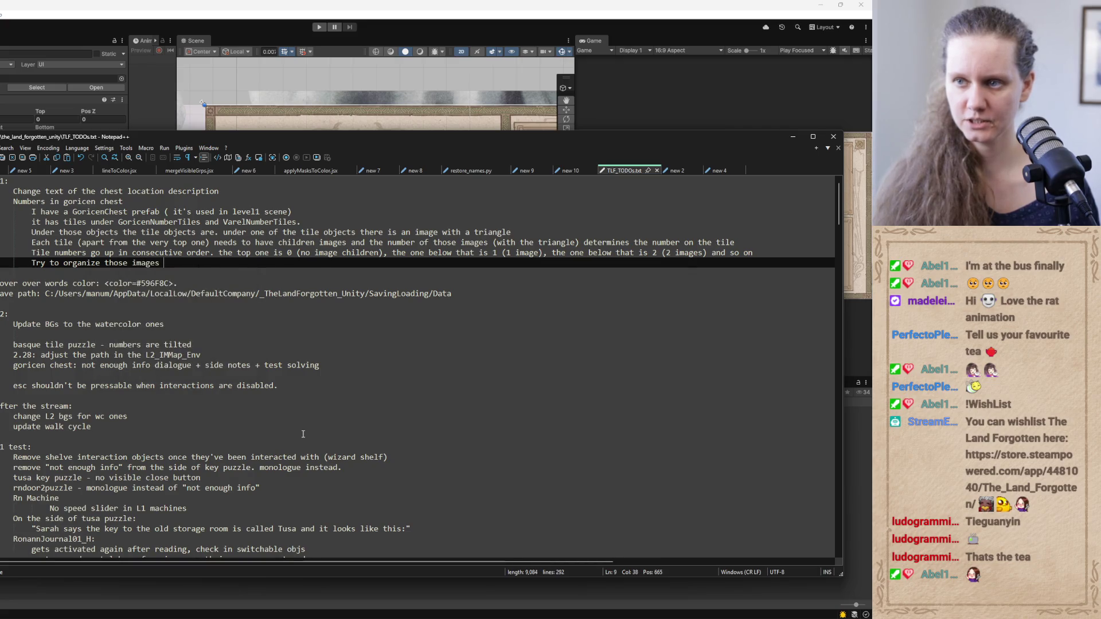
type("so that they ")
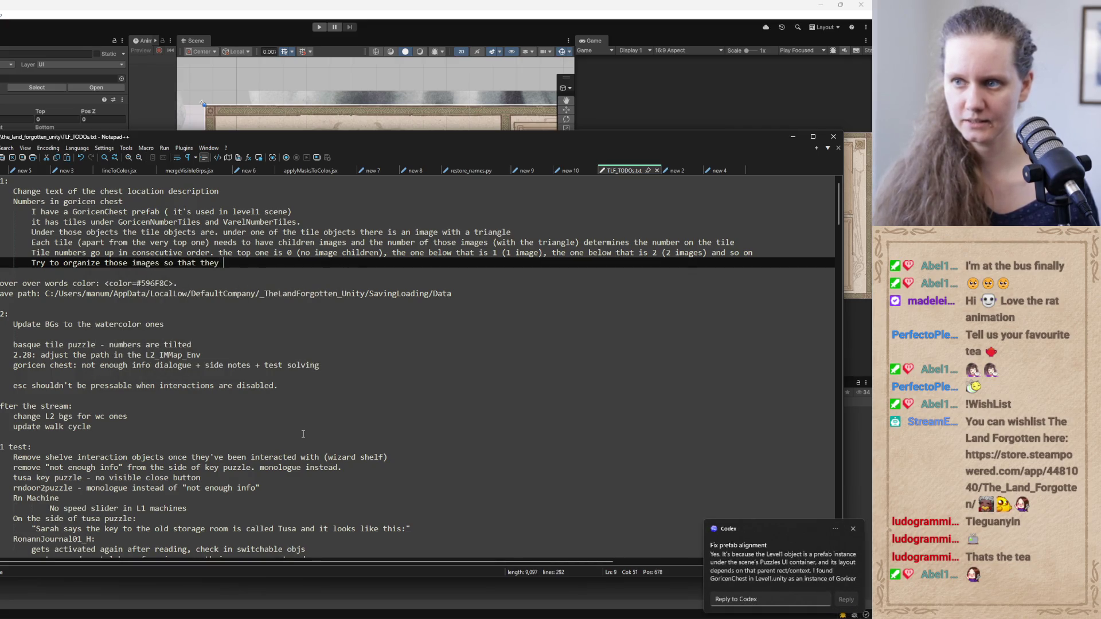
type("match the ")
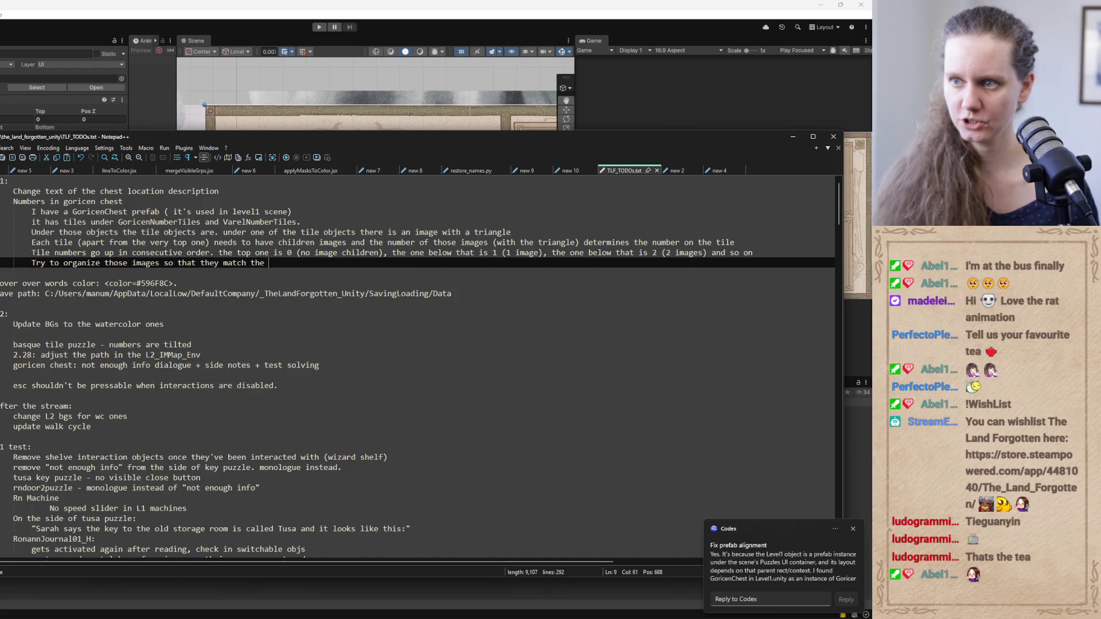
type("attached ")
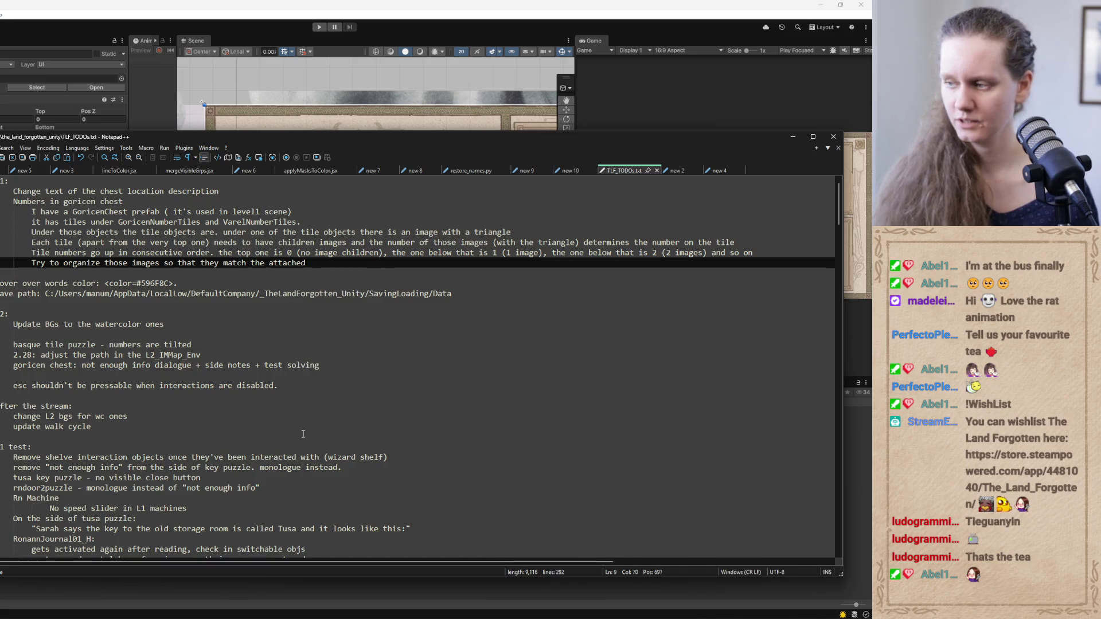
type("image")
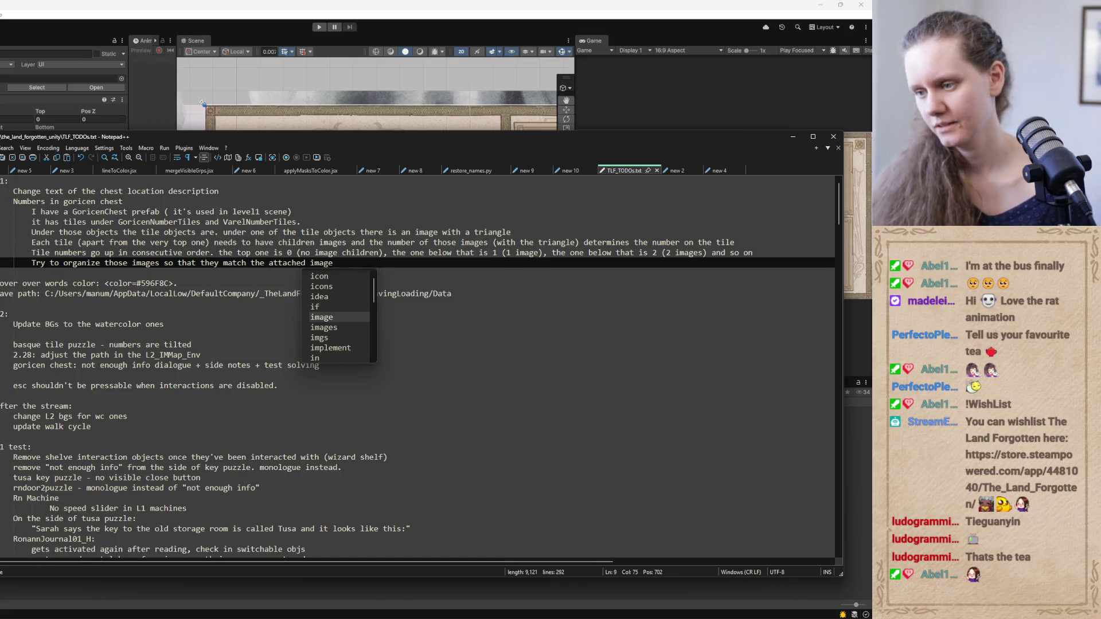
left_click(393, 603)
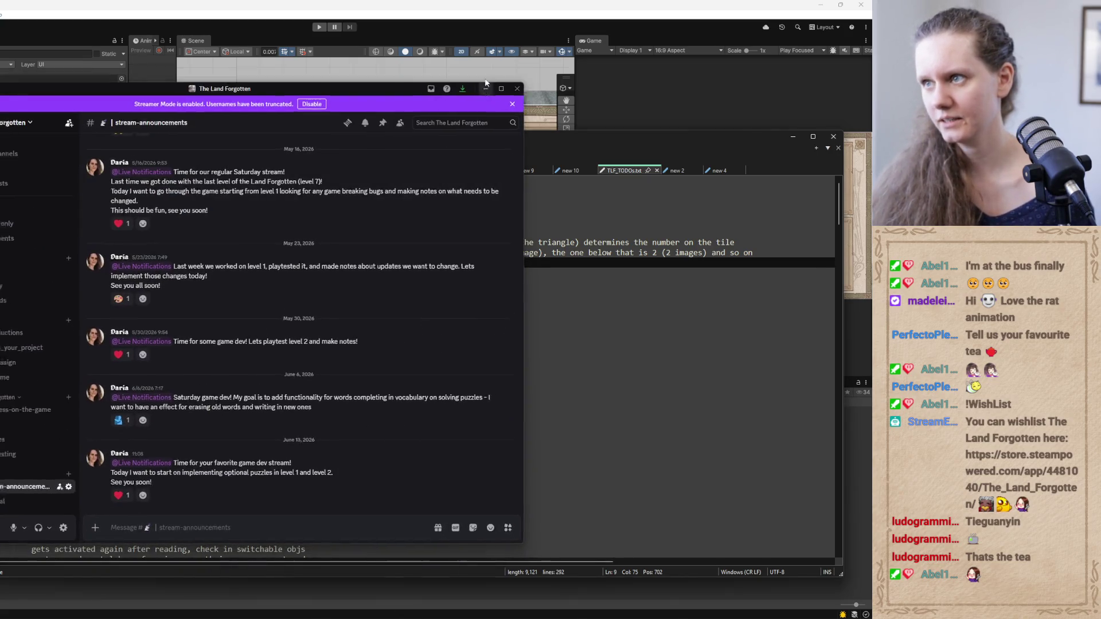
Minimize Discord and bring up Codex's answer about Level1 RectTransform overrides on GoricenChest
left_click(488, 79)
left_click(383, 603)
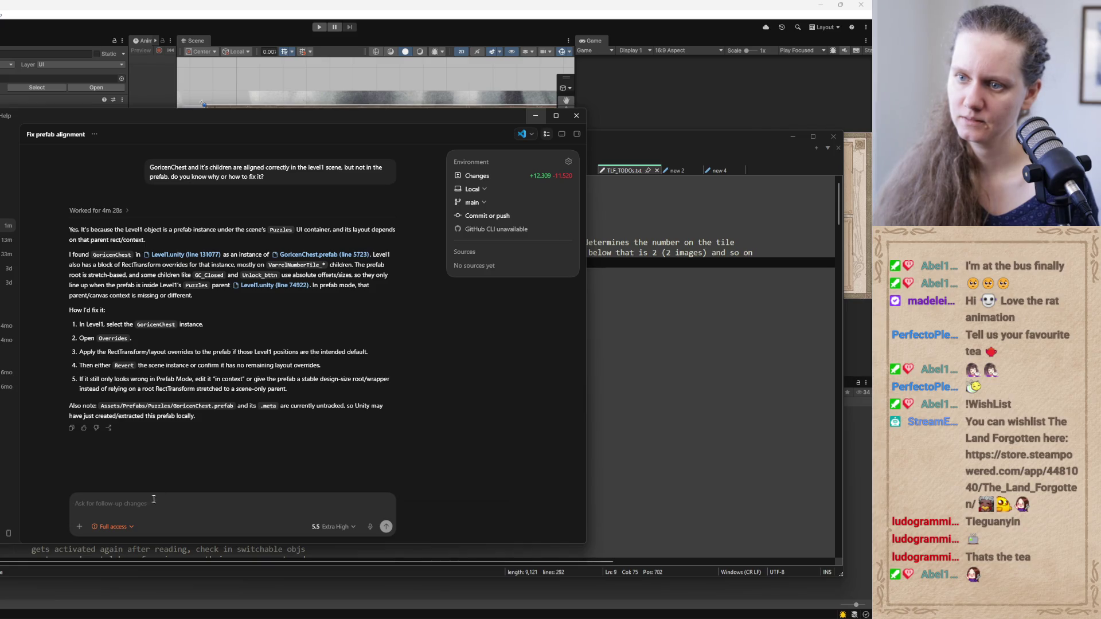
Reply 'ok, please do that', noting the Level1 scene positions are the intended ones, then minimize Codex
type("ok,")
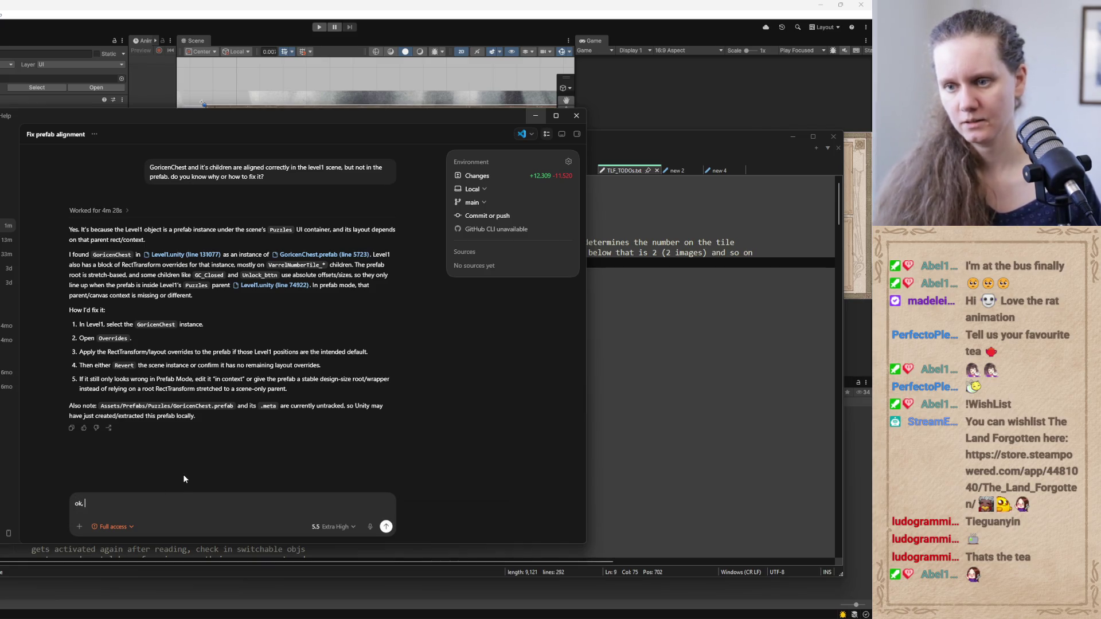
type(" plea")
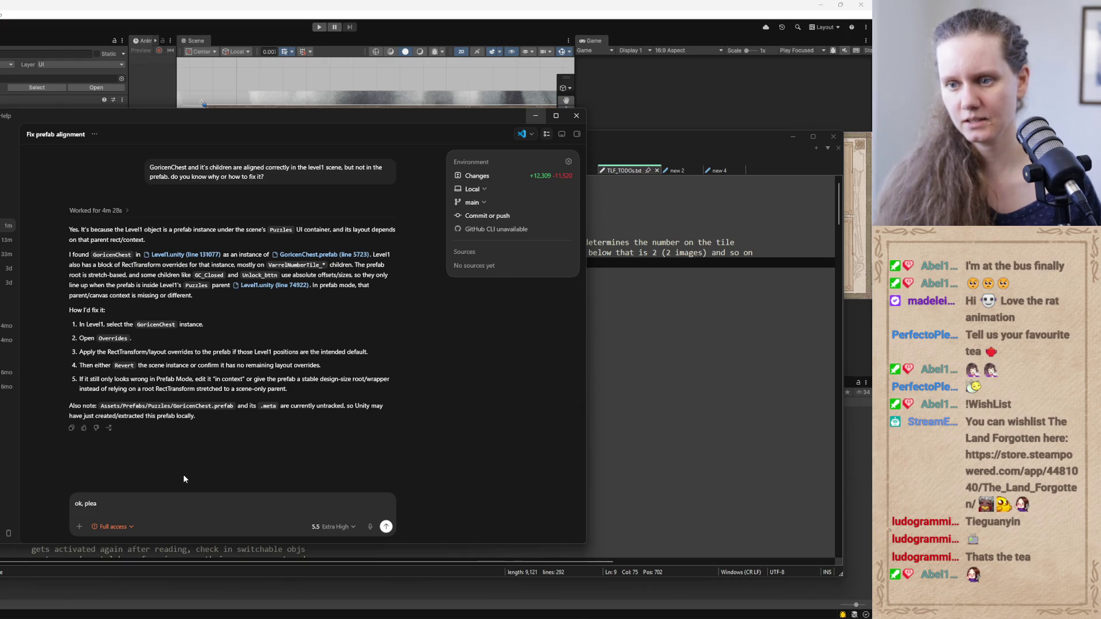
type("se do that")
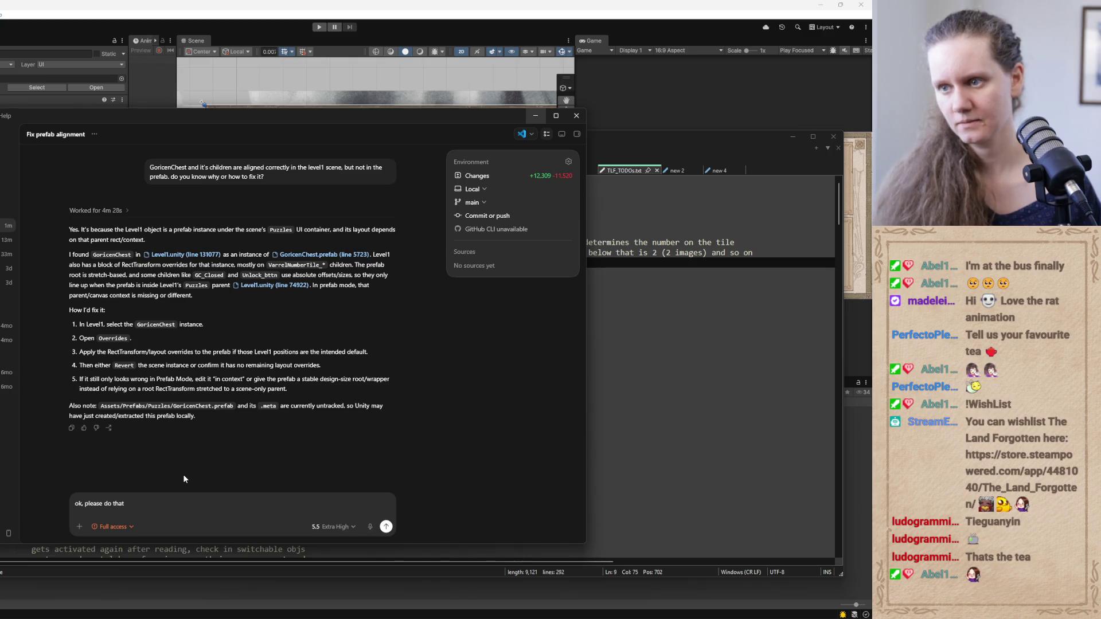
left_click_drag(255, 352, 265, 352)
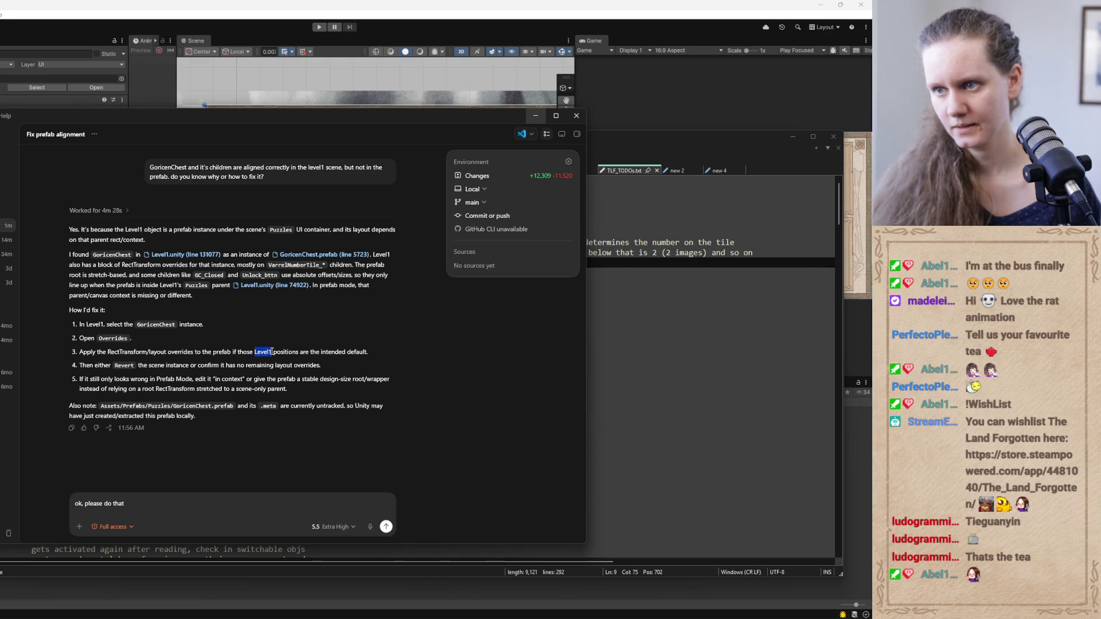
left_click(189, 508)
type("Level1")
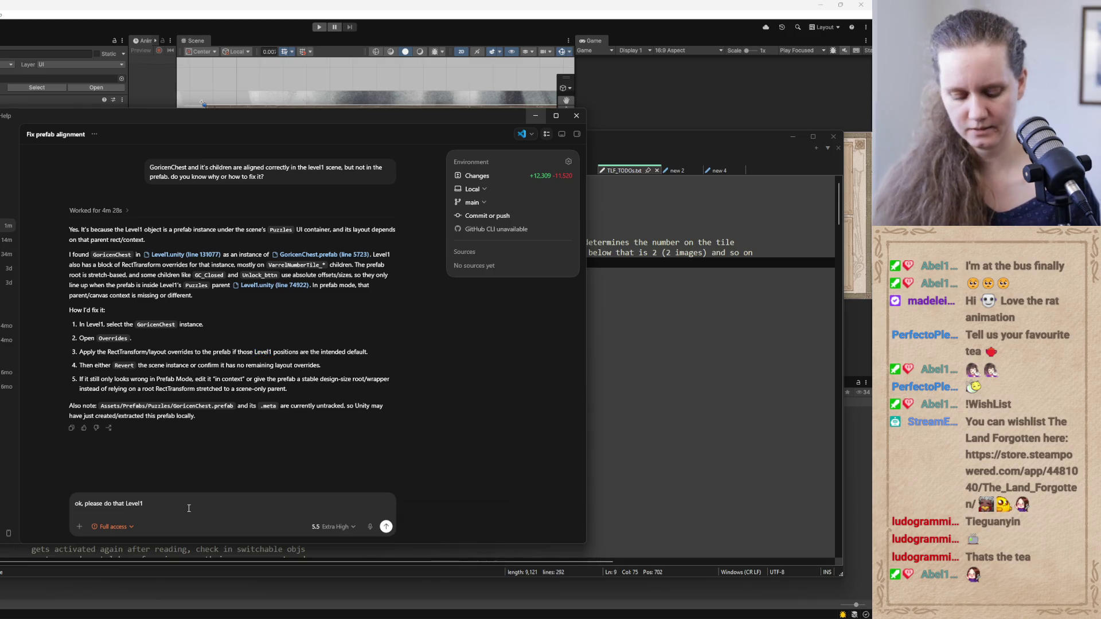
type(" scene posit")
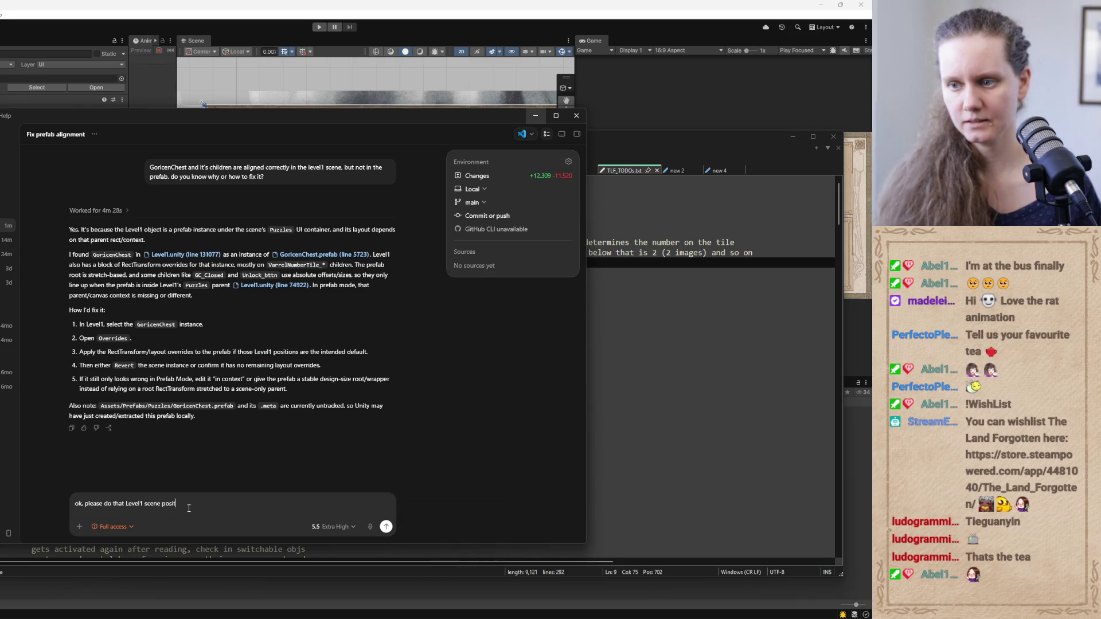
type("ions are the intedn")
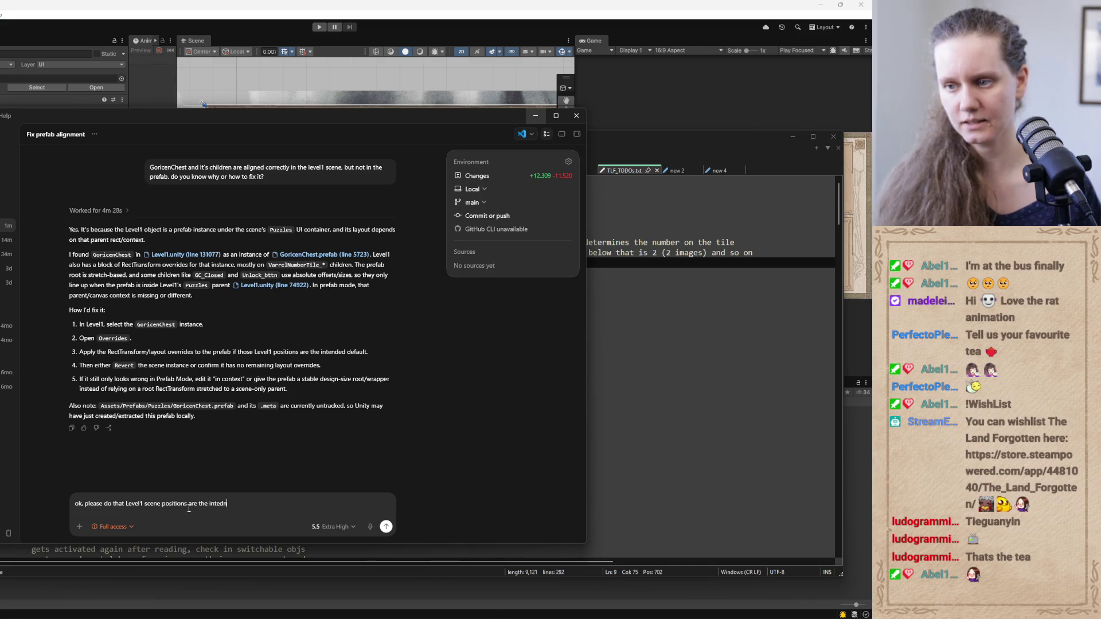
key("BackSpace")
key("BackSpace")
type("nded ones")
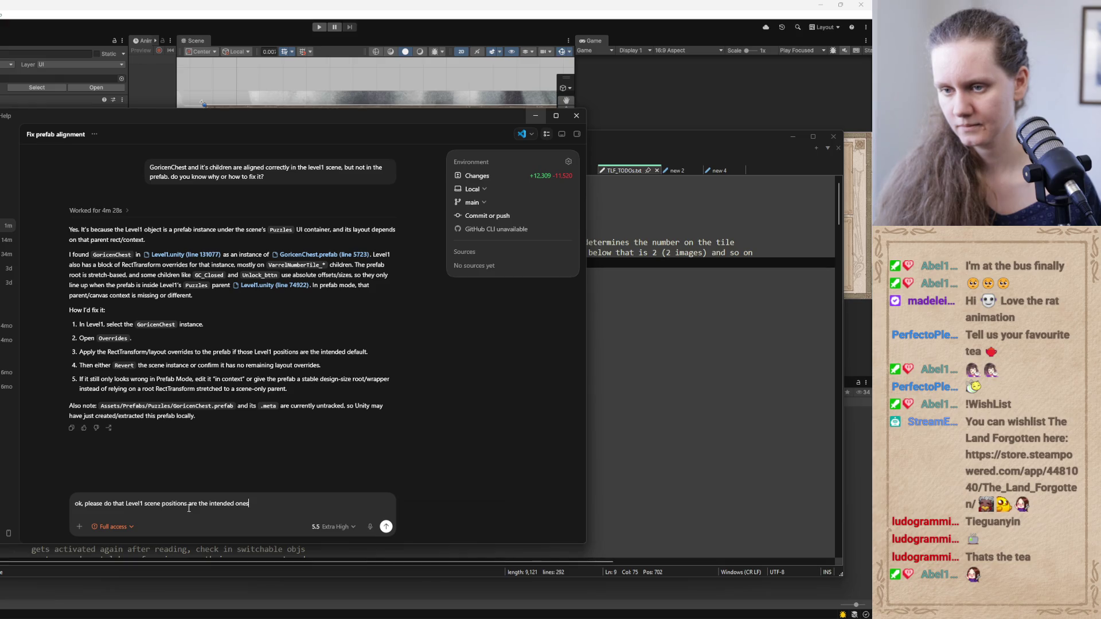
key("Return")
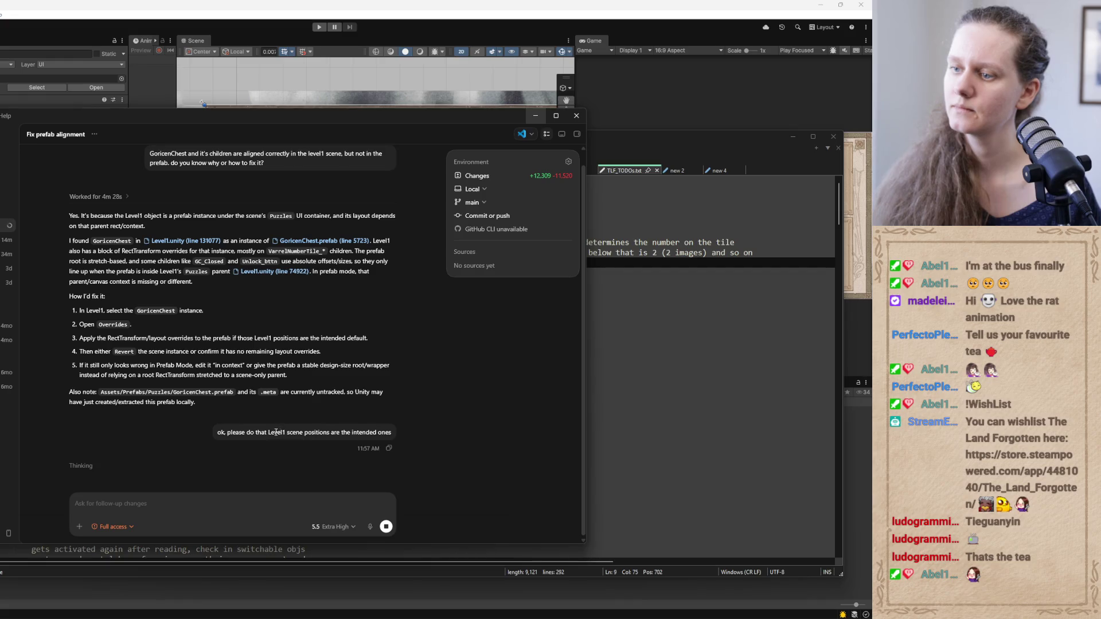
left_click(534, 116)
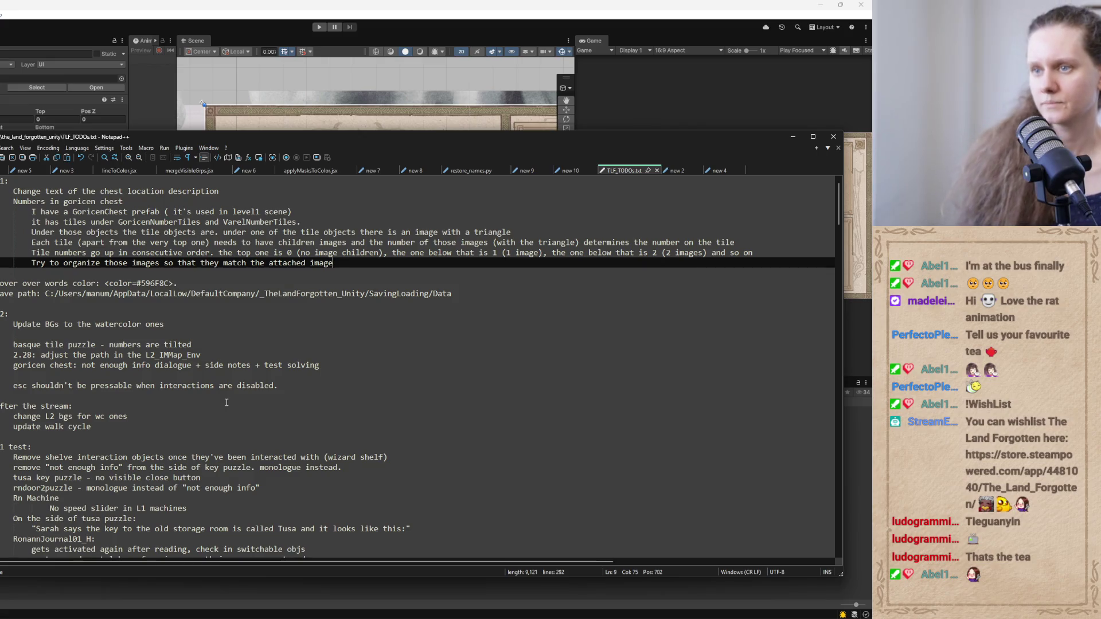
left_click(503, 594)
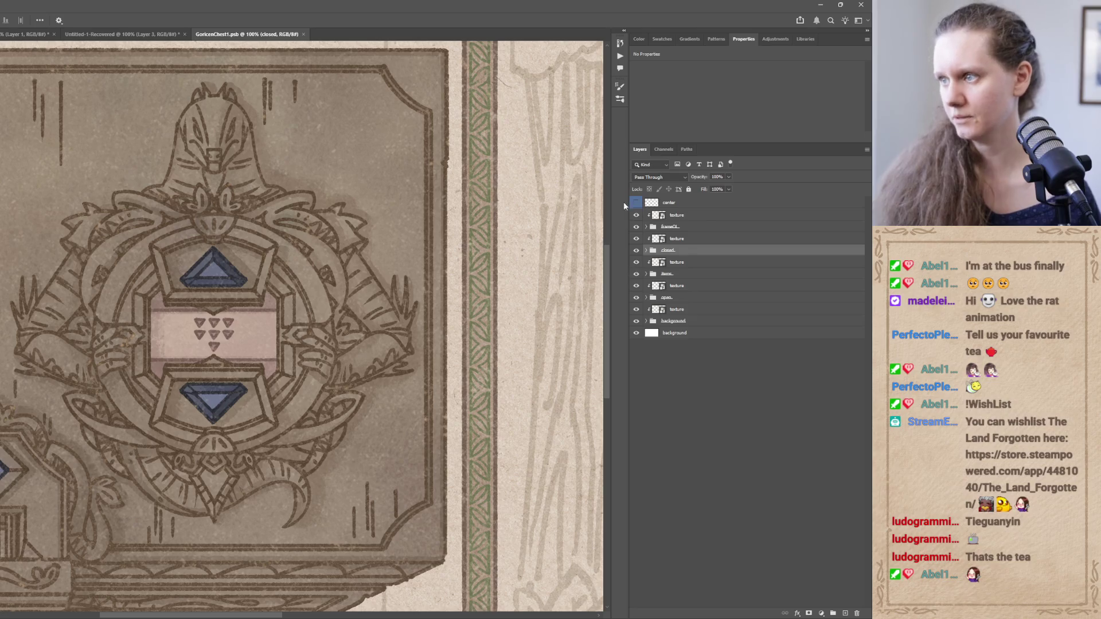
Inspect the GoricenChest1.psd layers by soloing the items layer and peeking into the frameOL and open groups
left_click(636, 274, "alt")
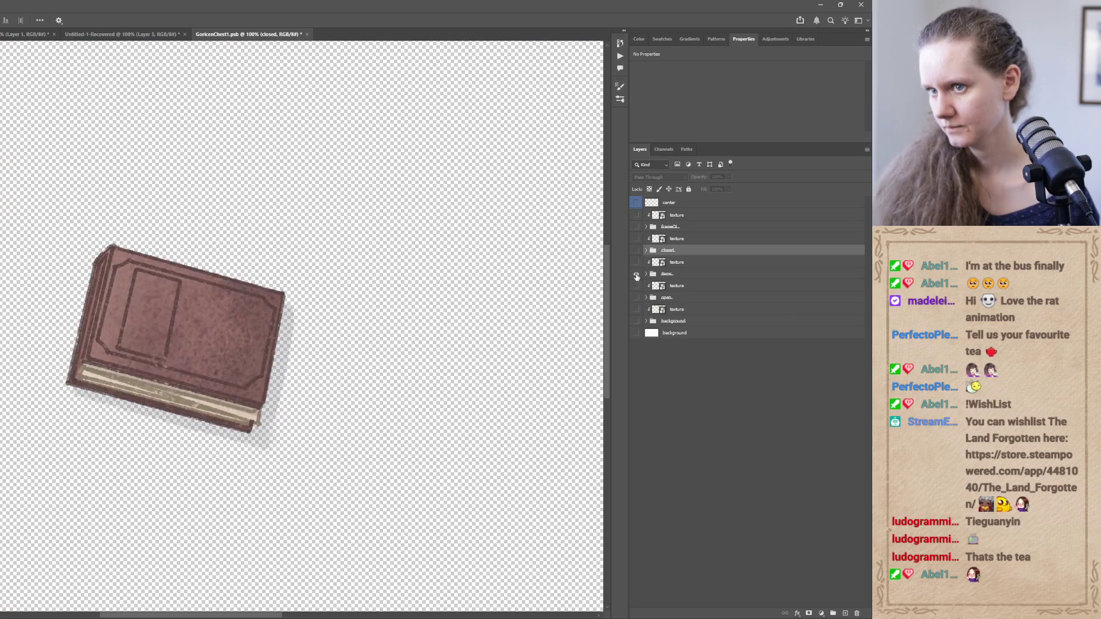
left_click(636, 275, "alt")
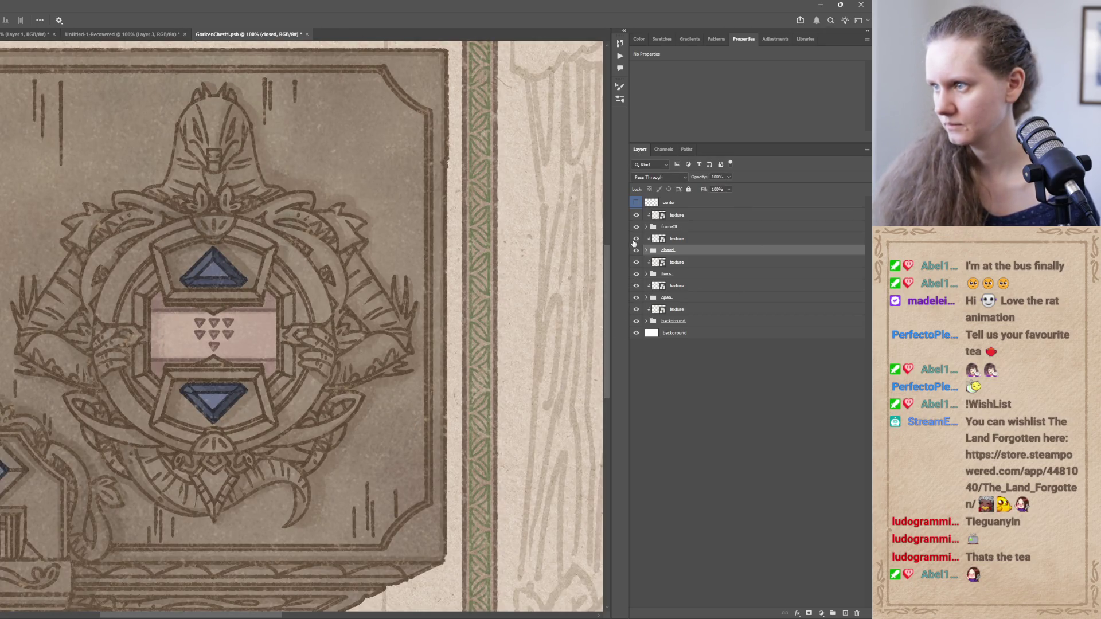
left_click(647, 227)
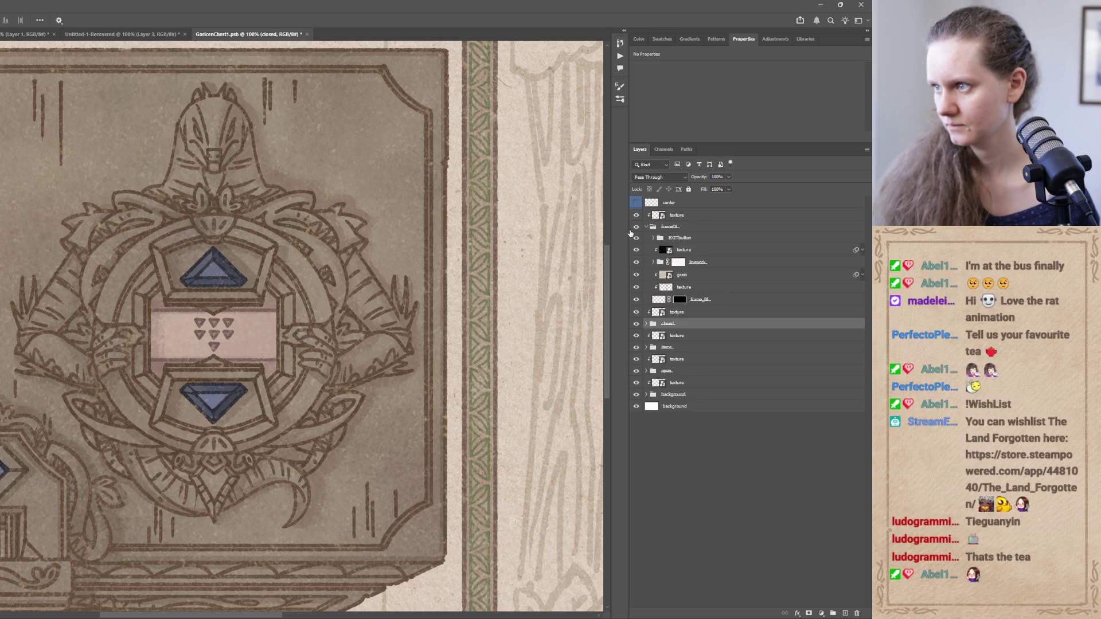
left_click(646, 227)
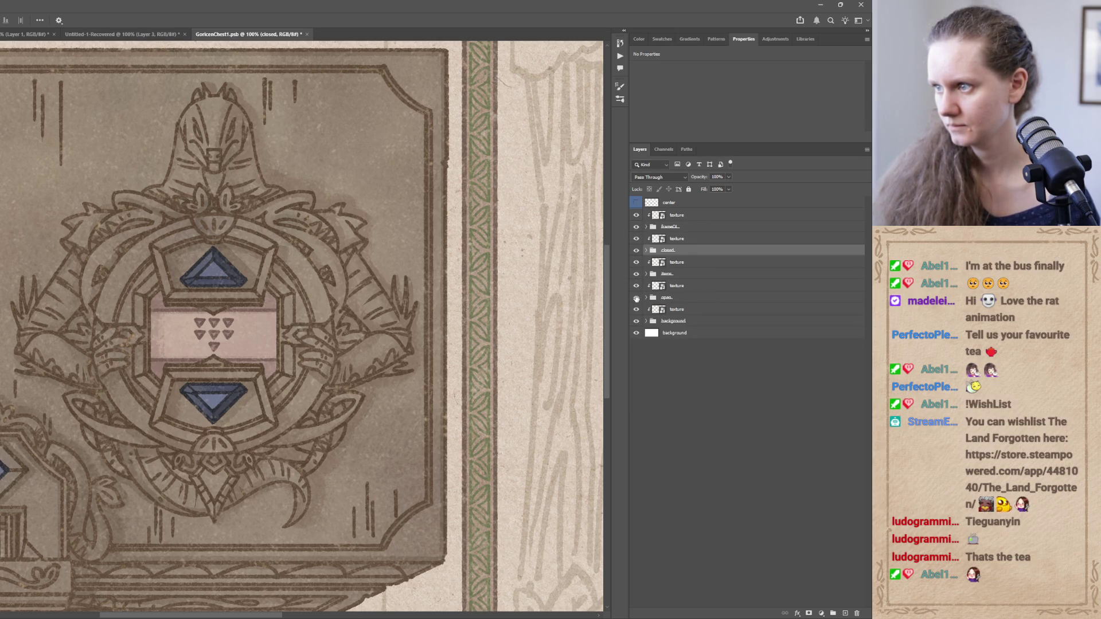
left_click(645, 297)
left_click(645, 298)
Expand the closed group, compare with and without the UNLOCKbutton_4_EXPORT gem, then solo clay_wheelL
left_click(636, 250, "alt")
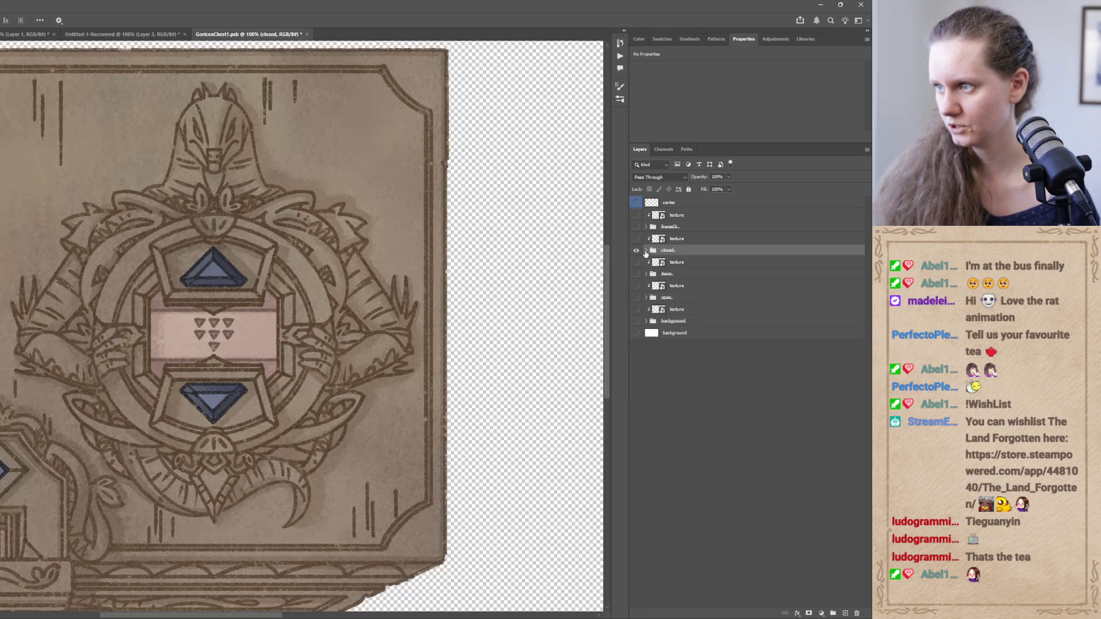
left_click(646, 252)
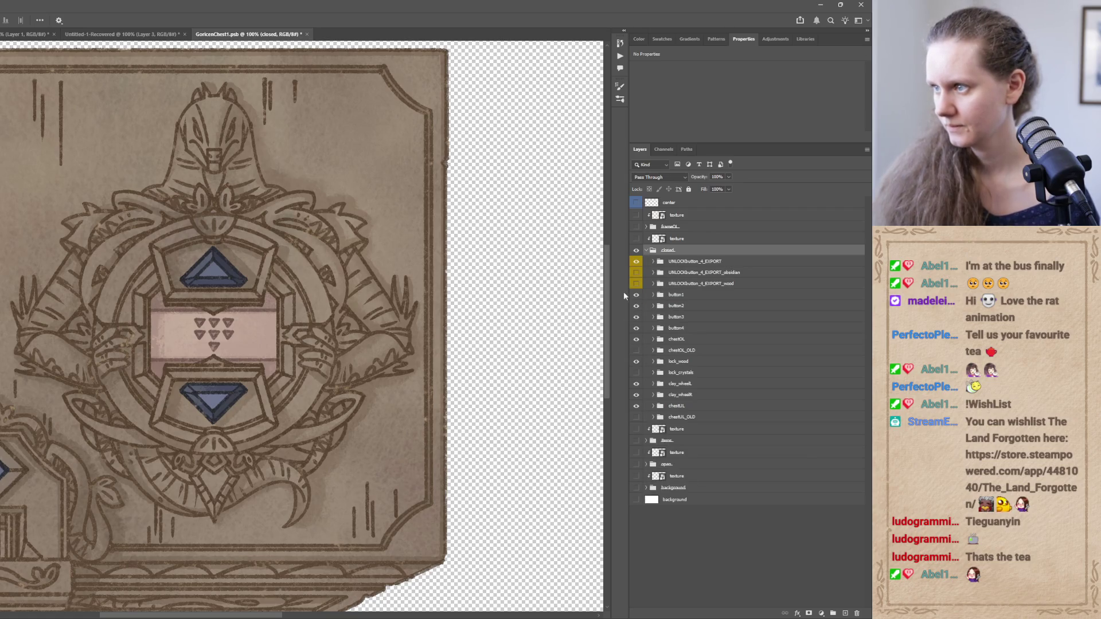
left_click(635, 266)
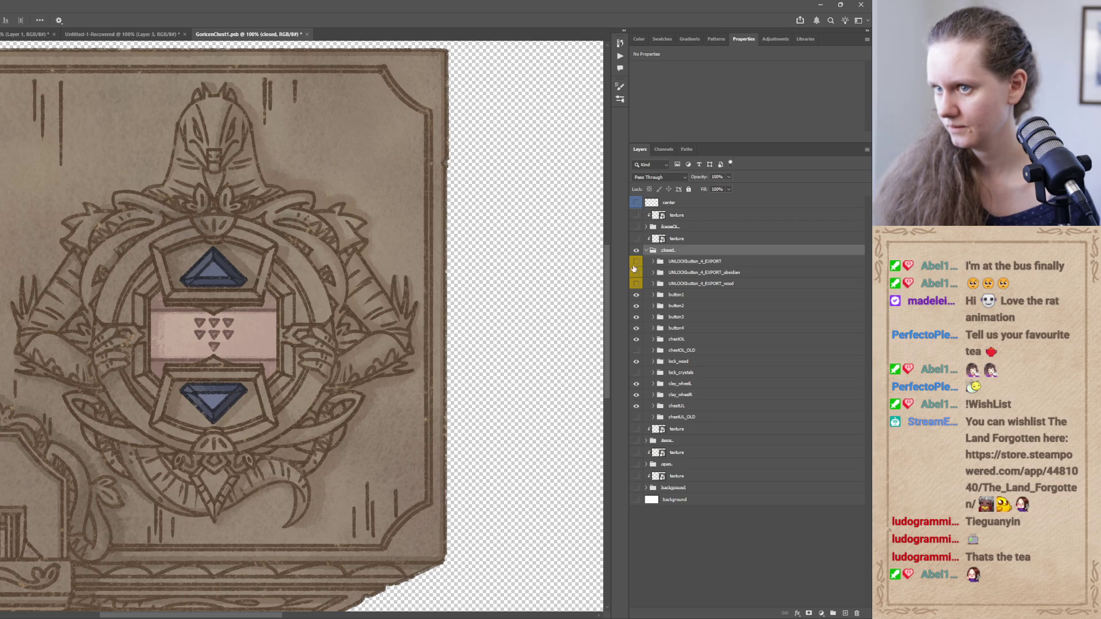
left_click(635, 265)
left_click(636, 265)
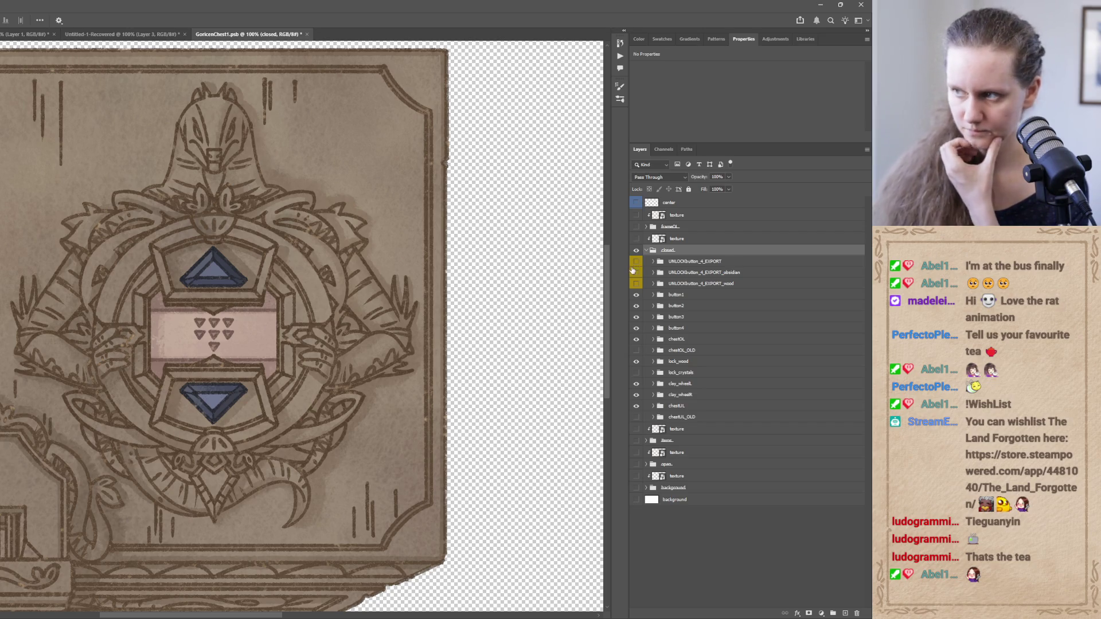
left_click(636, 265)
left_click(635, 265)
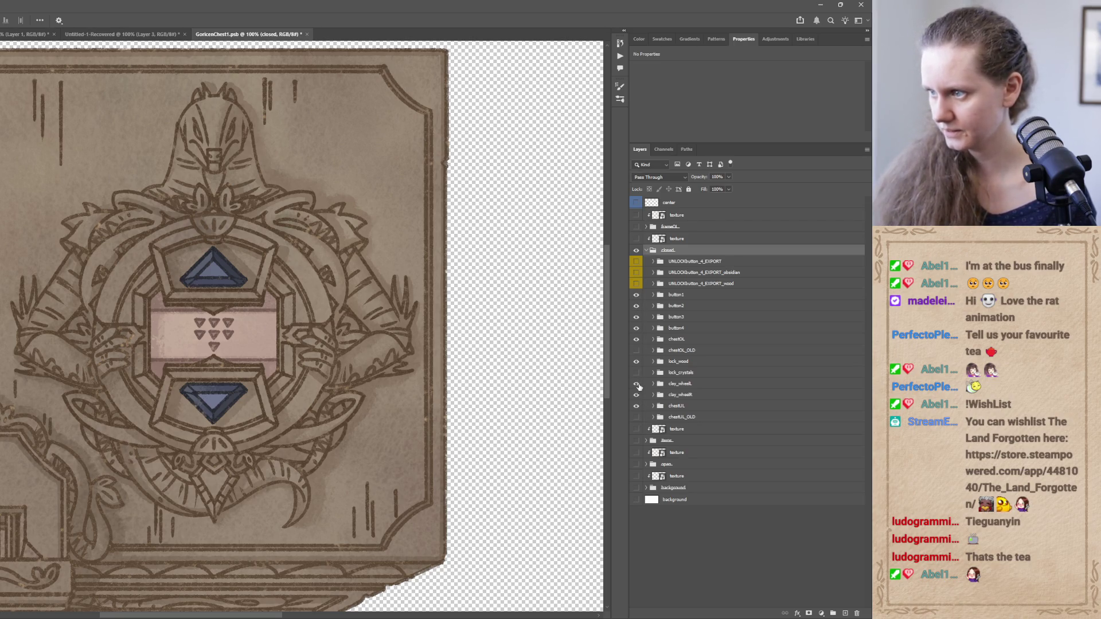
left_click(636, 385, "alt")
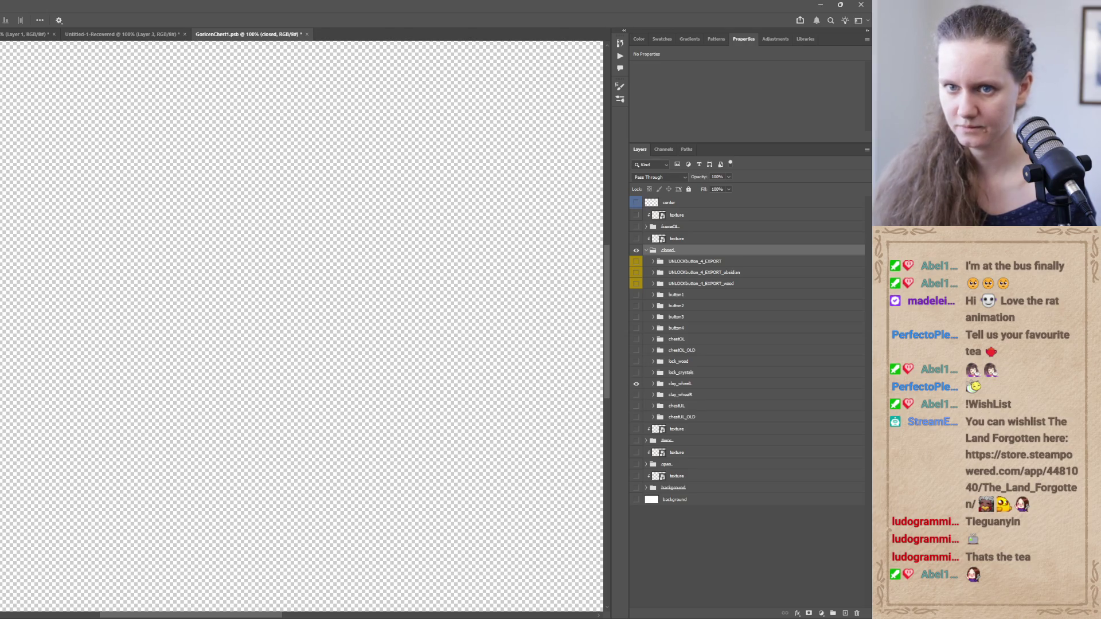
Expand the clay_wheelL and clay_wheelR layer groups and toggle the chestUL artwork's visibility
scroll(494, 386, "left", 4)
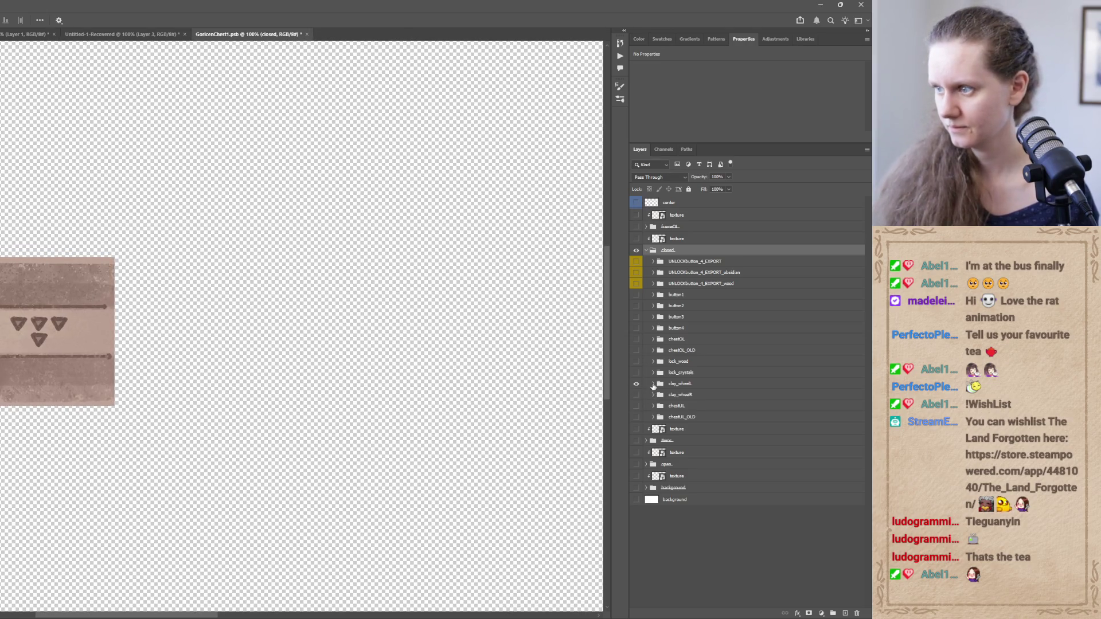
left_click(652, 384)
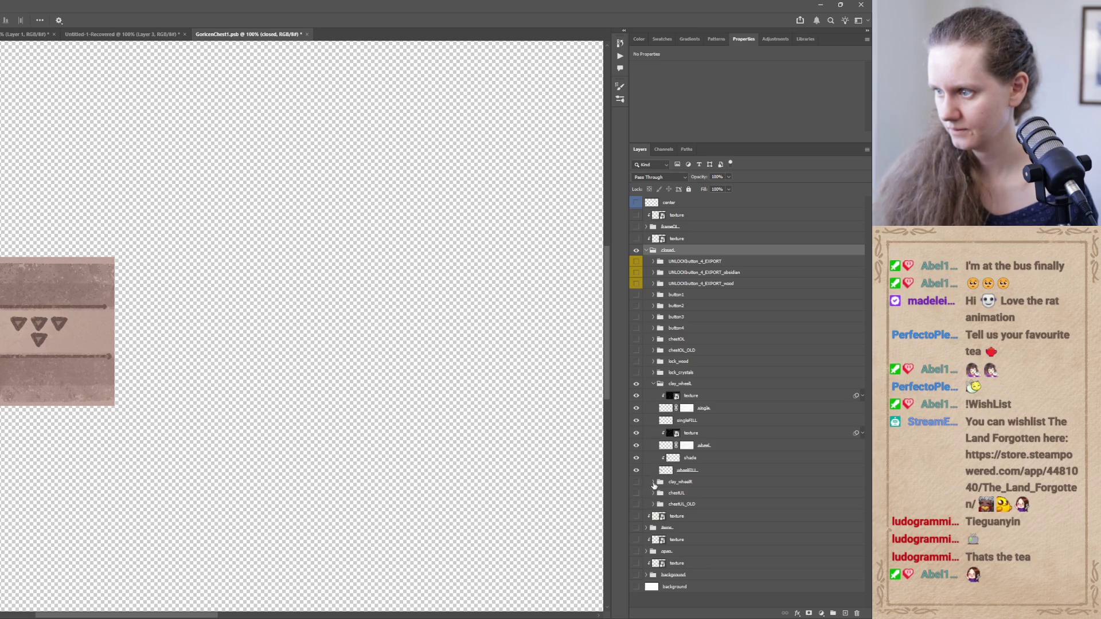
left_click(653, 483)
left_click(652, 483)
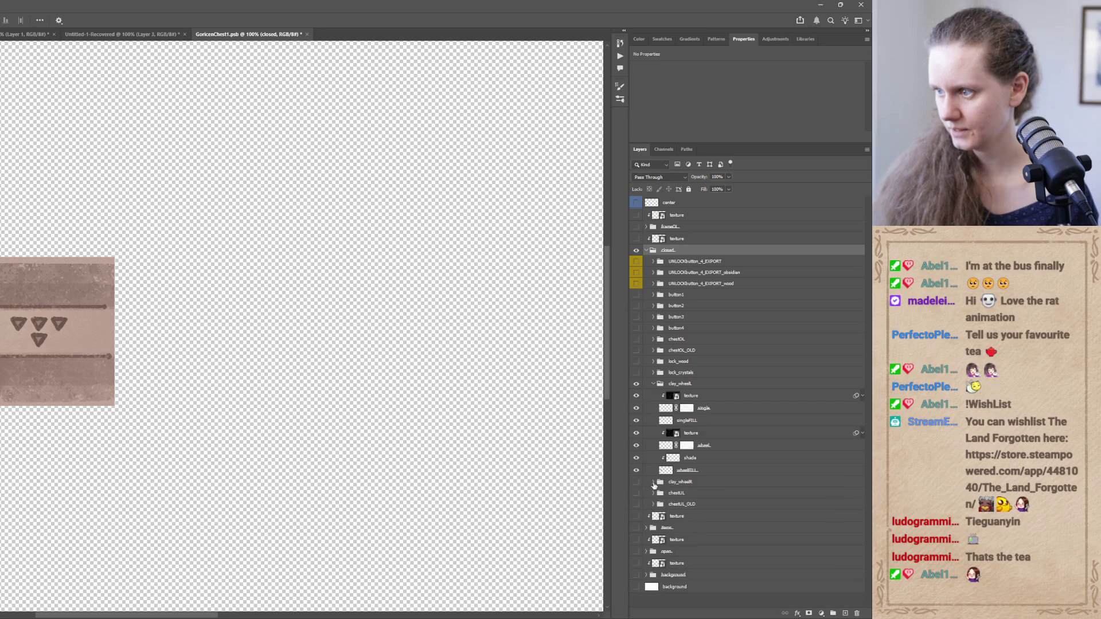
left_click(637, 493)
left_click(636, 493)
left_click(636, 493)
left_click(637, 494)
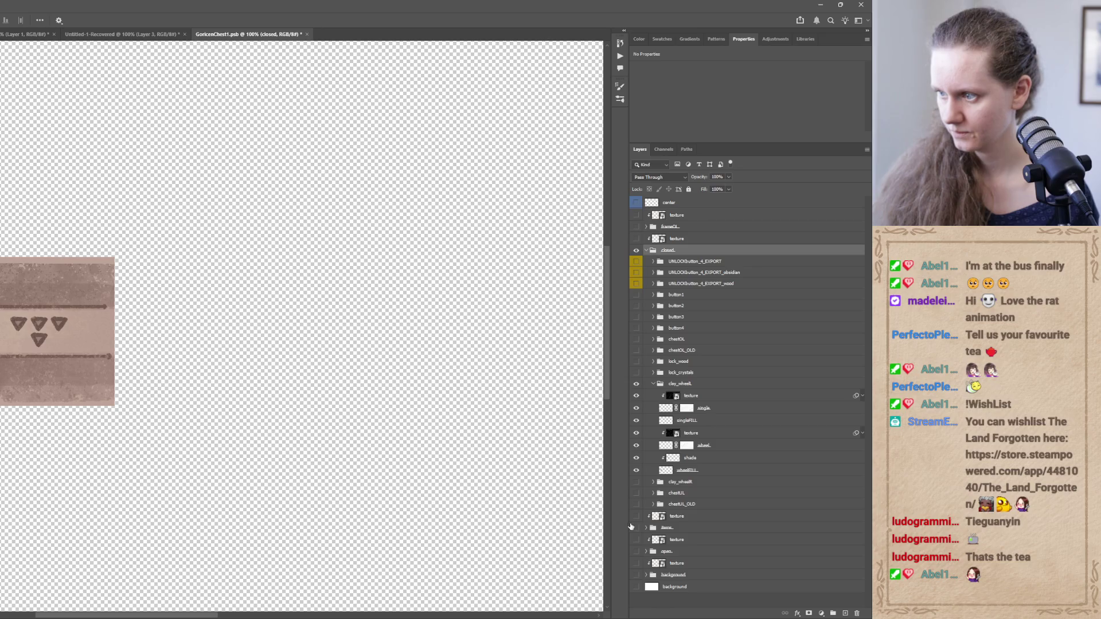
left_click(636, 482)
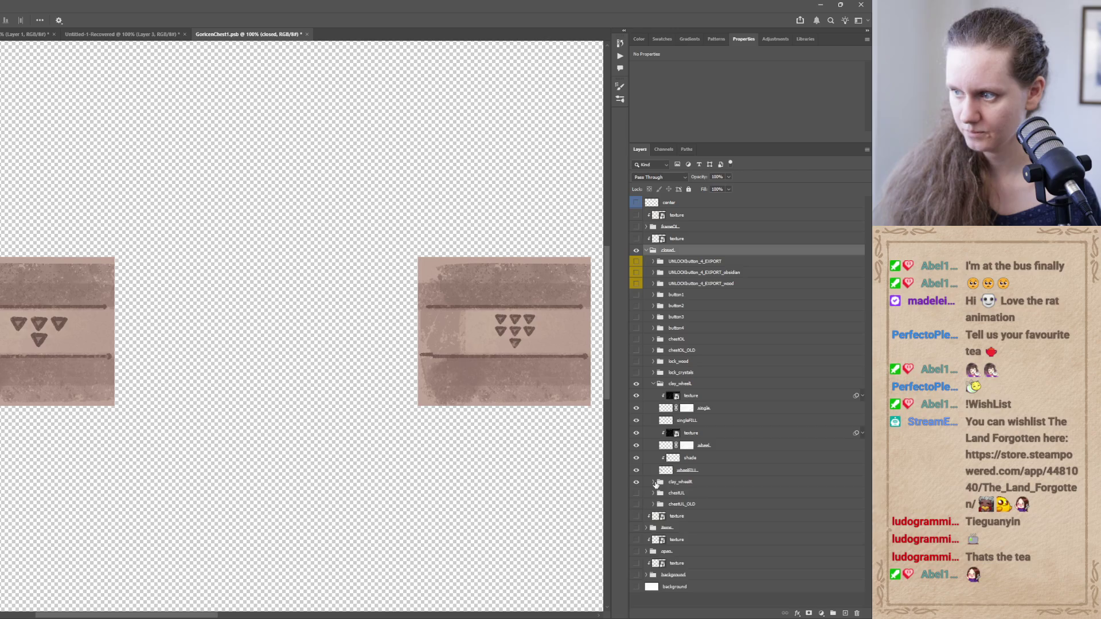
left_click(654, 481)
Preview the single triangle, 9FILL, 3b and 3bFILL layers, leaving them hidden on the right tile
scroll(866, 450, "down", 3)
scroll(866, 446, "down", 1)
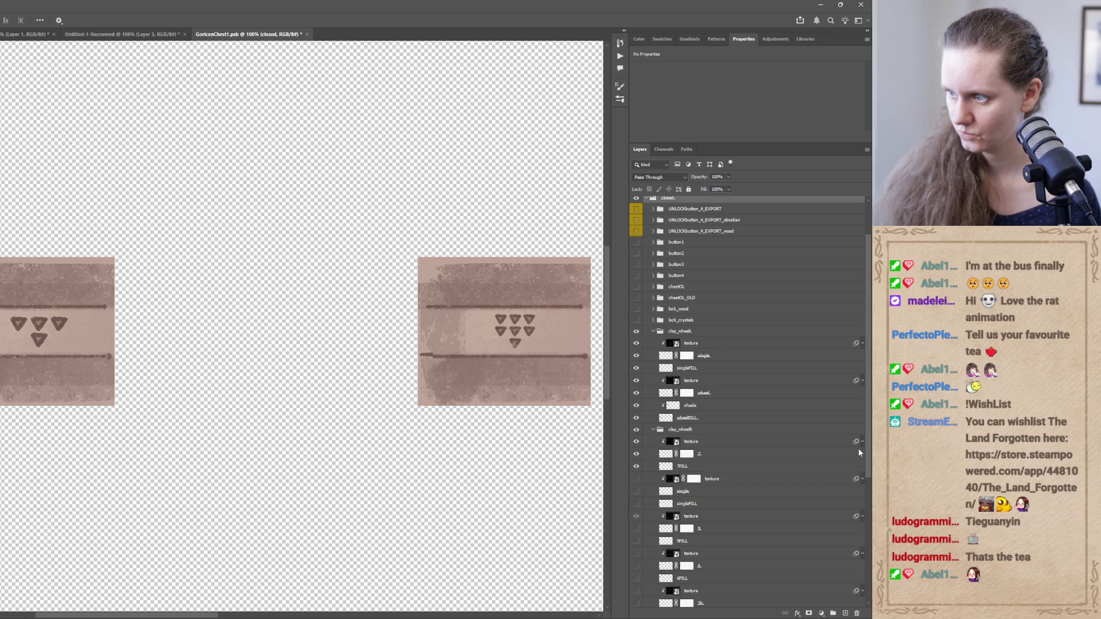
scroll(859, 450, "down", 2)
left_click(636, 468)
left_click(637, 470)
left_click(638, 517)
left_click(637, 517)
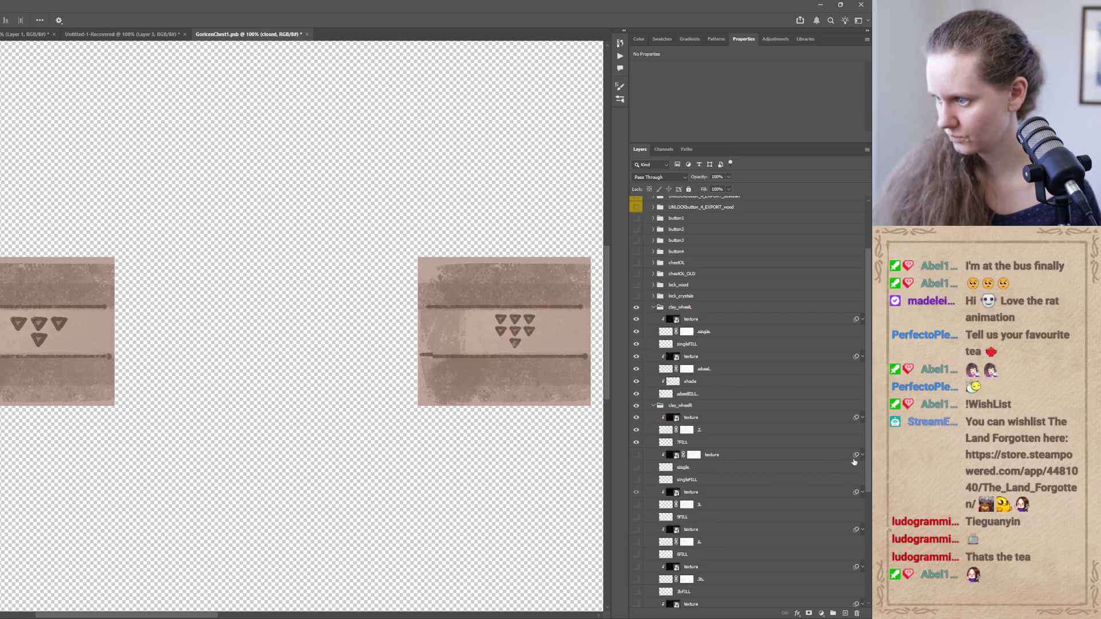
scroll(803, 461, "down", 3)
left_click(637, 458)
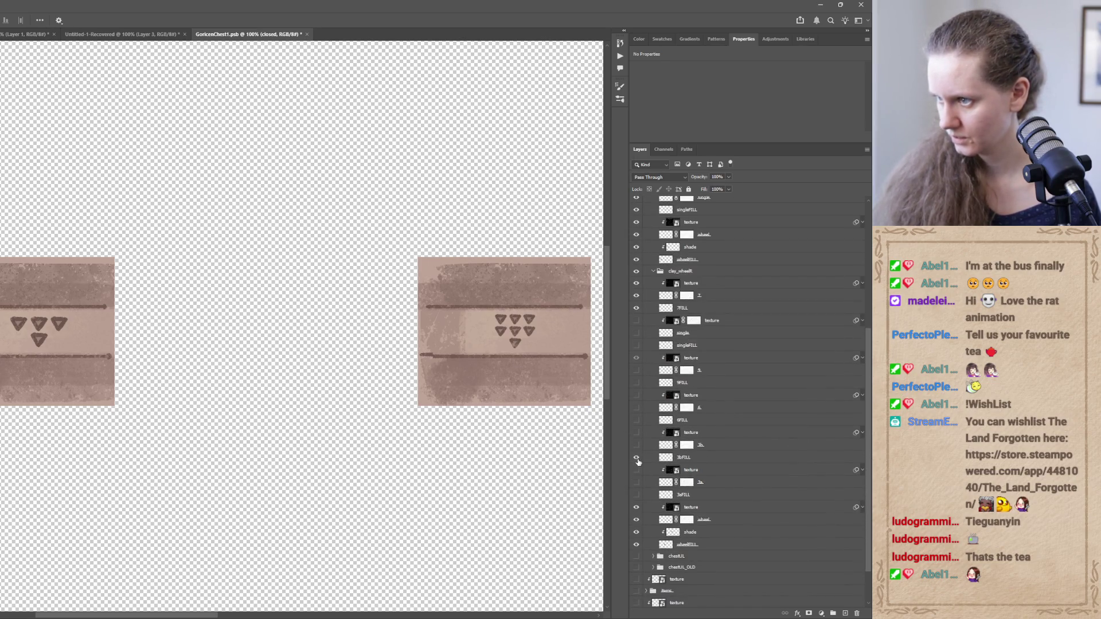
left_click(636, 445)
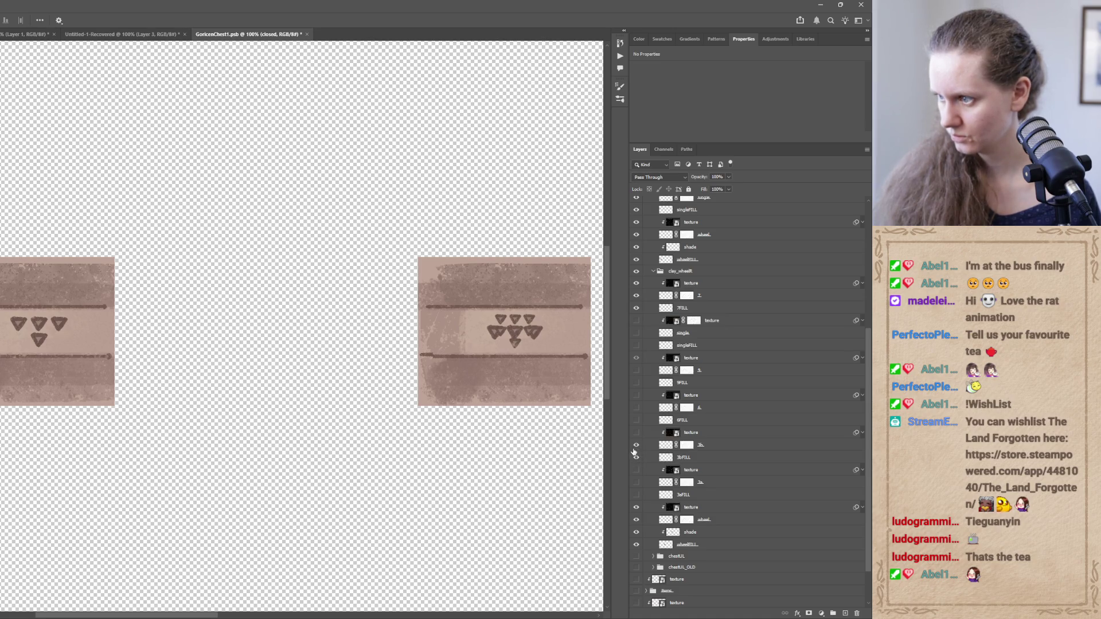
left_click(636, 457)
left_click(636, 445)
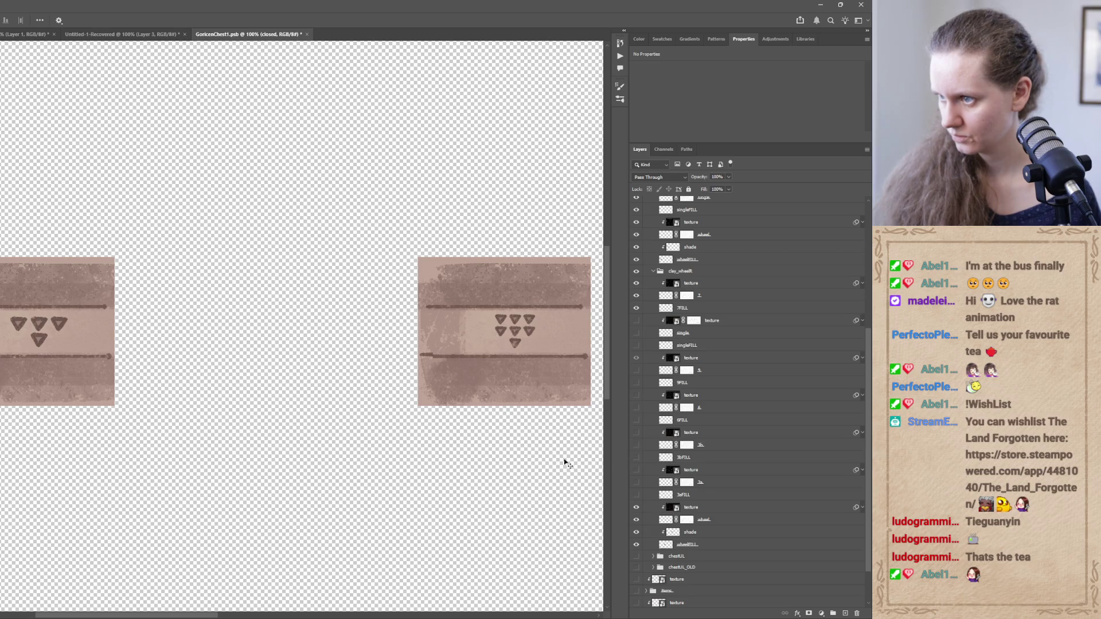
scroll(304, 414, "right", 3)
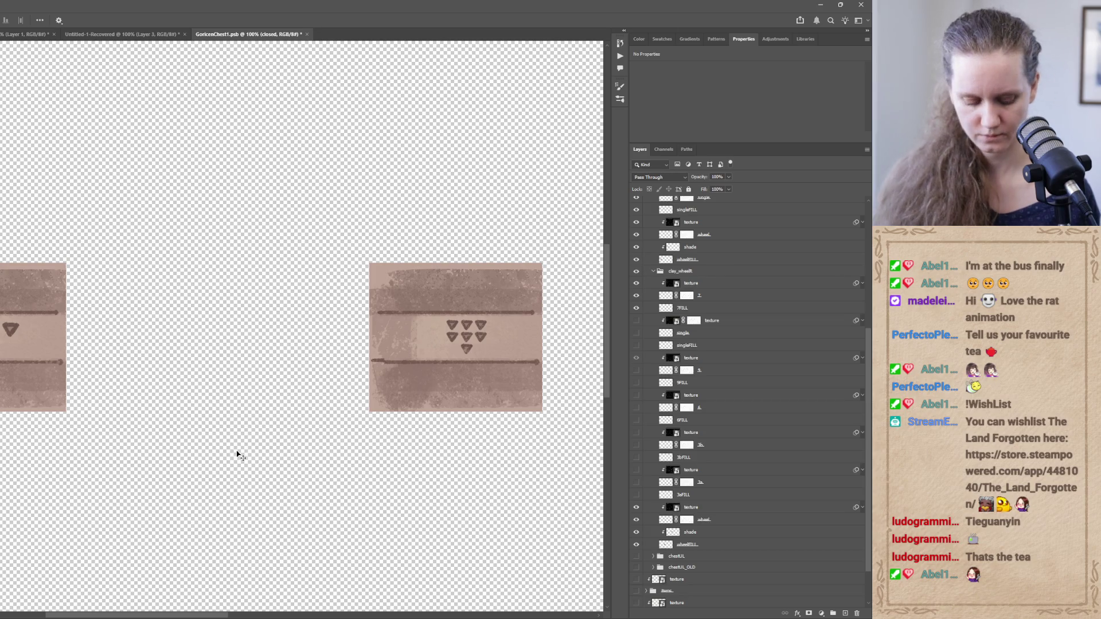
Snip the right tile's triangle cluster and paste it into a new Codex thread
key("super+shift+s")
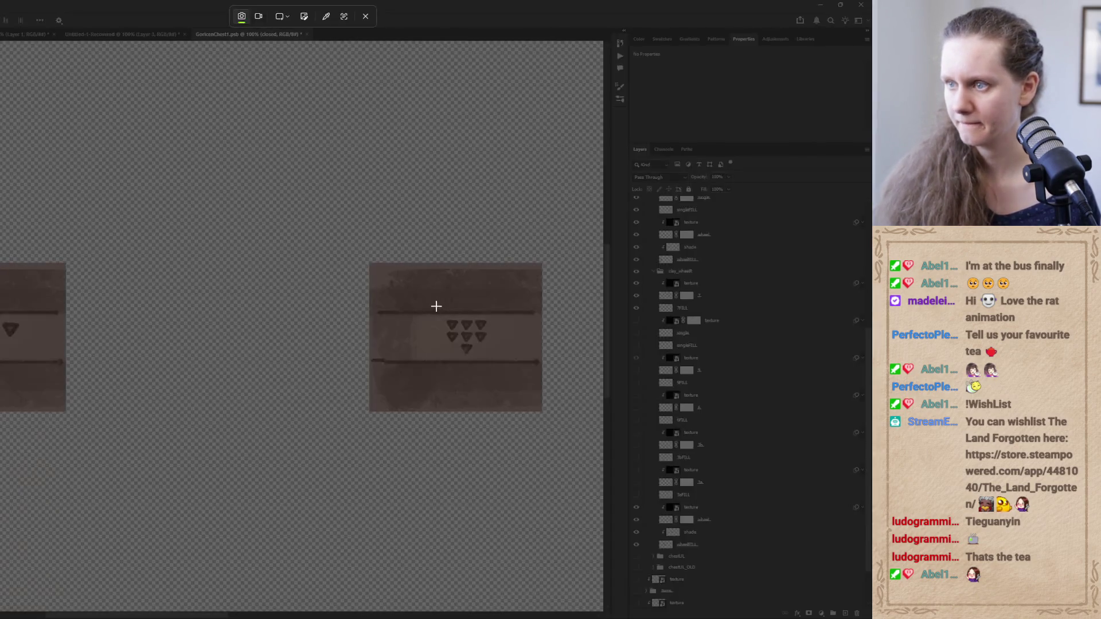
mouse_move(437, 307)
left_mouse_down()
mouse_move(504, 364)
mouse_move(493, 359)
left_mouse_up()
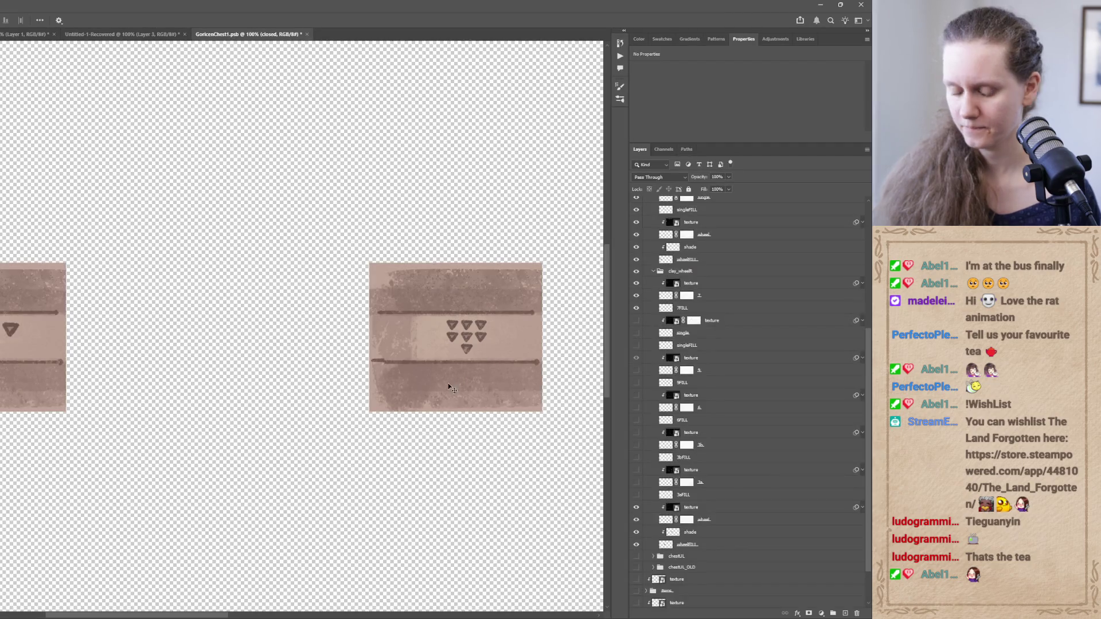
key("super+shift+s")
left_click_drag(439, 316, 493, 357)
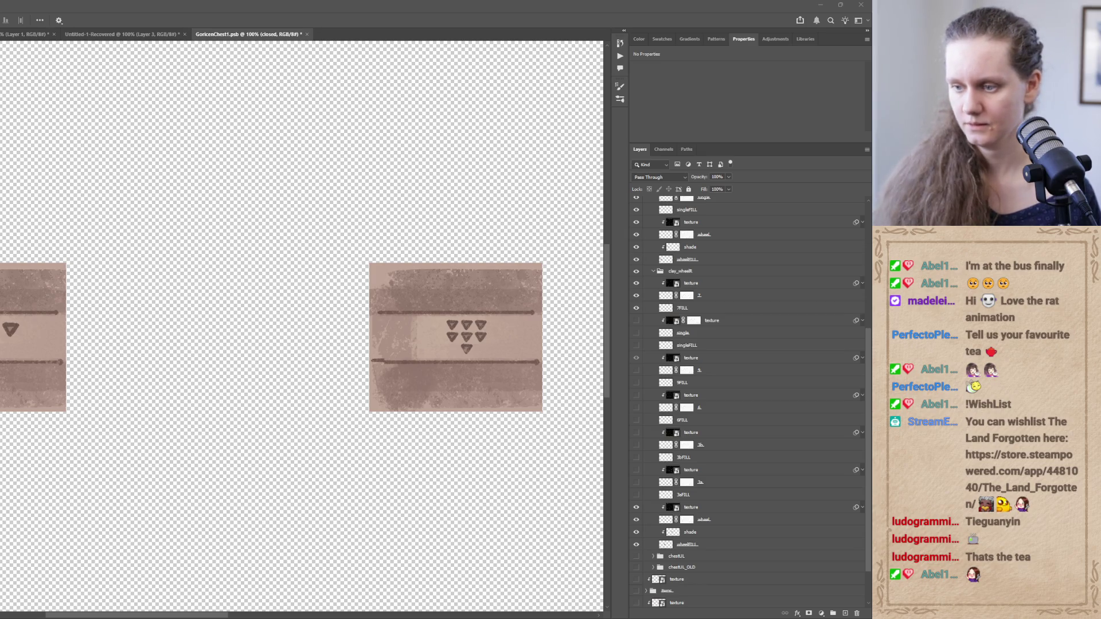
key("alt+Tab")
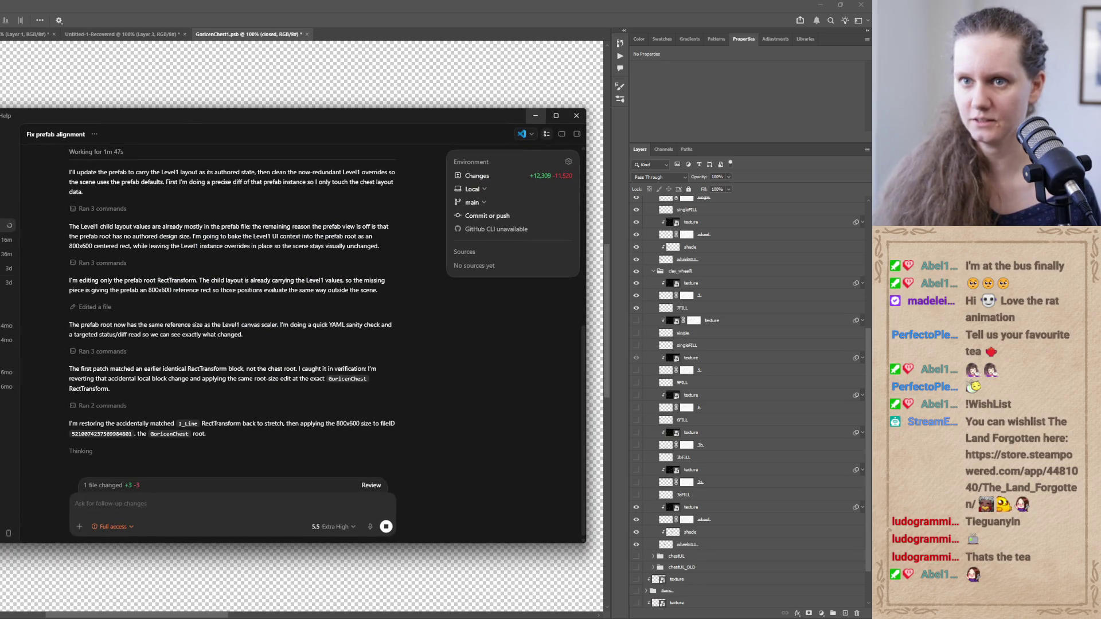
left_click(7, 134)
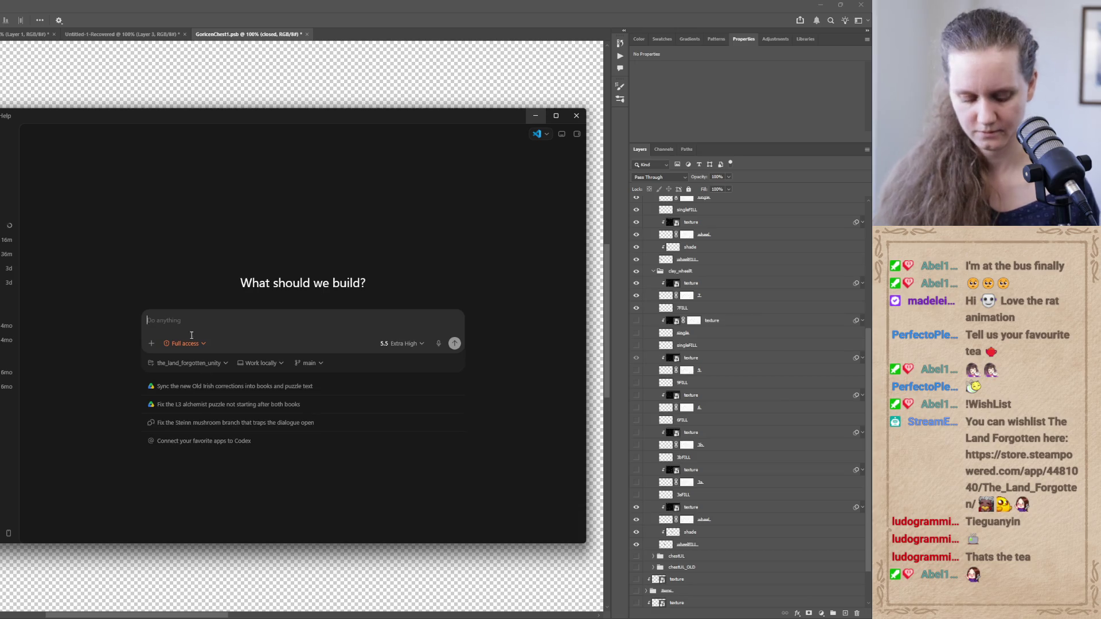
key("ctrl+v")
left_click(535, 117)
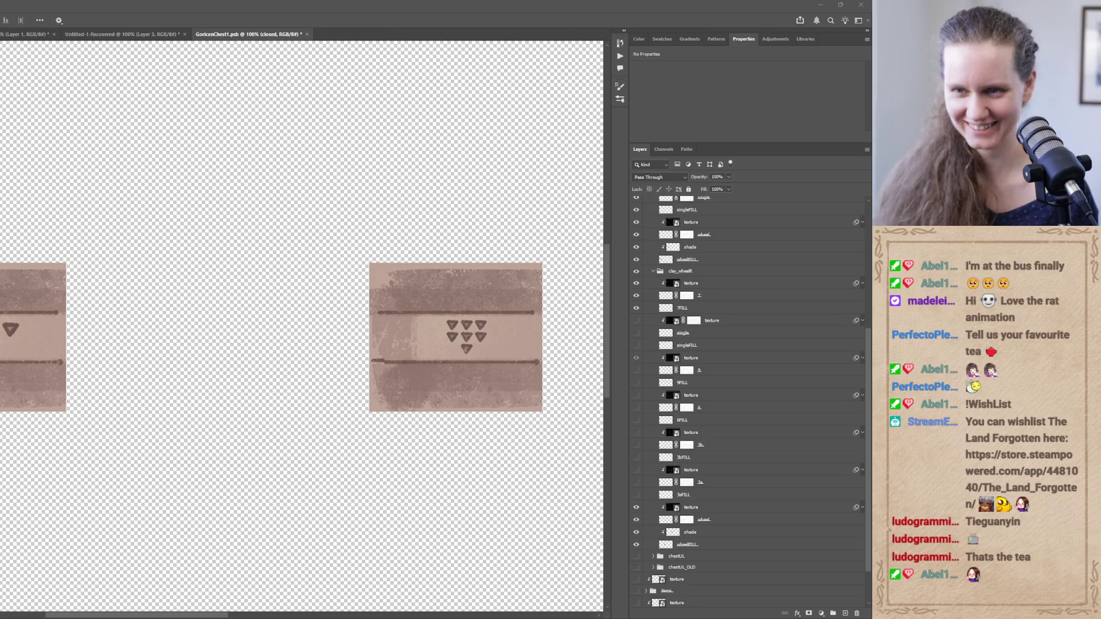
Snip the left chest piece to the clipboard
key("super+shift+s")
mouse_move(1, 318)
left_mouse_down()
mouse_move(36, 360)
mouse_move(24, 362)
left_mouse_up()
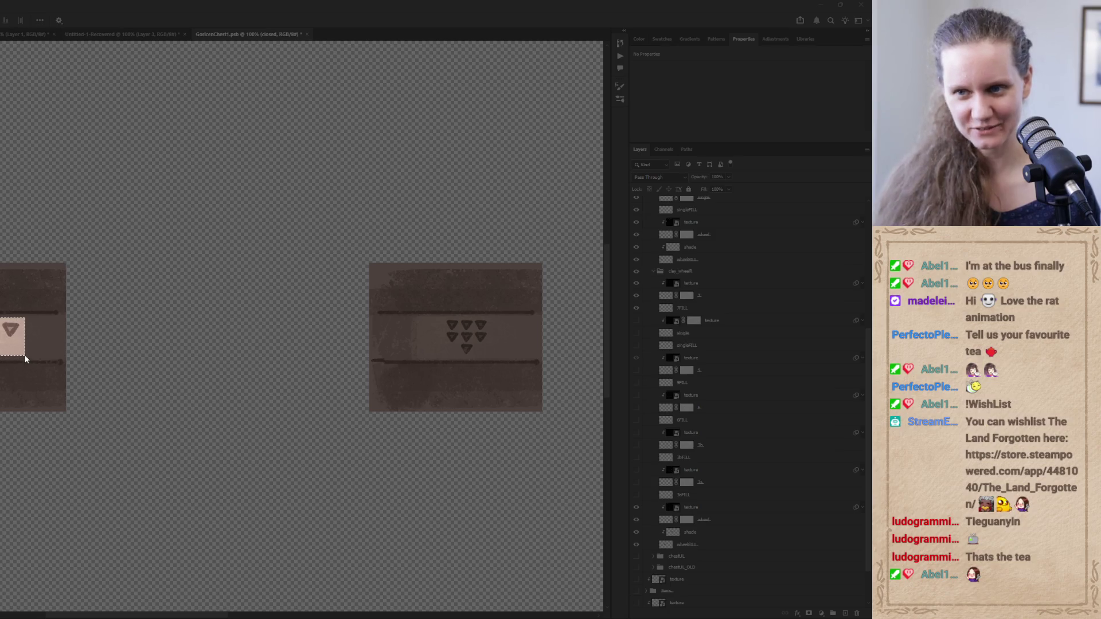
left_click_drag(25, 355, 25, 356)
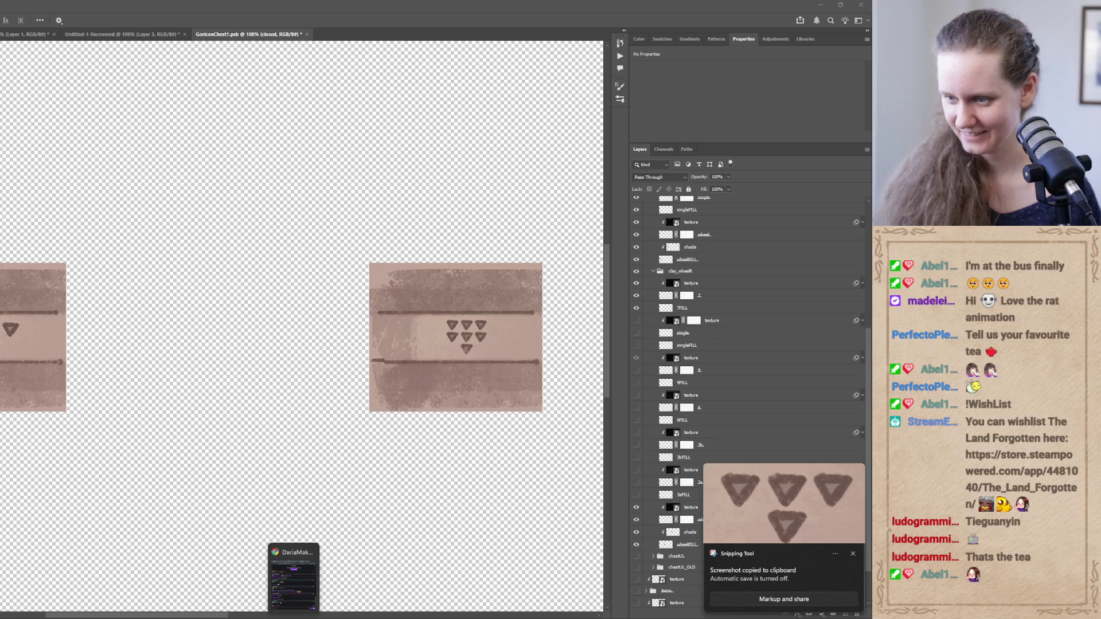
Attach the left chest piece snip to the Codex prompt
left_click(320, 609)
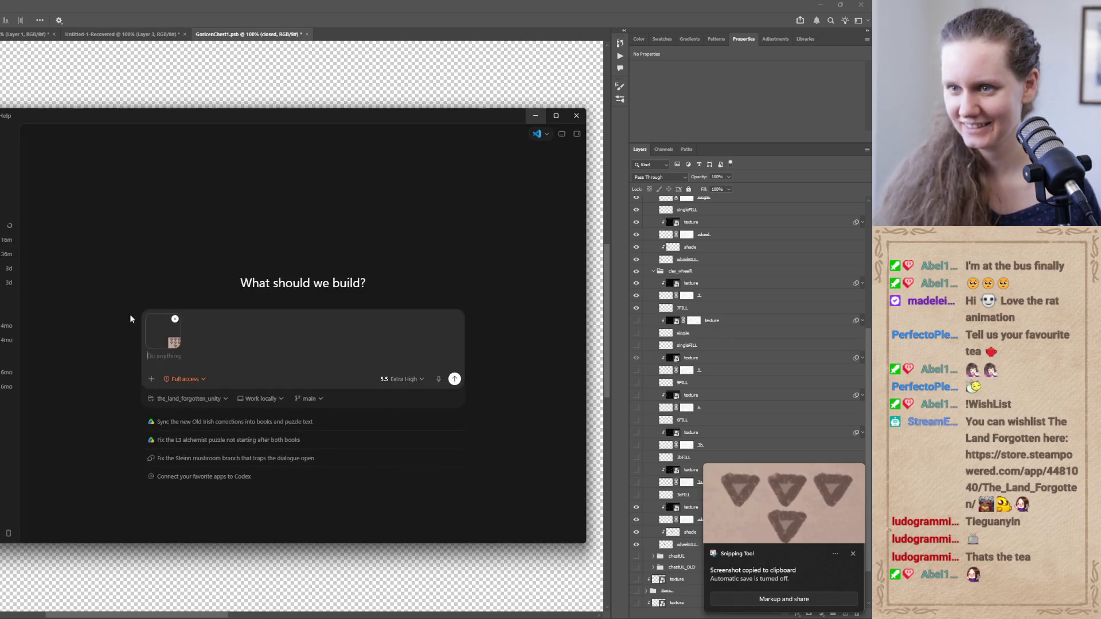
key("ctrl+v")
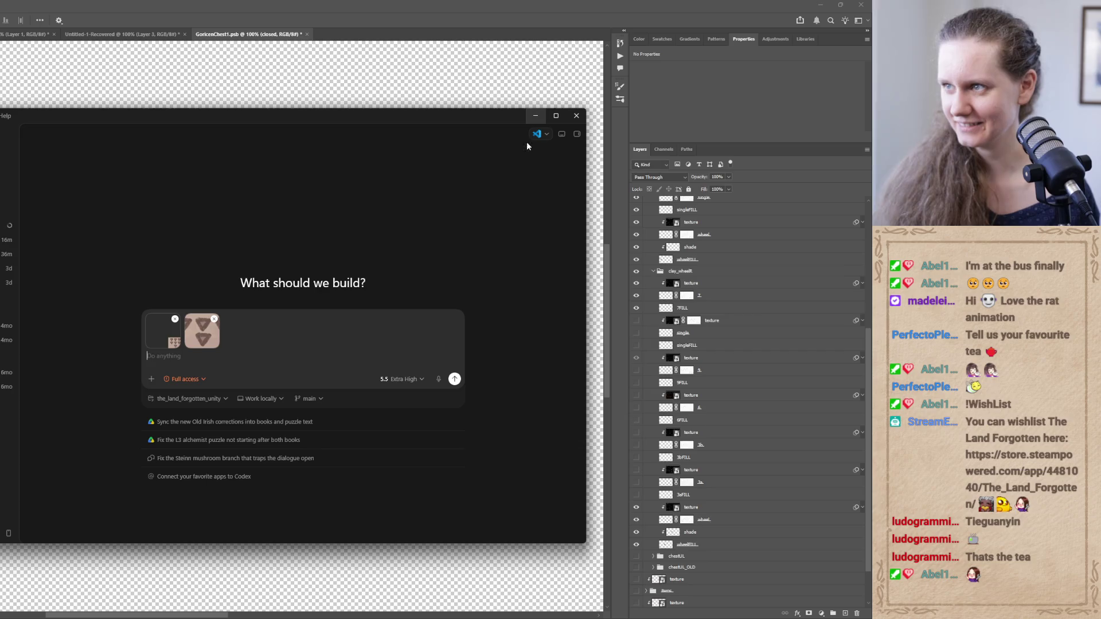
left_click(533, 117)
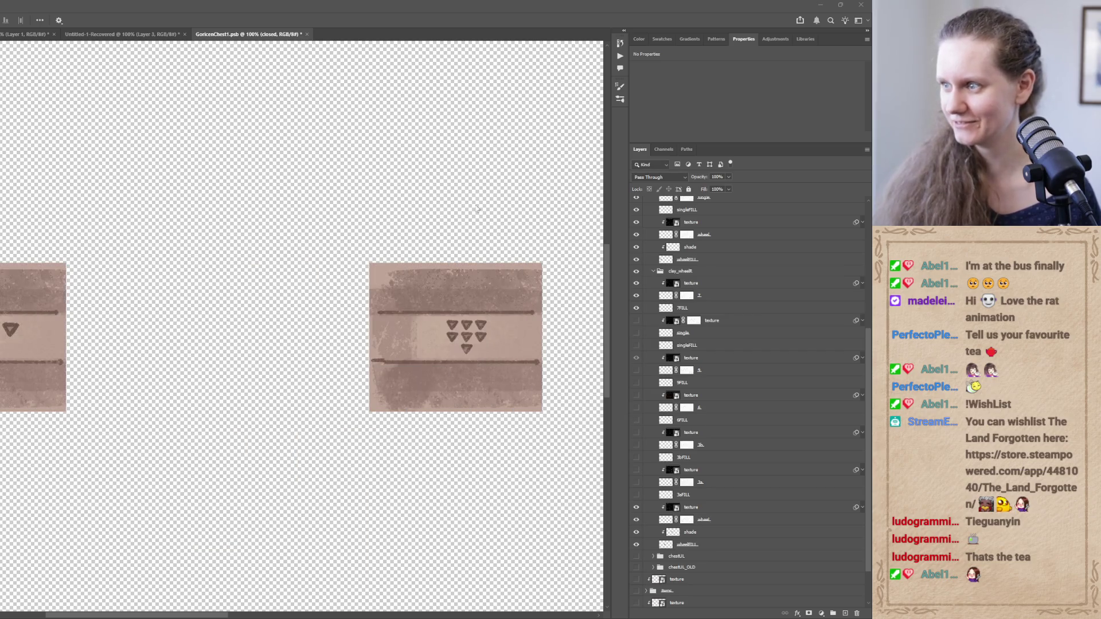
Set the Photoshop layers so only three triangles show on the right tile, with 3b and 3bFILL visible
left_click(635, 310)
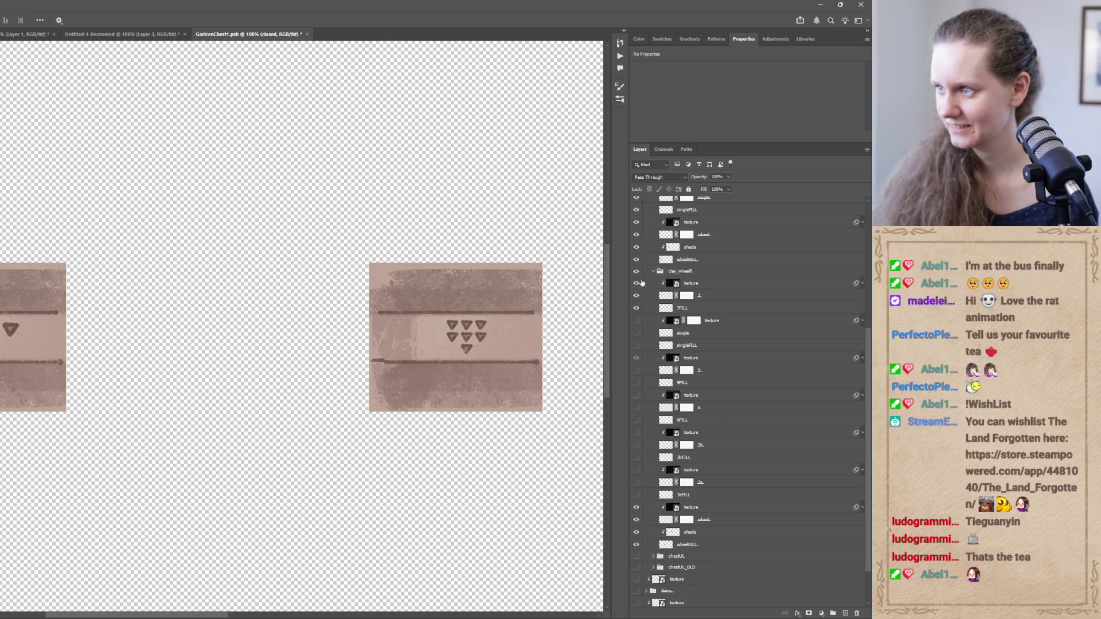
left_click(636, 272)
left_click(637, 271)
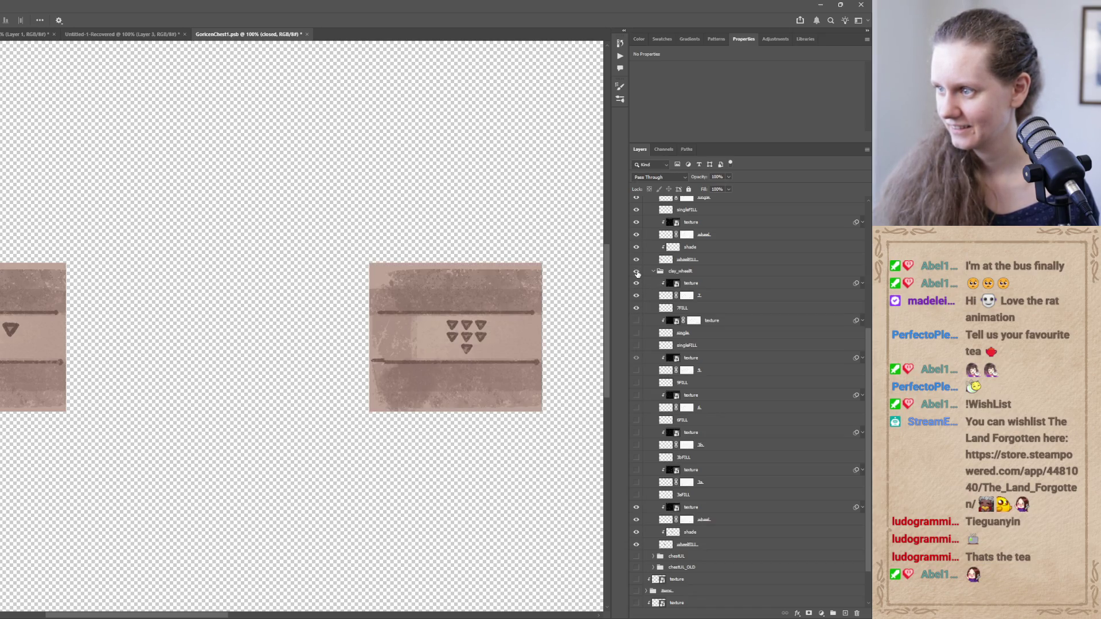
left_click_drag(635, 483, 635, 496)
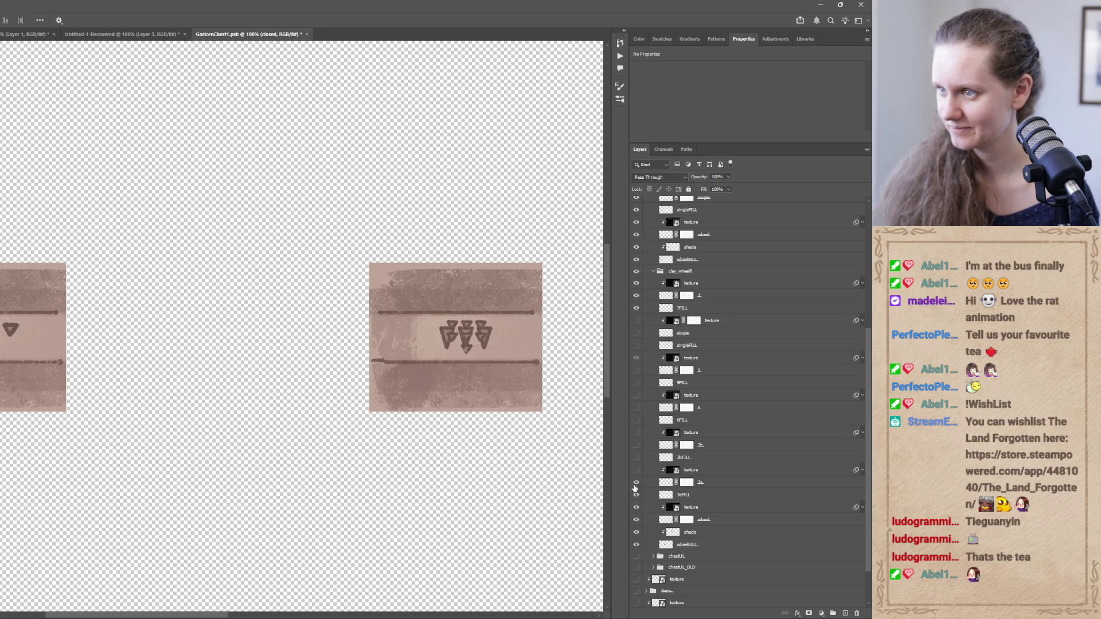
left_click_drag(635, 482, 635, 504)
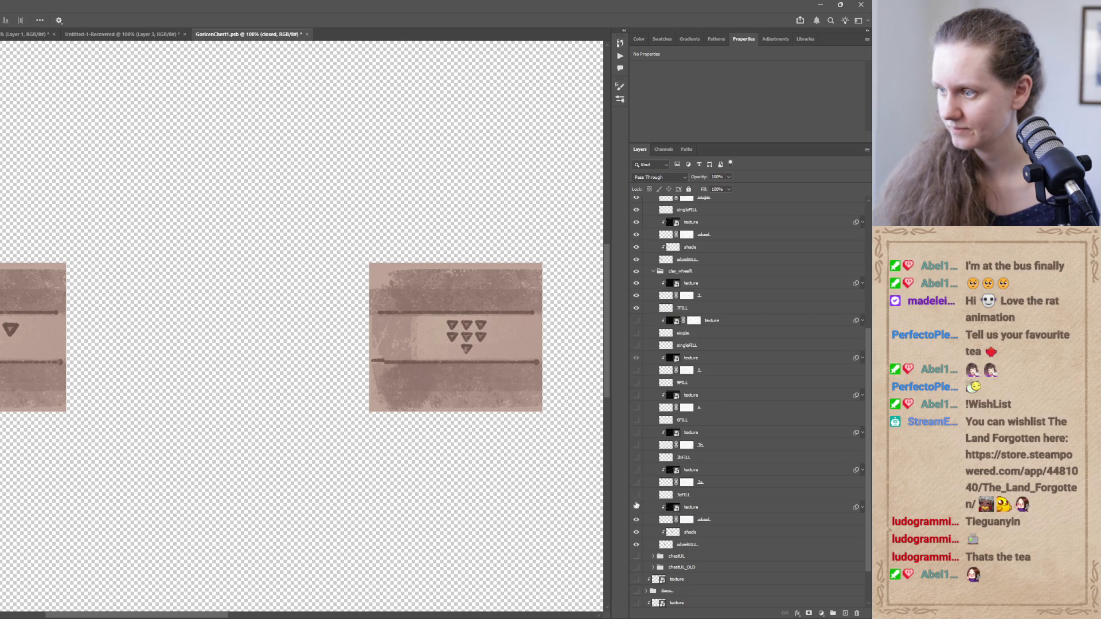
left_click(636, 457)
left_click(637, 445)
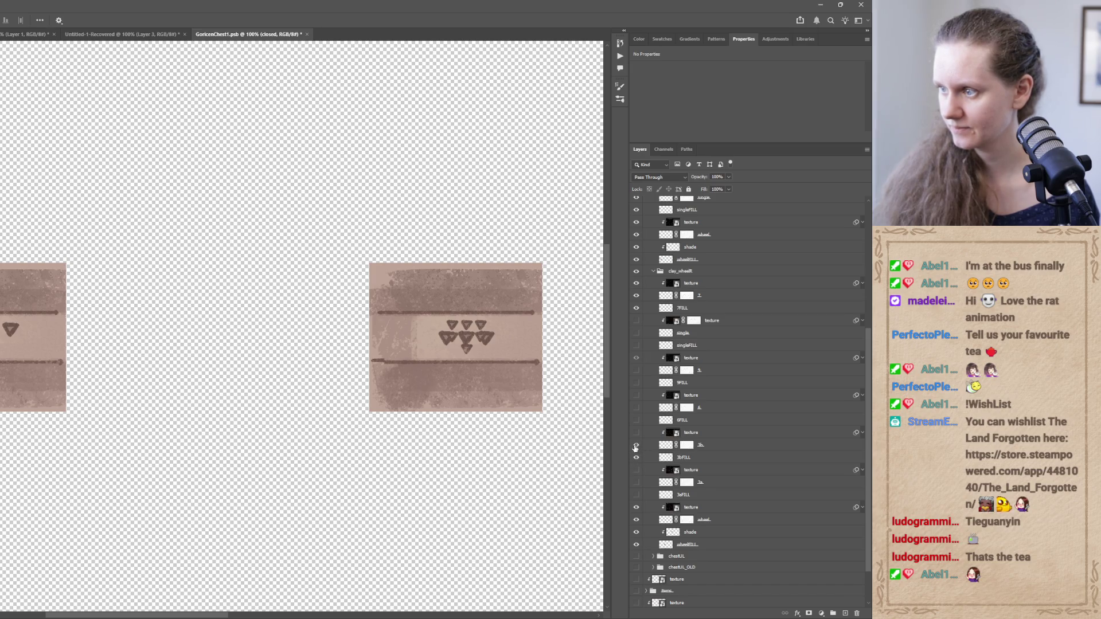
left_click(636, 295)
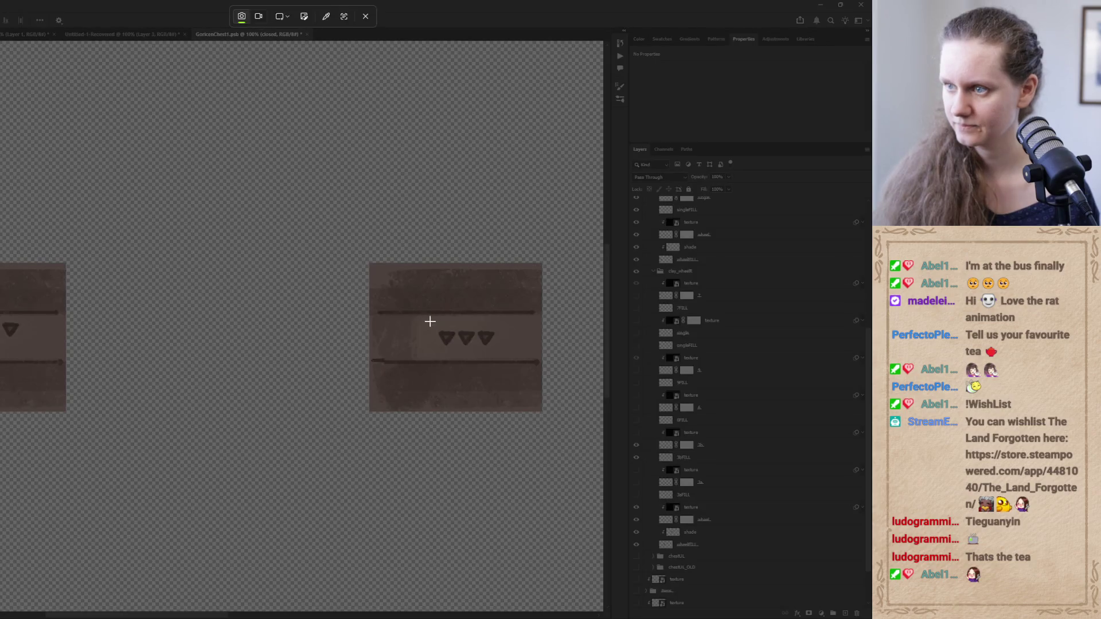
Snip the three-triangle arrangement and attach it to the Codex prompt
mouse_move(430, 322)
left_mouse_down()
mouse_move(516, 364)
mouse_move(501, 354)
left_mouse_up()
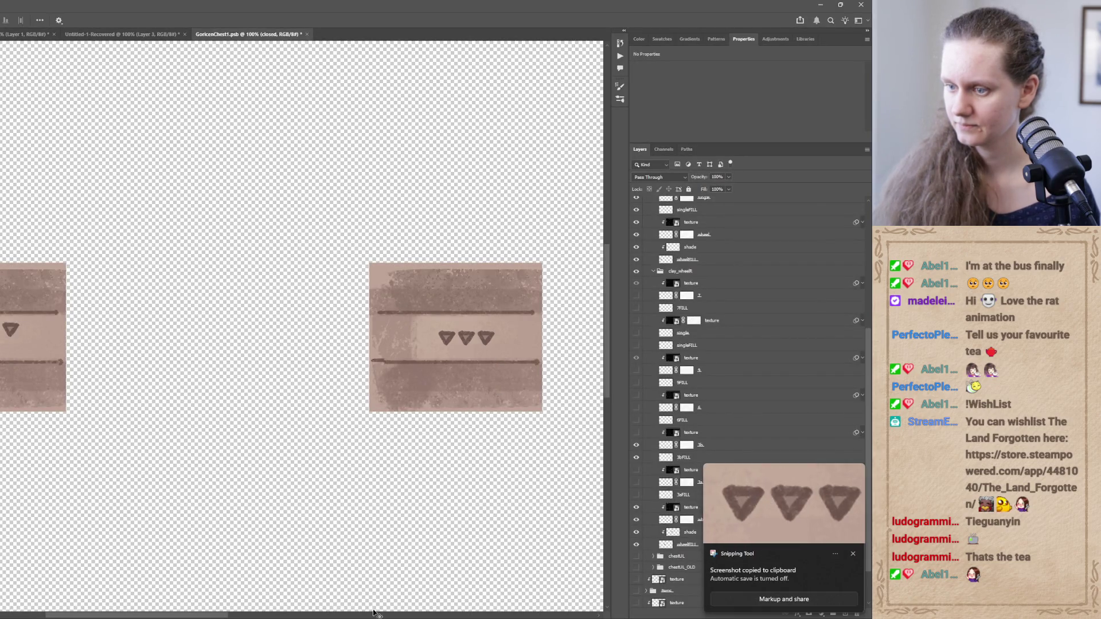
left_click(313, 590)
key("ctrl+v")
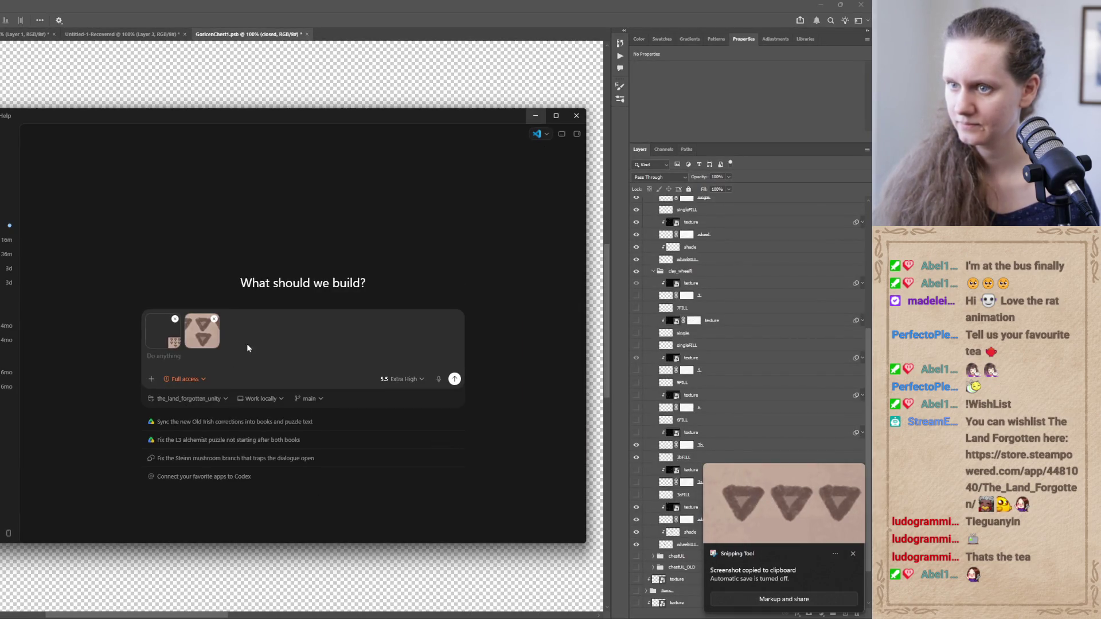
left_click(535, 115)
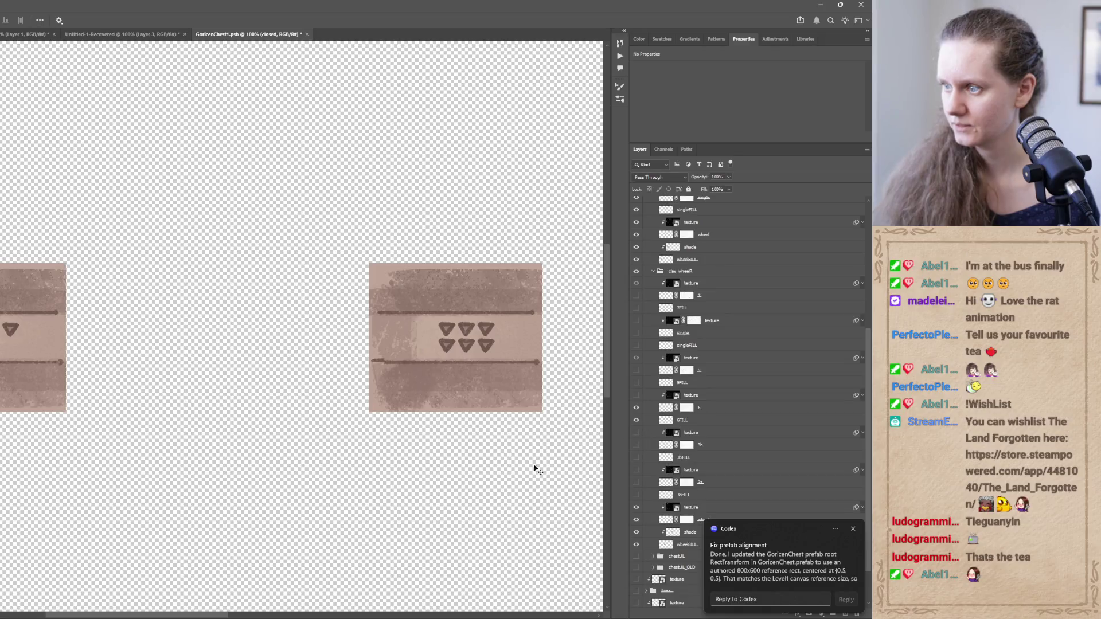
Snip the six-triangle cluster and attach it to the Codex prompt
key("super+shift+s")
left_click_drag(431, 317, 503, 356)
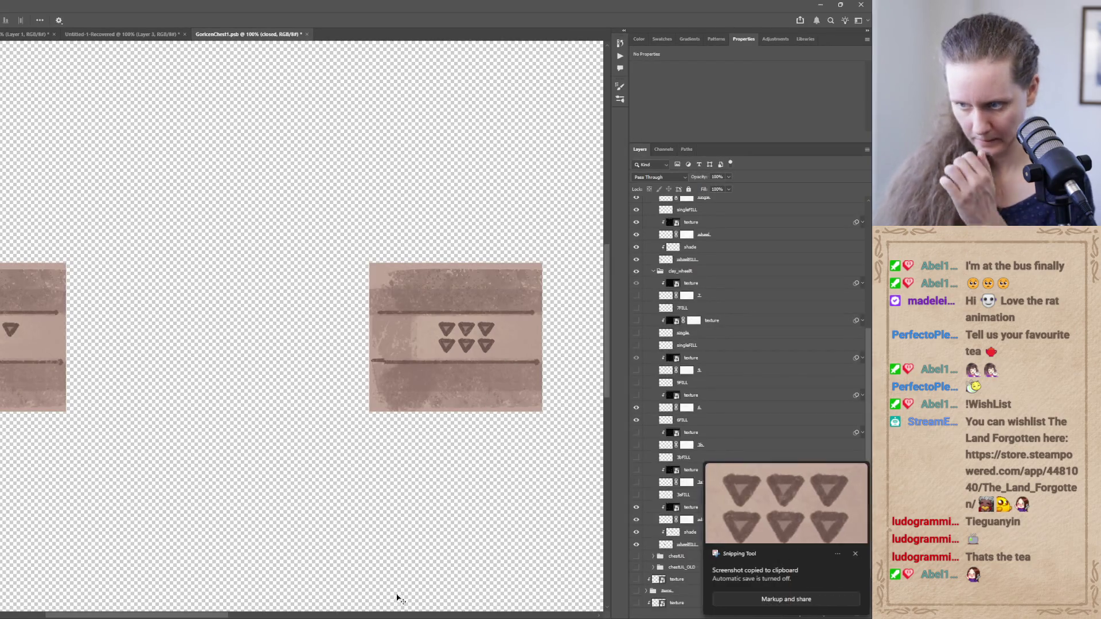
mouse_move(373, 610)
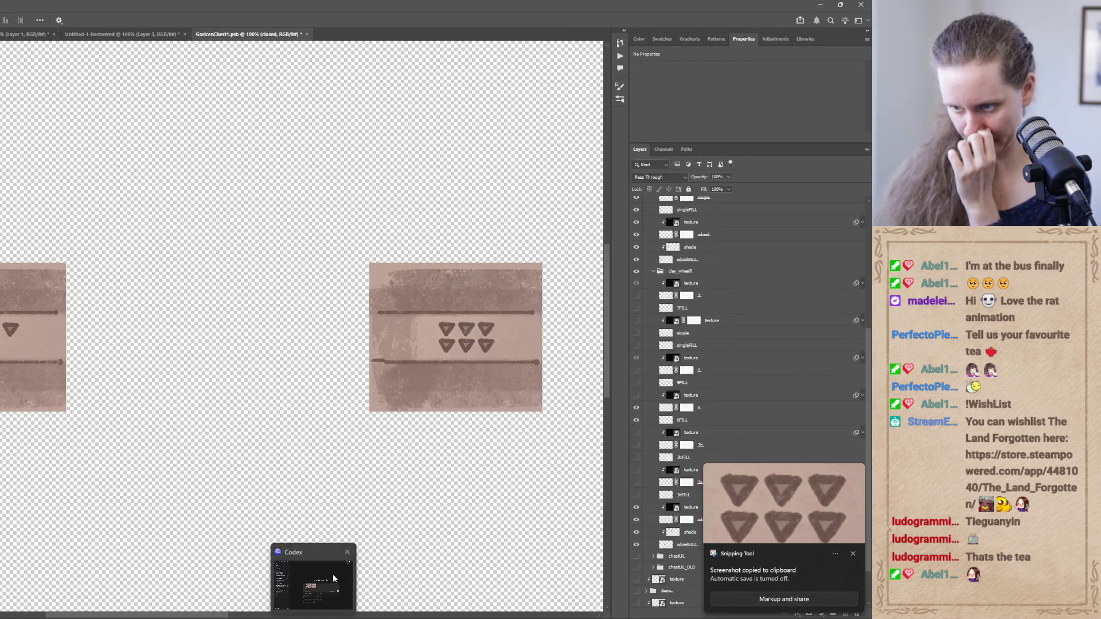
left_click(332, 578)
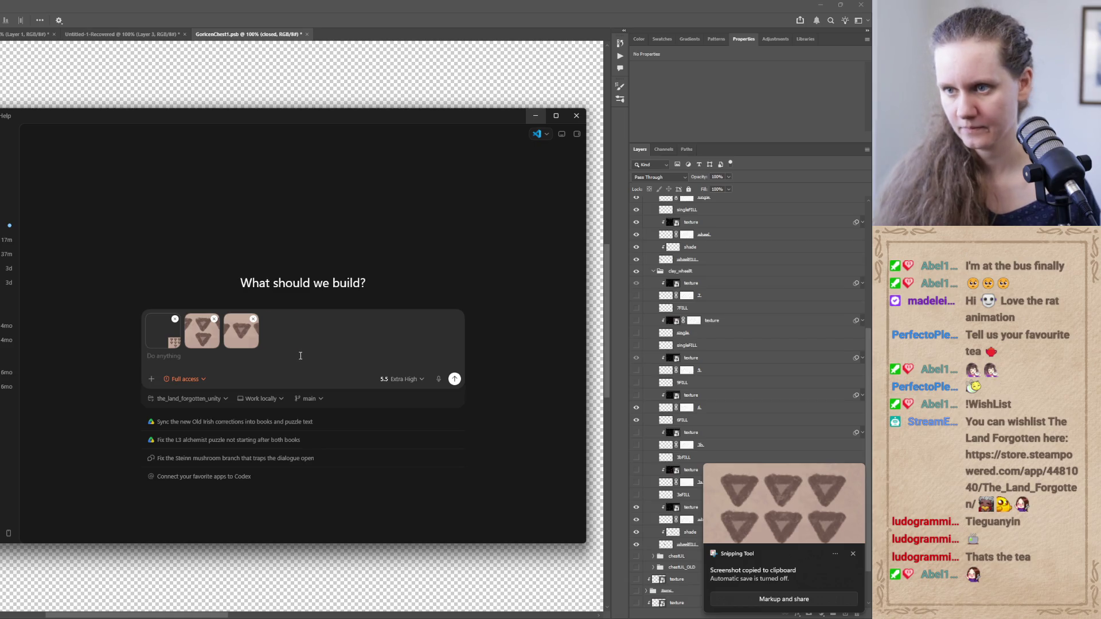
key("ctrl+v")
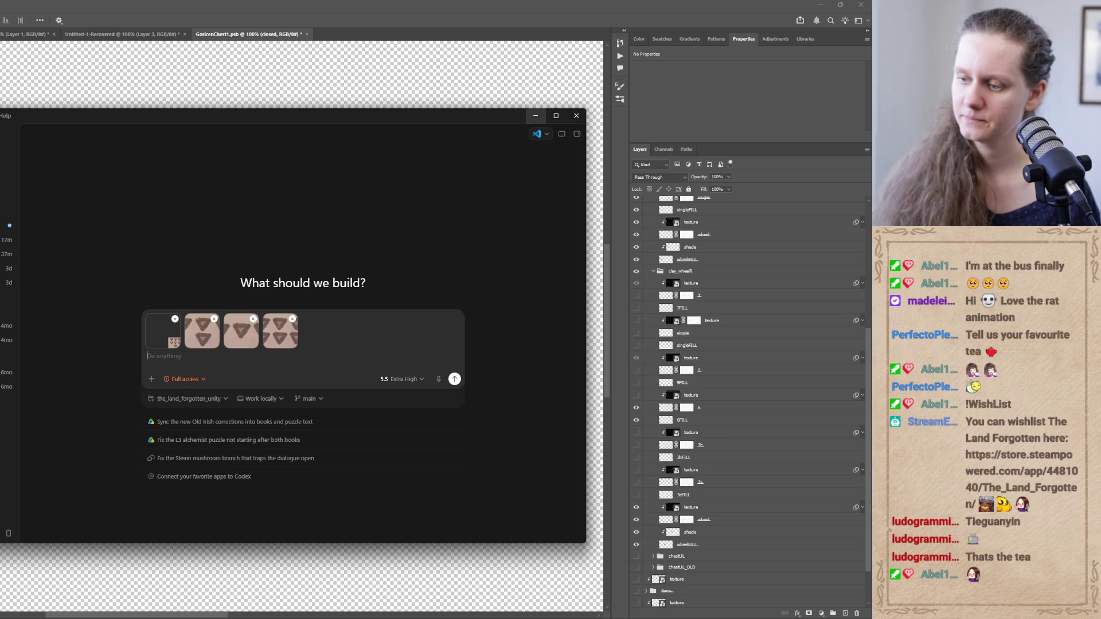
key("alt+Tab")
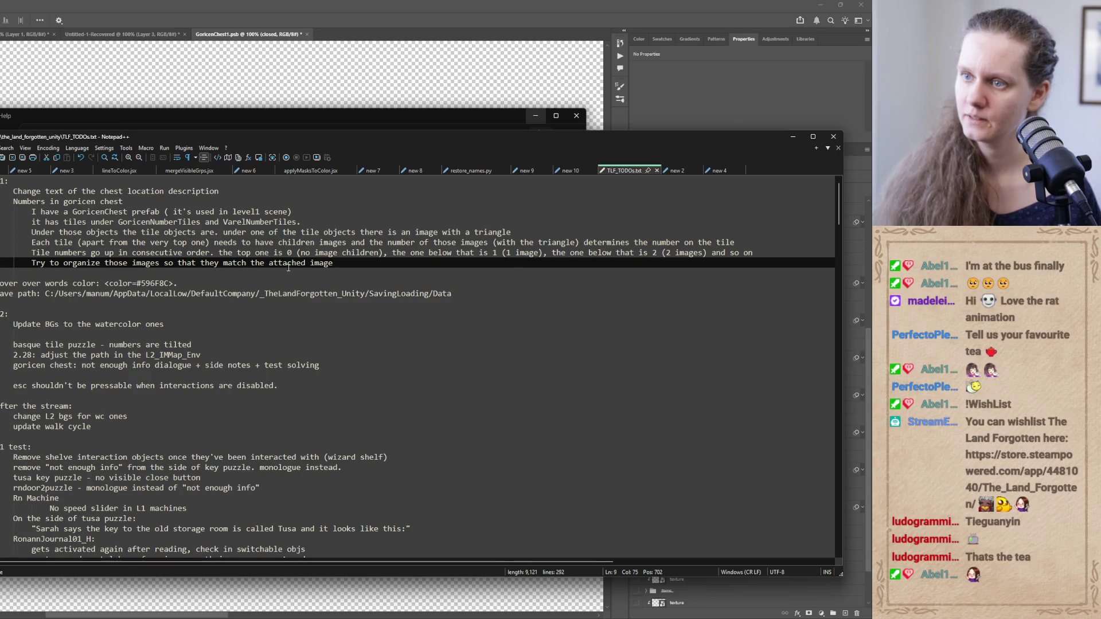
Edit the TODO task line, replacing 'images' with 'triangles' and pluralizing its last word
mouse_move(336, 264)
left_mouse_down()
mouse_move(301, 263)
mouse_move(310, 263)
left_mouse_up()
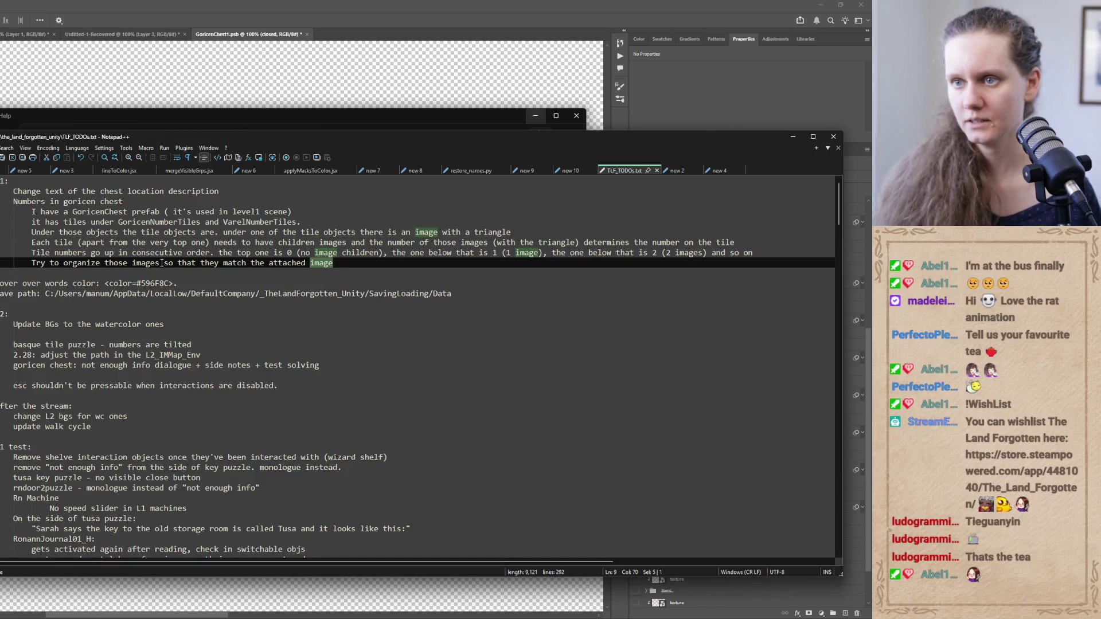
left_click_drag(159, 263, 132, 264)
type("triang")
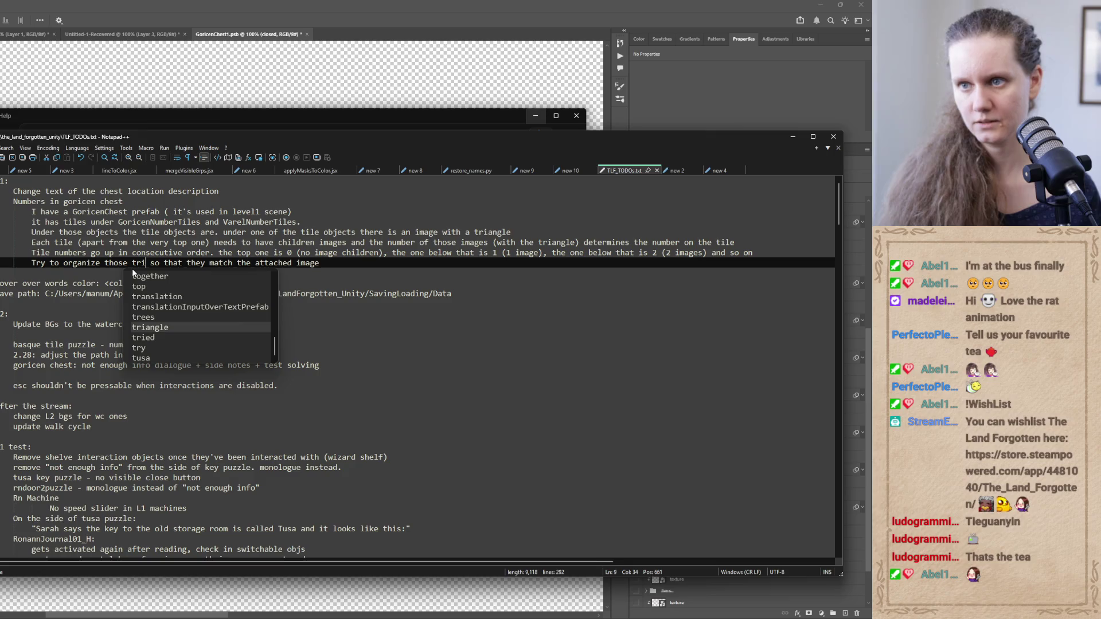
type("les")
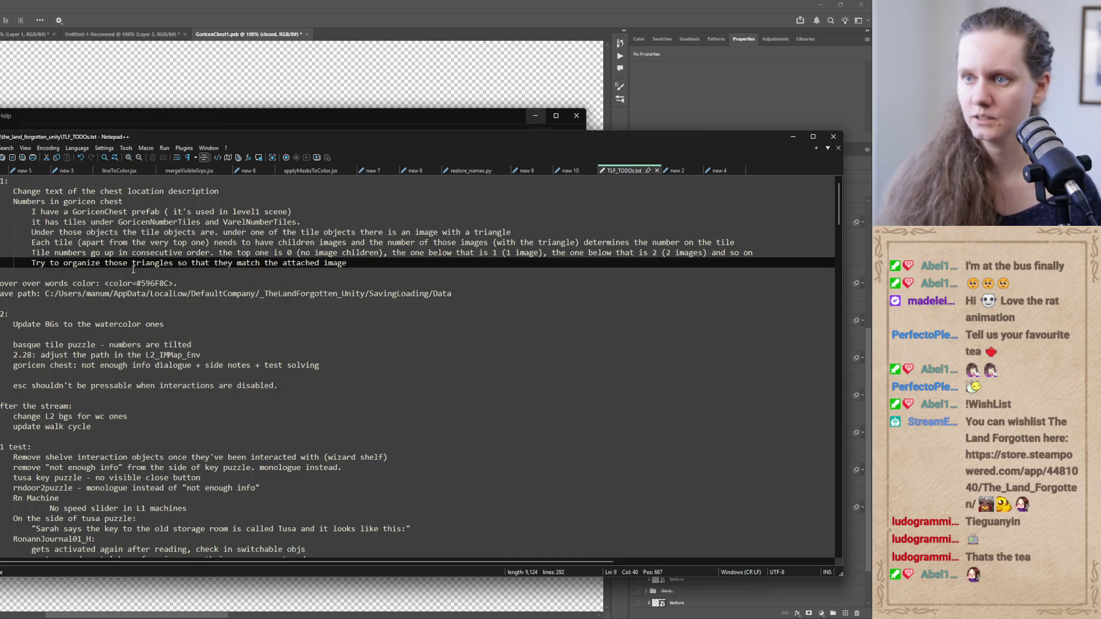
left_click(349, 263)
type("s")
Paste the GoricenChest task description into the Codex prompt and open the Fix prefab alignment thread
mouse_move(351, 264)
left_mouse_down()
mouse_move(402, 252)
mouse_move(33, 213)
left_mouse_up()
key("ctrl+c")
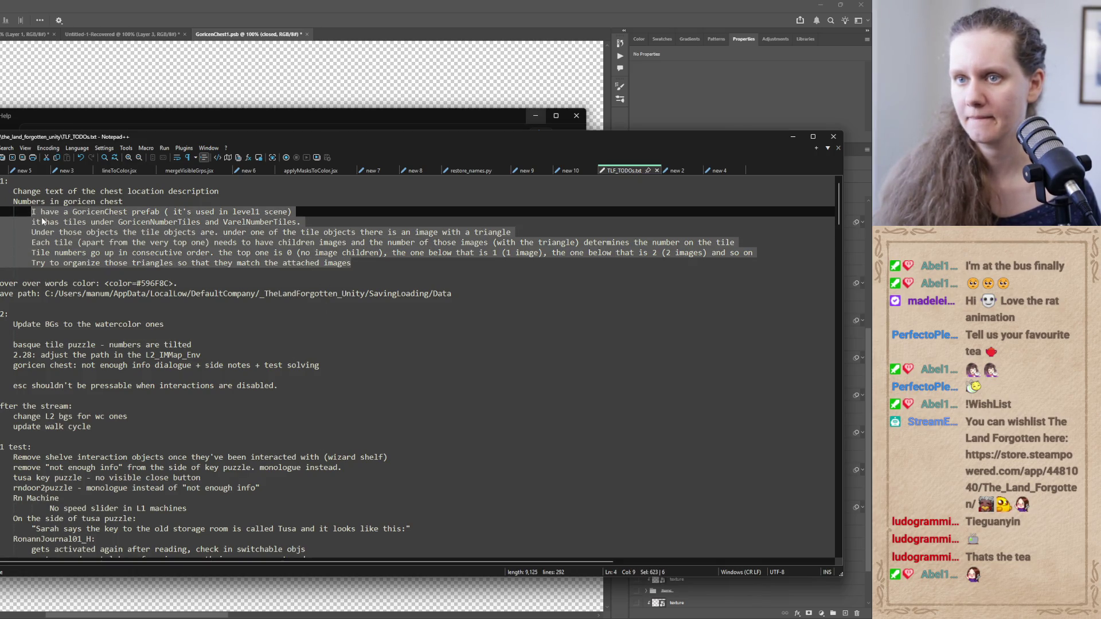
key("alt+Tab")
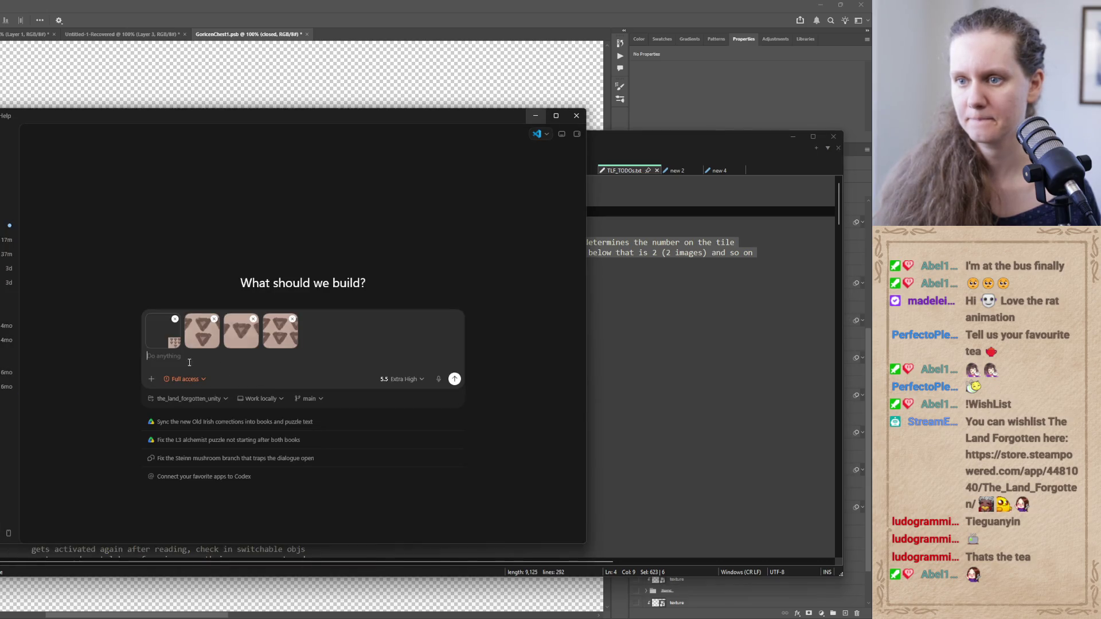
key("ctrl+v")
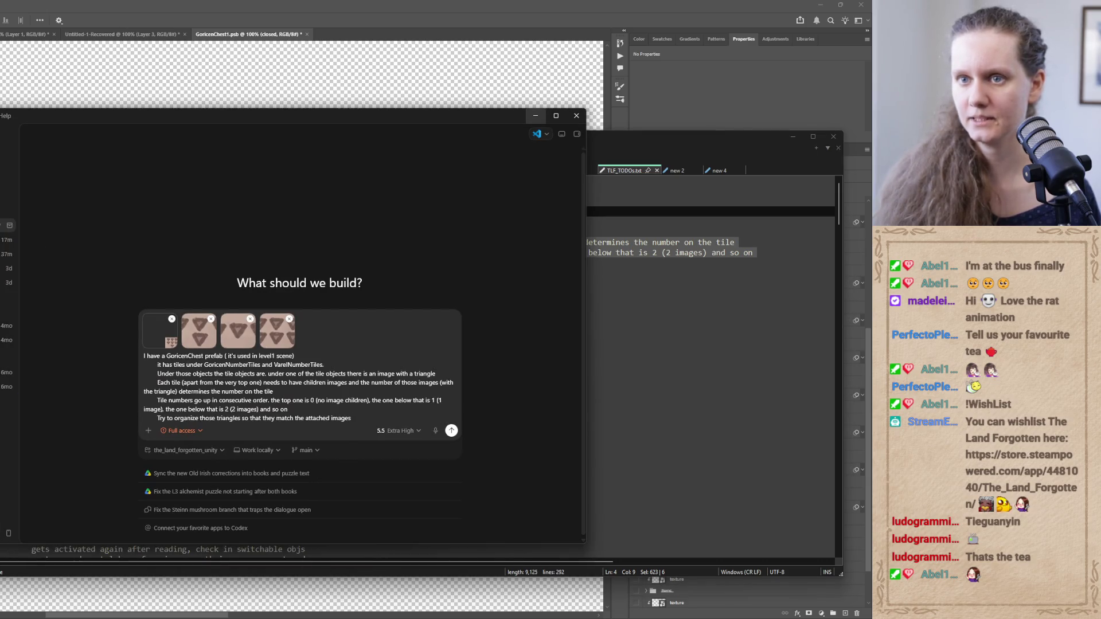
left_click(8, 225)
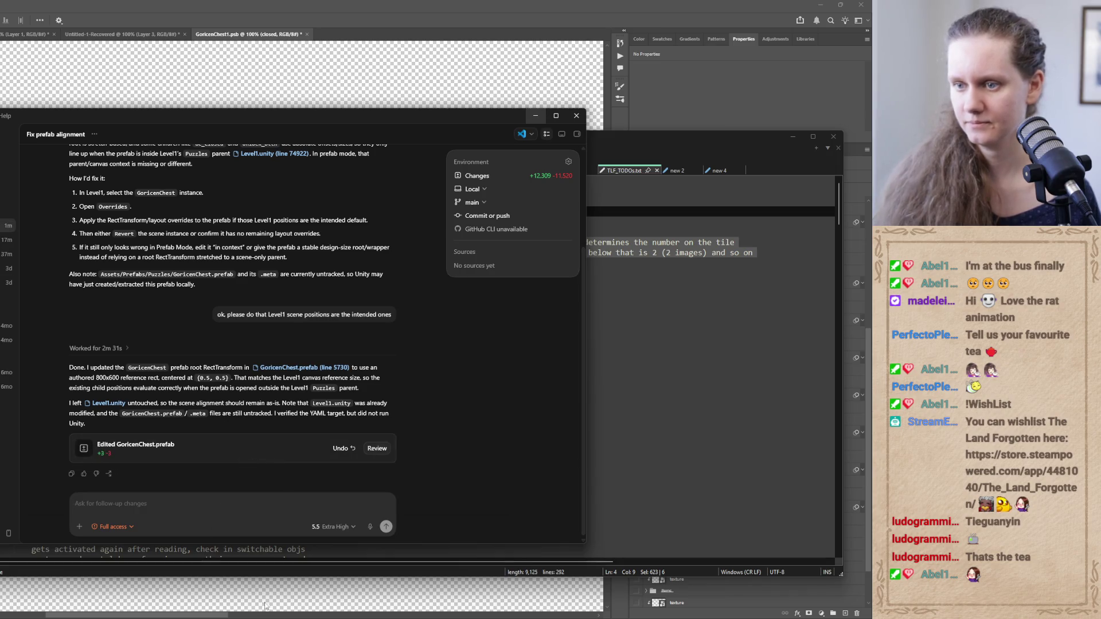
key("alt+Tab")
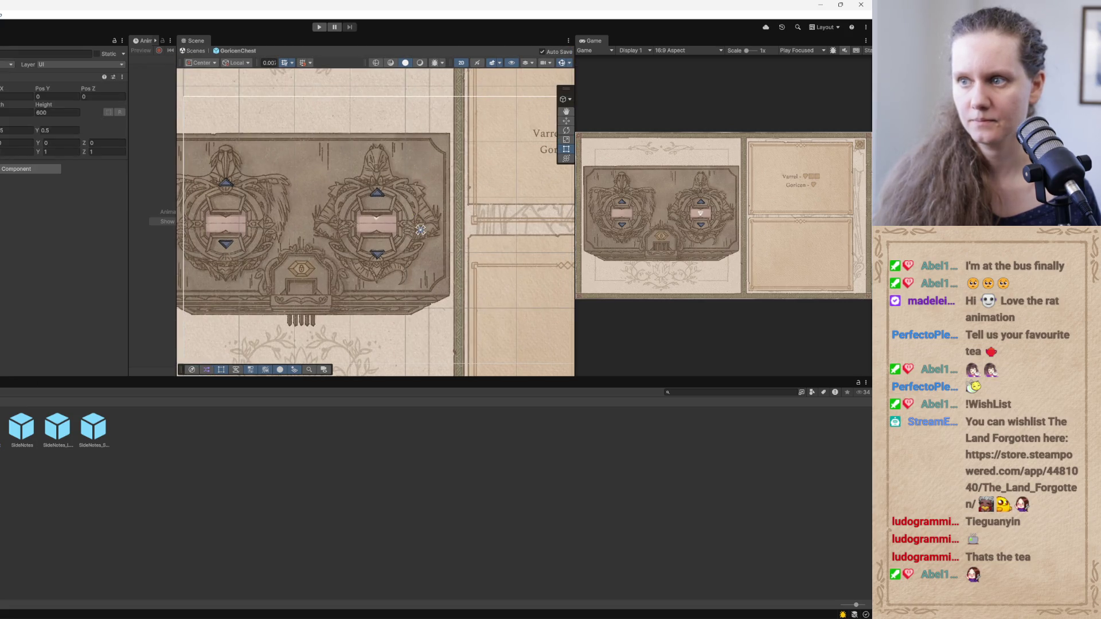
Frame the GoricenChest prefab, inspect a dial piece and an image element, then start a Codex reply
key("f")
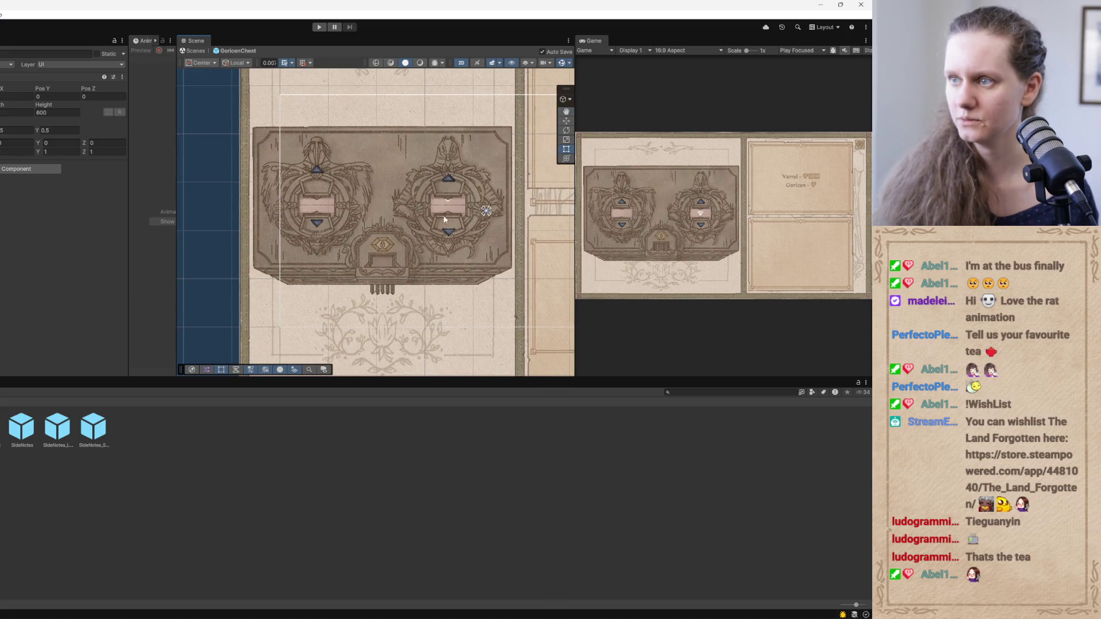
left_click_drag(375, 234, 332, 260)
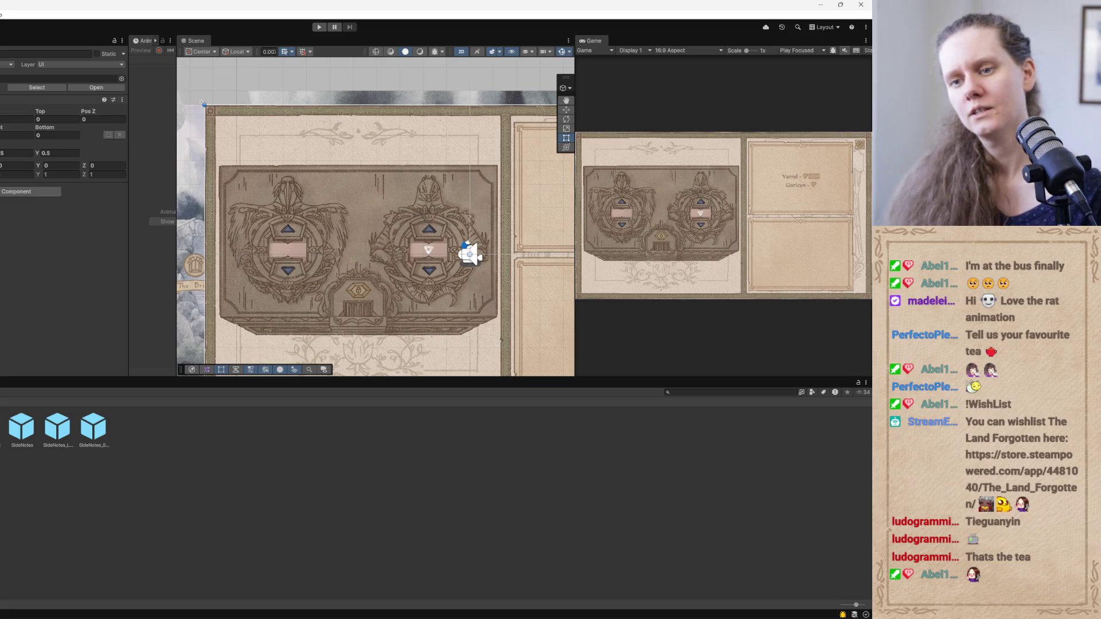
left_click(493, 322)
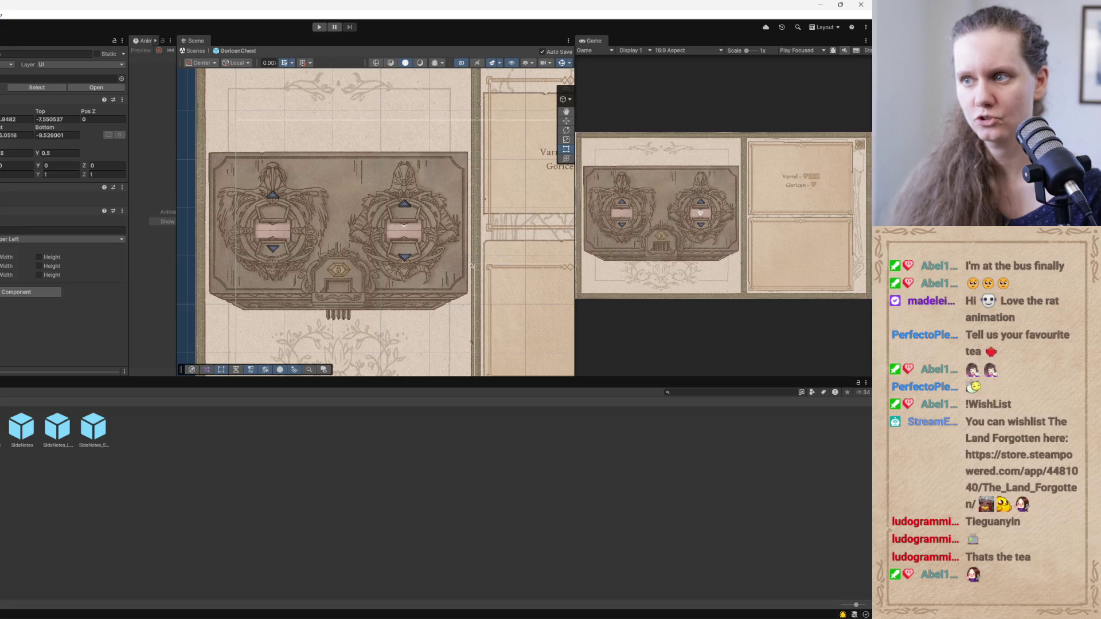
left_click(480, 236)
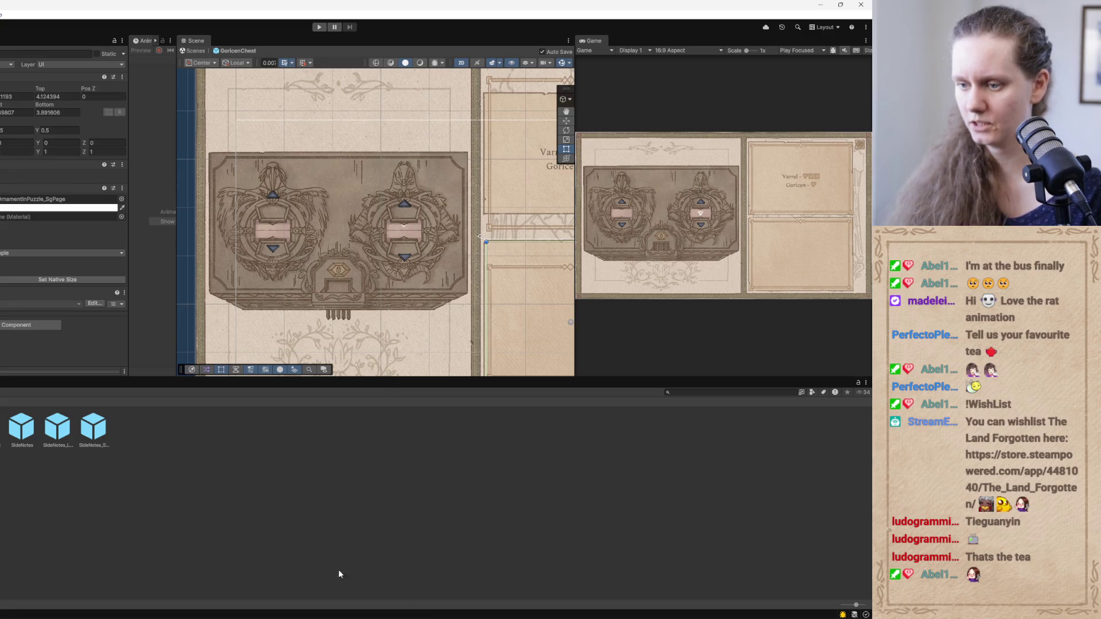
key("alt+Tab")
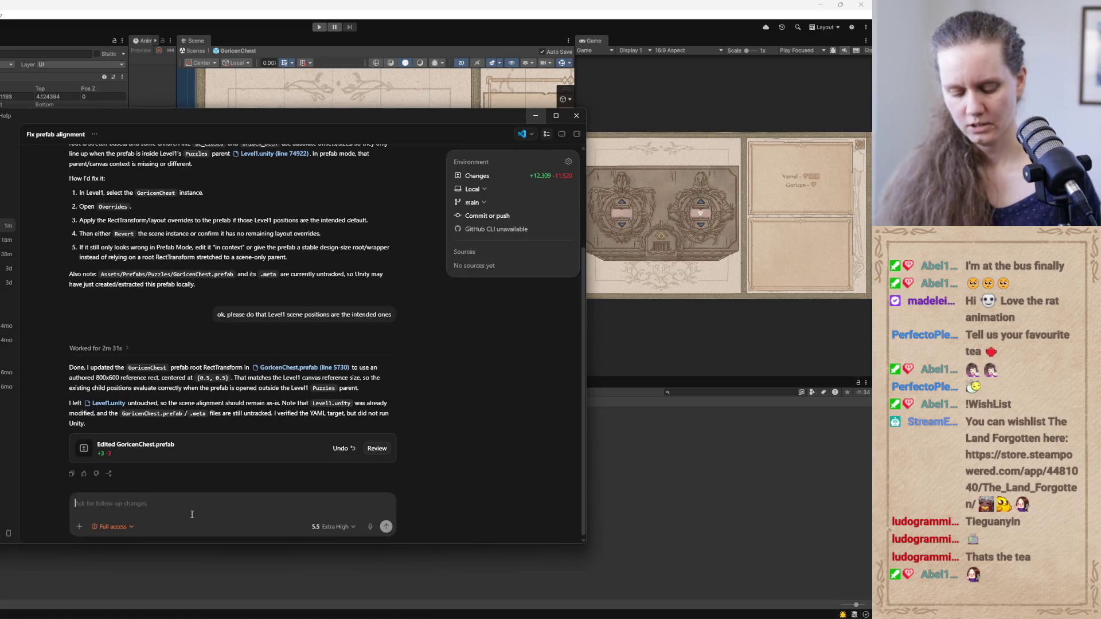
type("it mostly matches now,")
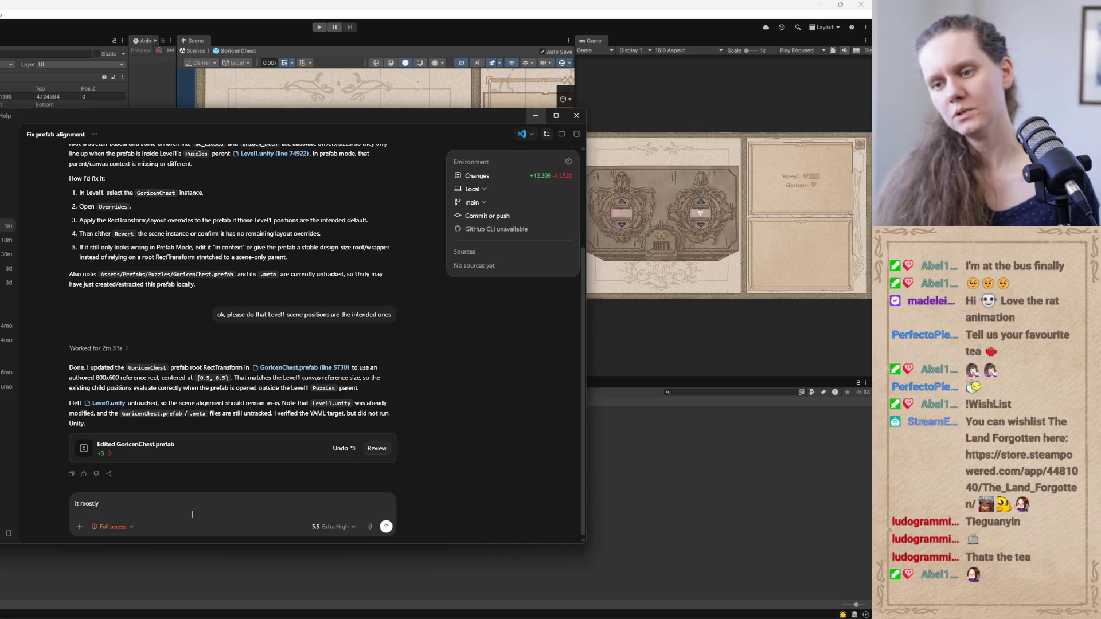
type(" but the ar")
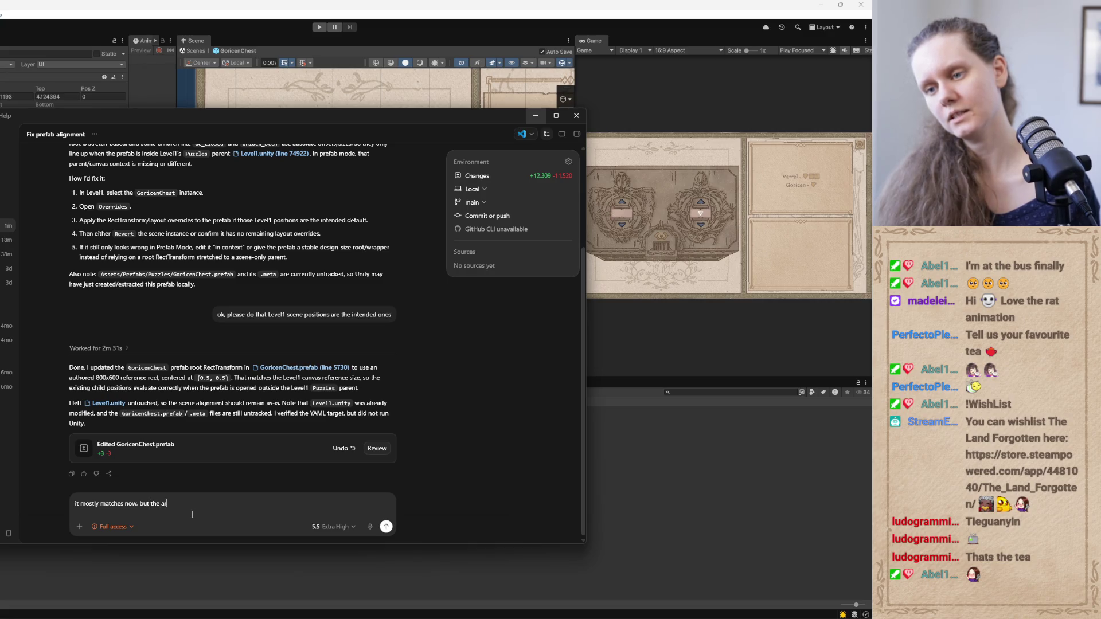
type("row buttons and the tiles aren't precise")
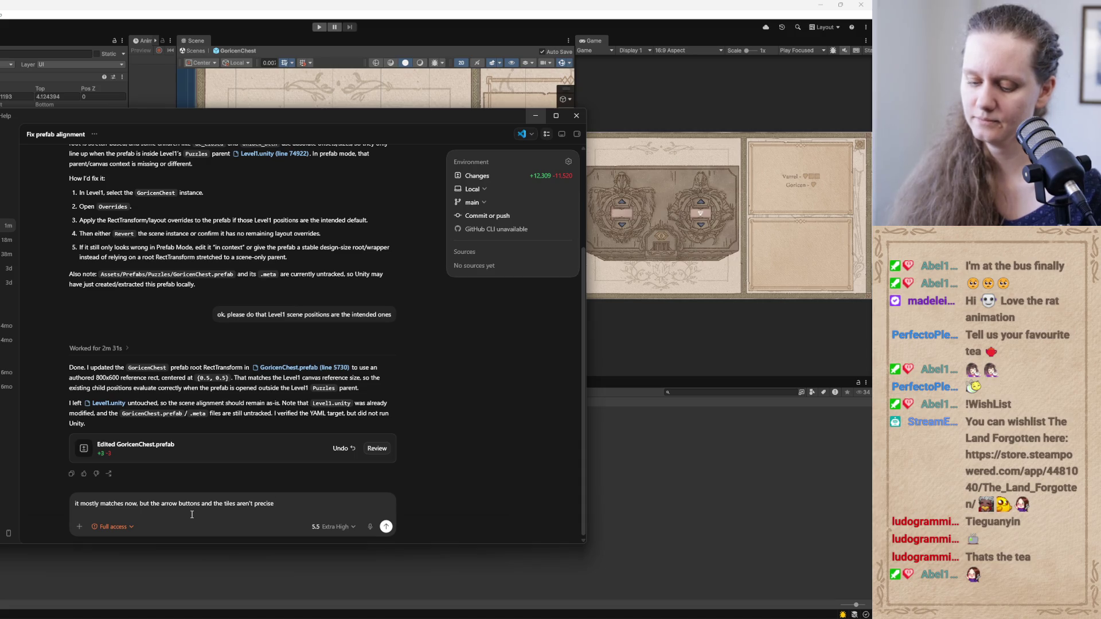
Send Codex the reply that the layout mostly matches but arrow buttons and tiles aren't precise
key("Return")
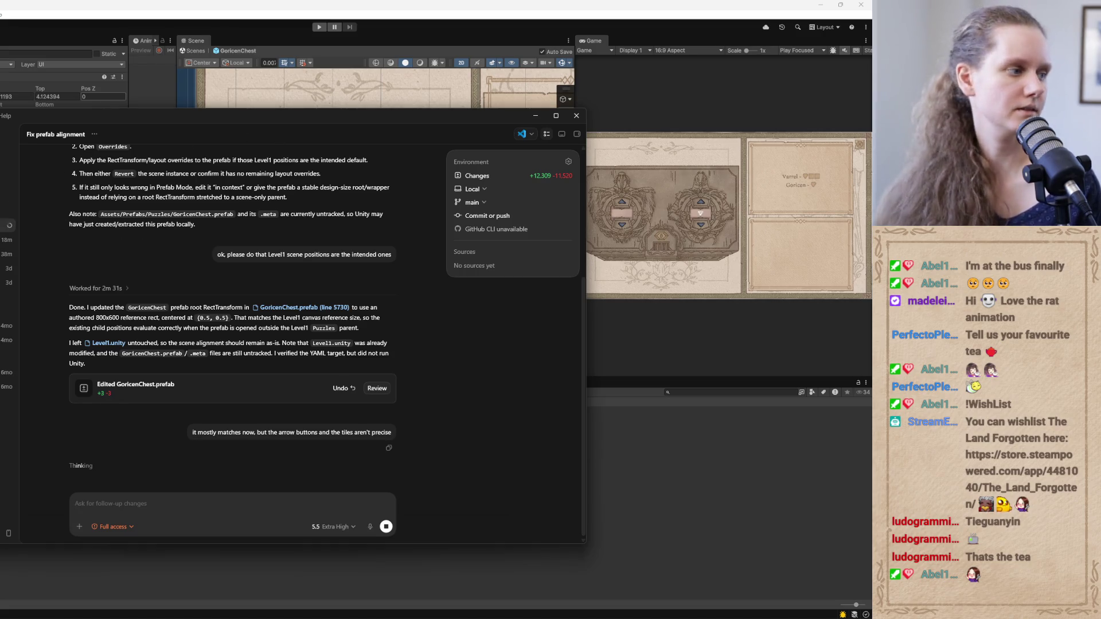
key("ctrl+n")
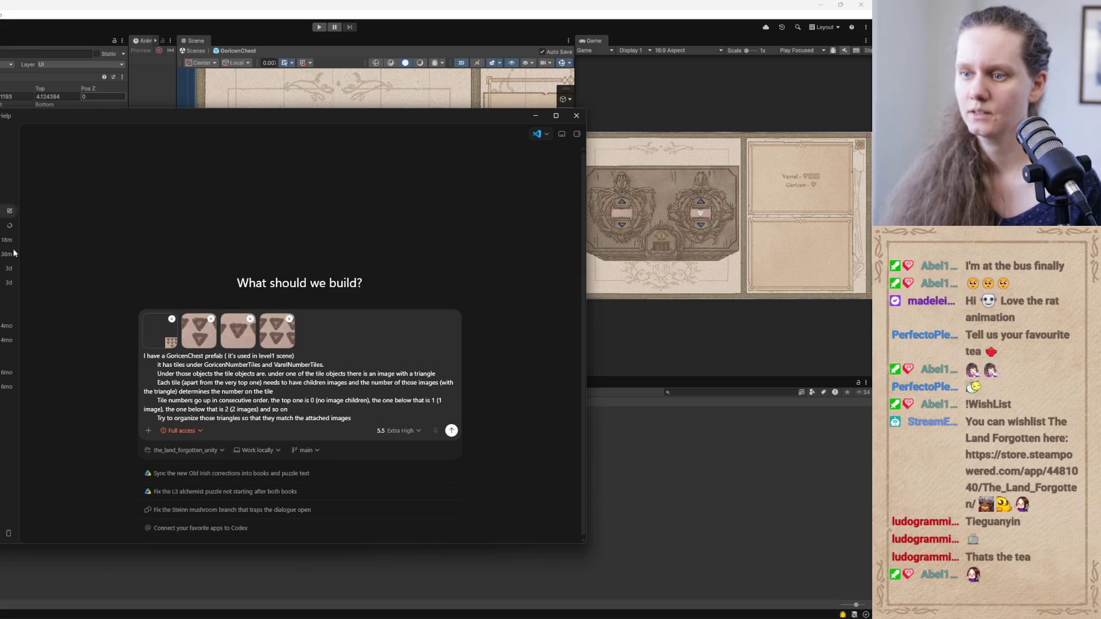
left_click(535, 116)
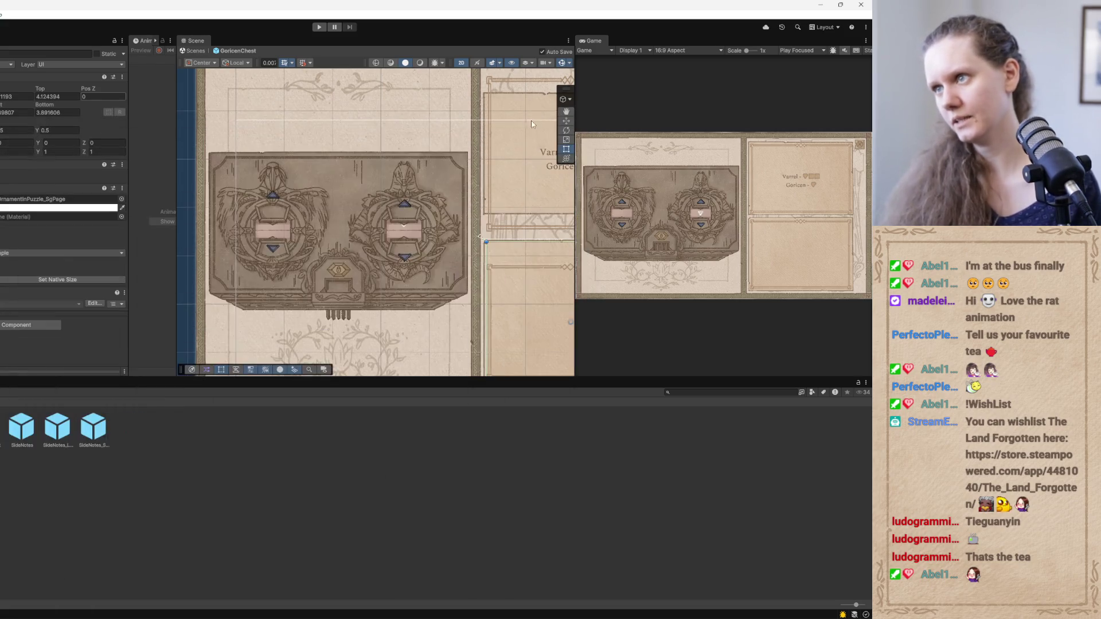
Zoom out and widen the Scene view to see the full two-page chest layout
scroll(347, 318, "down", 5)
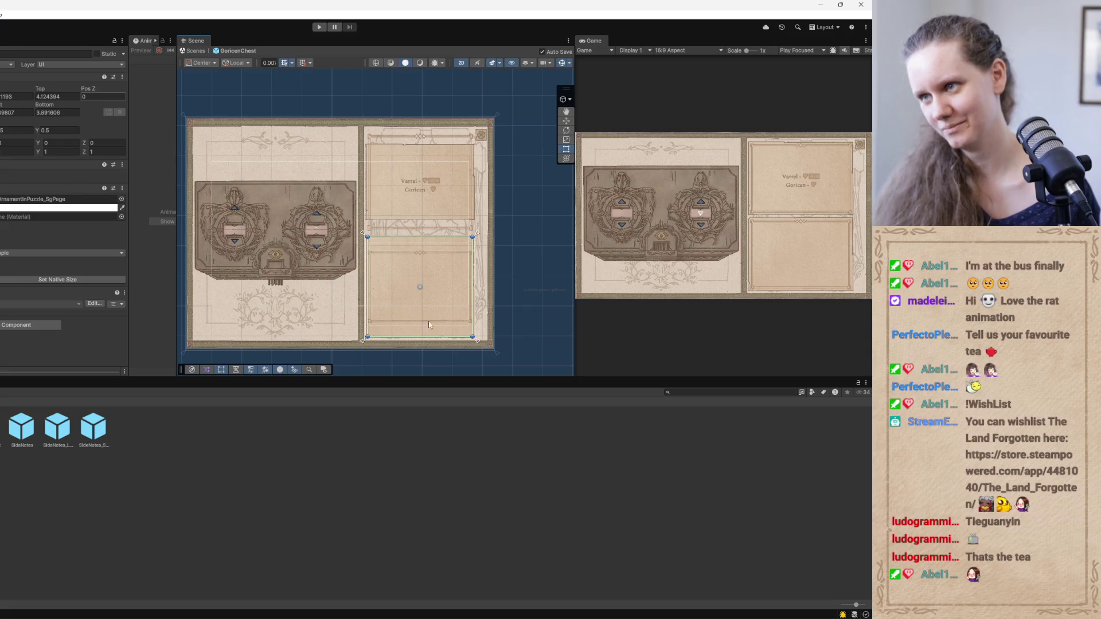
mouse_move(574, 252)
left_mouse_down()
mouse_move(594, 249)
mouse_move(504, 249)
mouse_move(549, 250)
left_mouse_up()
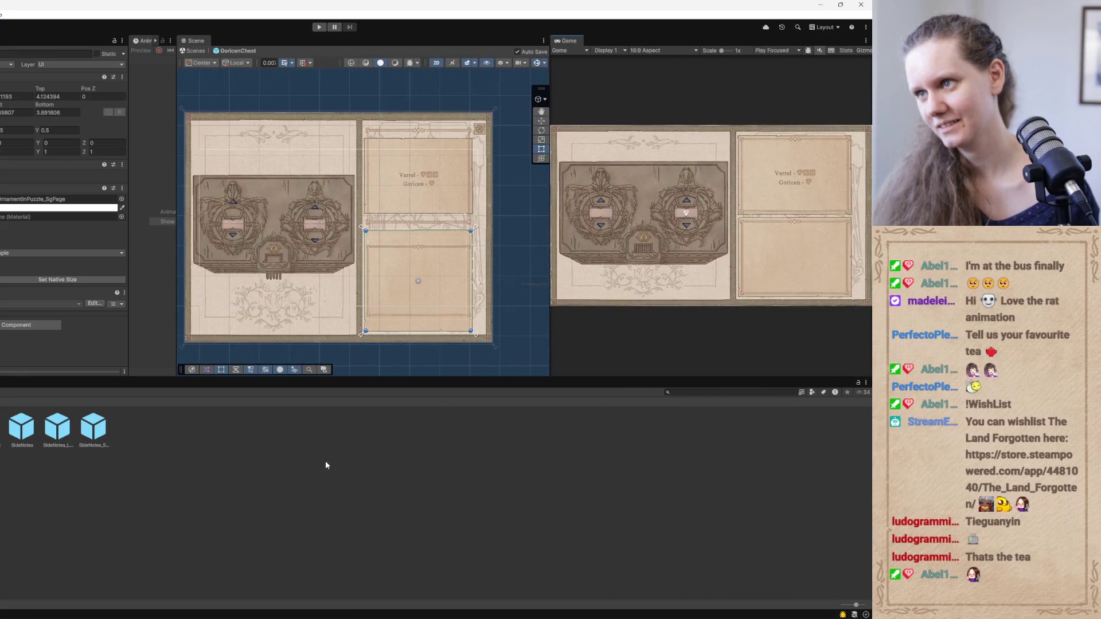
mouse_move(313, 614)
left_click(314, 593)
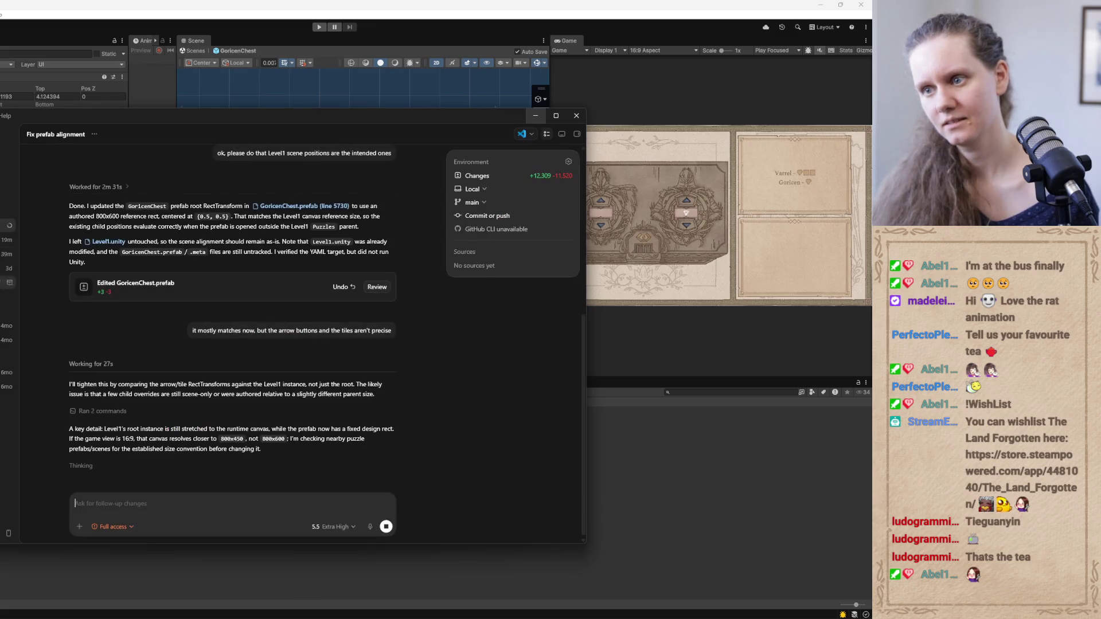
Steer the running Codex task with the note 'and the side notes also'
left_click(119, 504)
type("and")
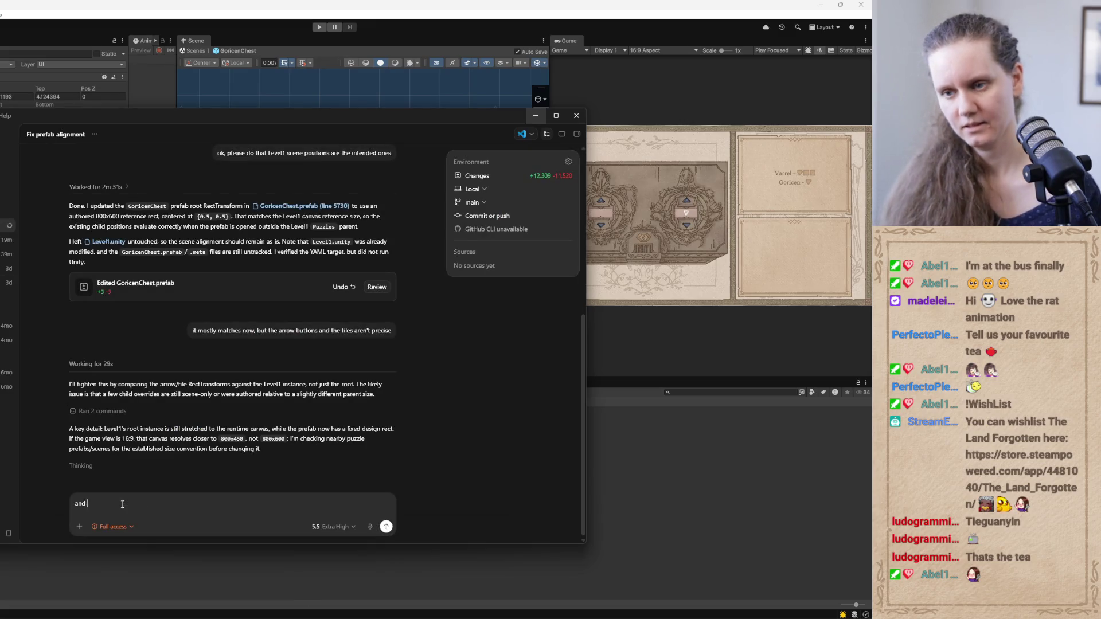
type(" the side notes also don't match")
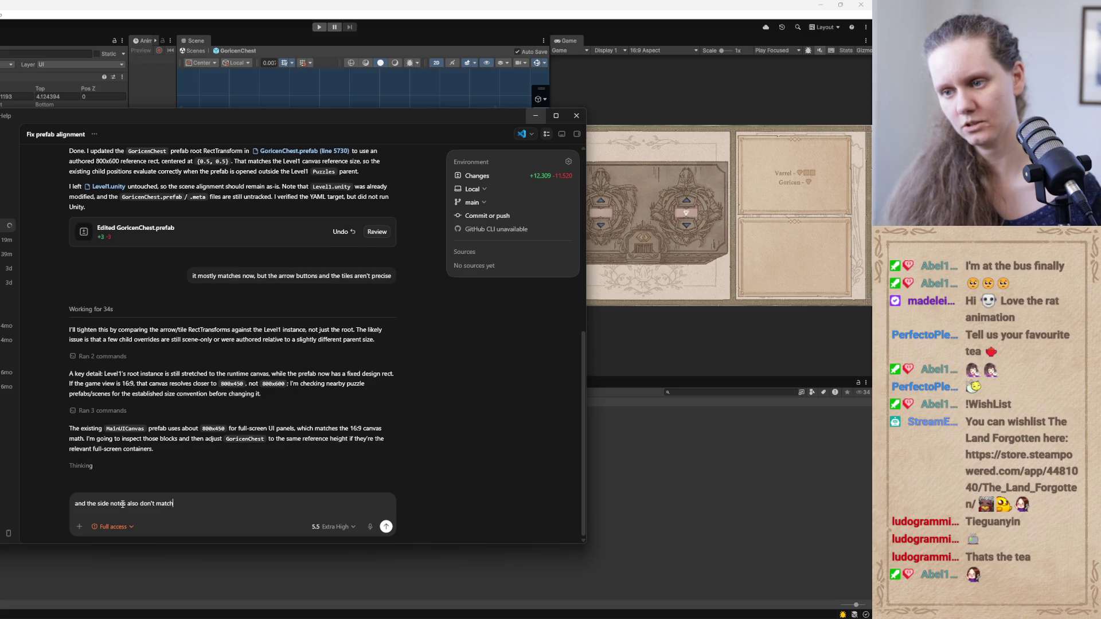
key("Return")
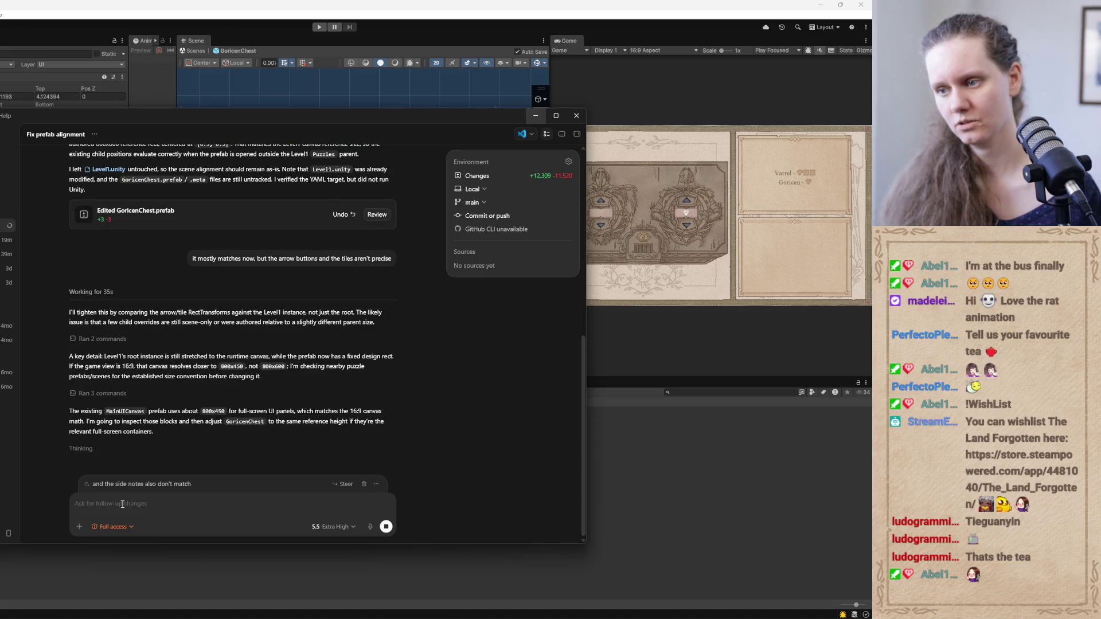
left_click(346, 485)
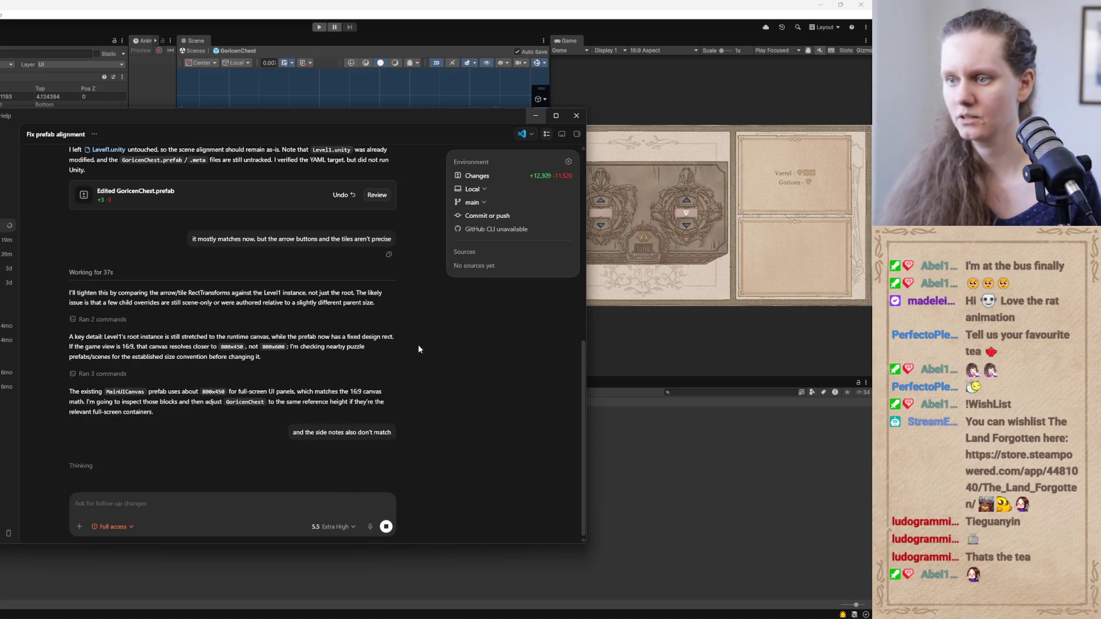
left_click(535, 115)
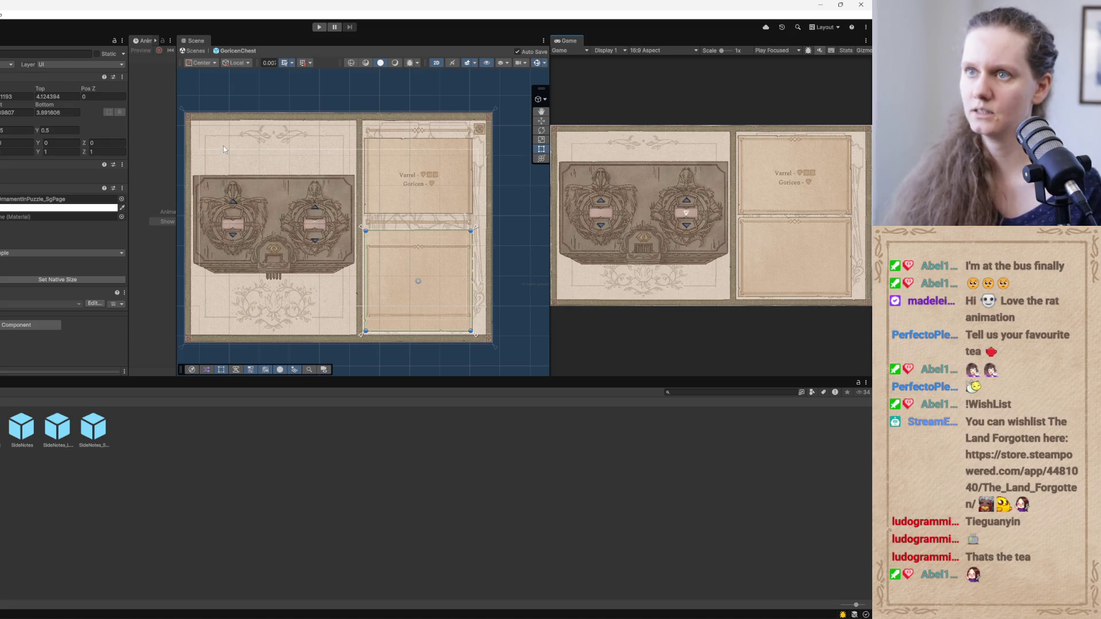
Exit prefab mode and zoom out to see the chest within the main scene
left_click(194, 52)
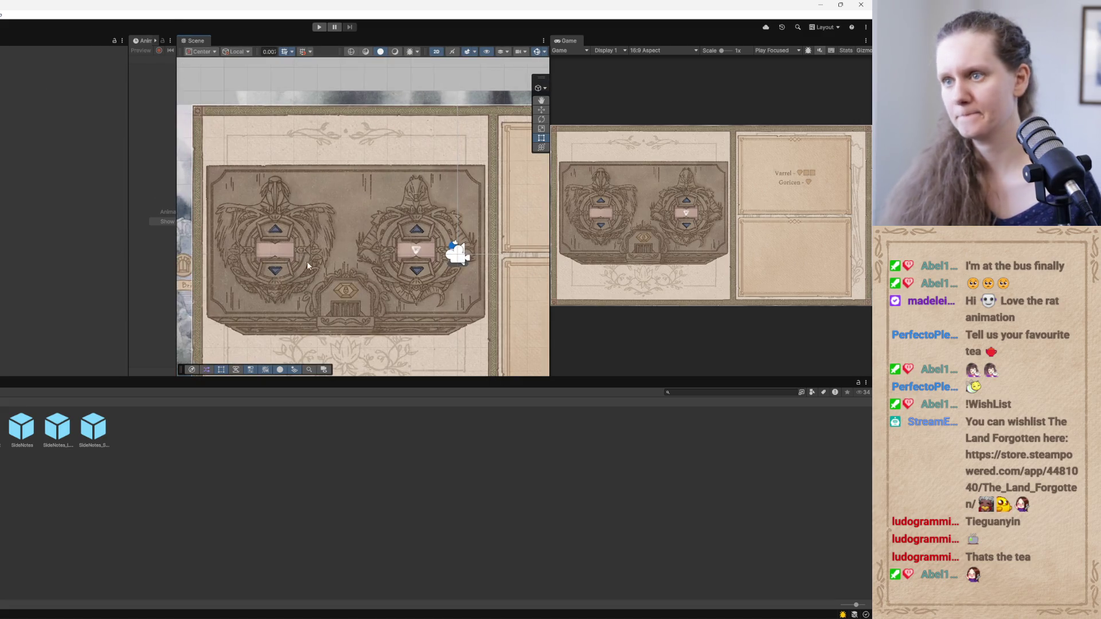
scroll(383, 309, "down", 3)
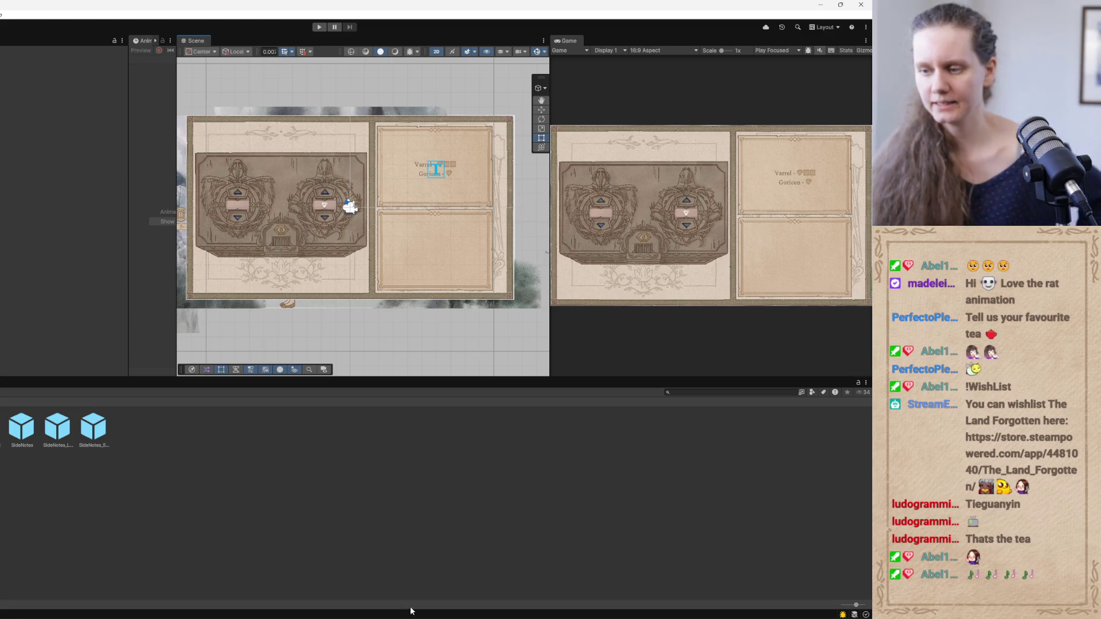
key("alt+Tab")
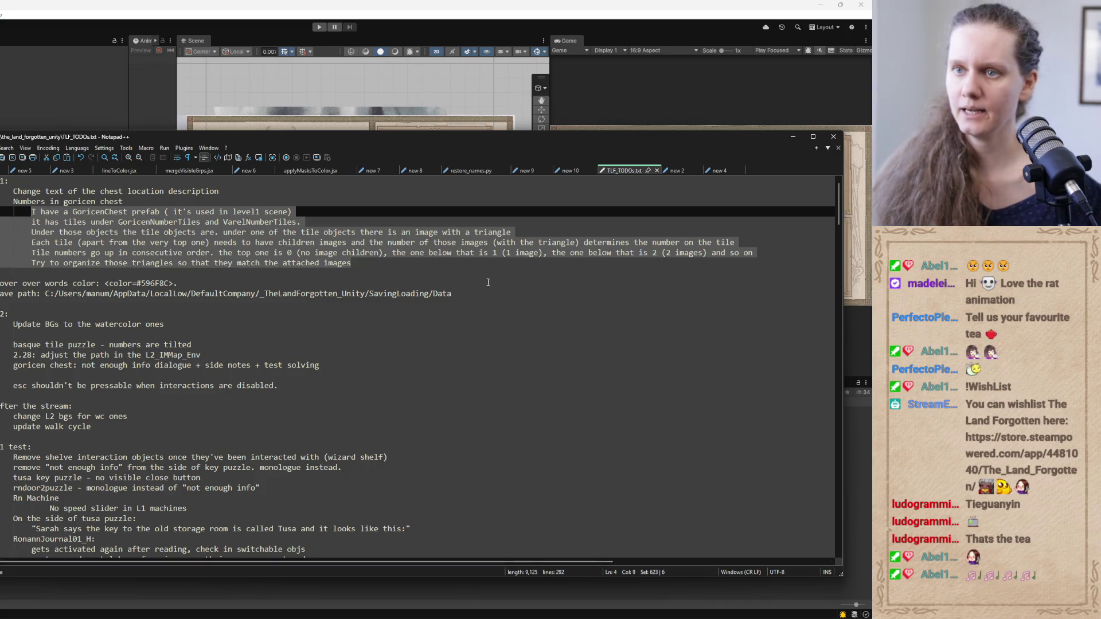
Add a GoricenChest prefab TODO: 'when arrow buttons are pressed, I need the buttons not to go over the limit'
left_click(370, 260)
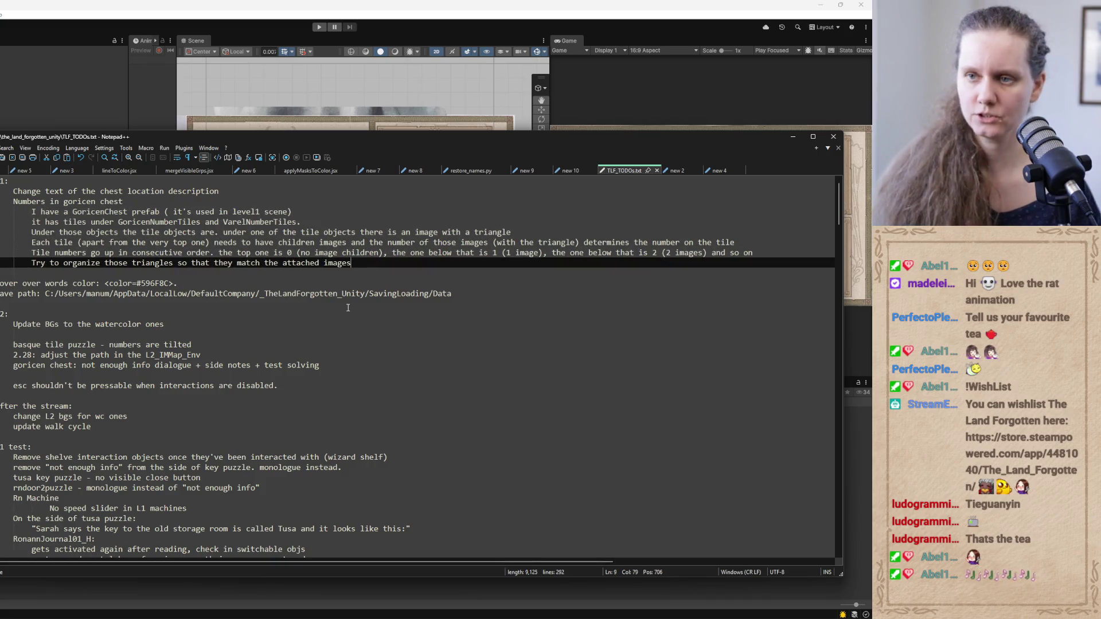
key("Return")
key("Return")
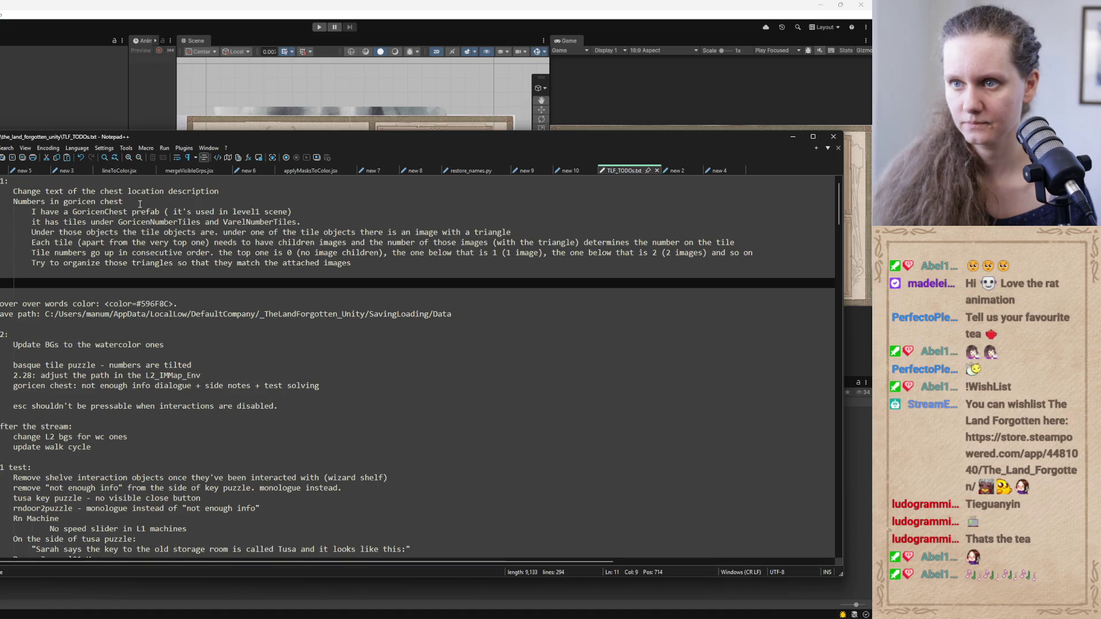
left_click_drag(160, 211, 74, 212)
key("ctrl+c")
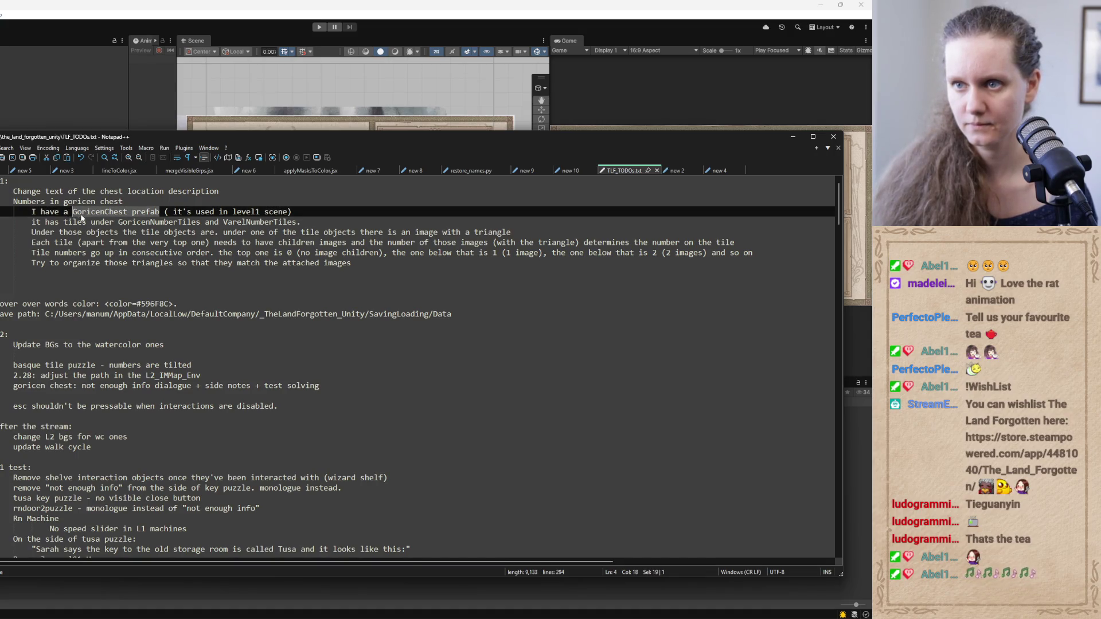
left_click(45, 289)
key("ctrl+v")
left_click_drag(293, 212, 32, 212)
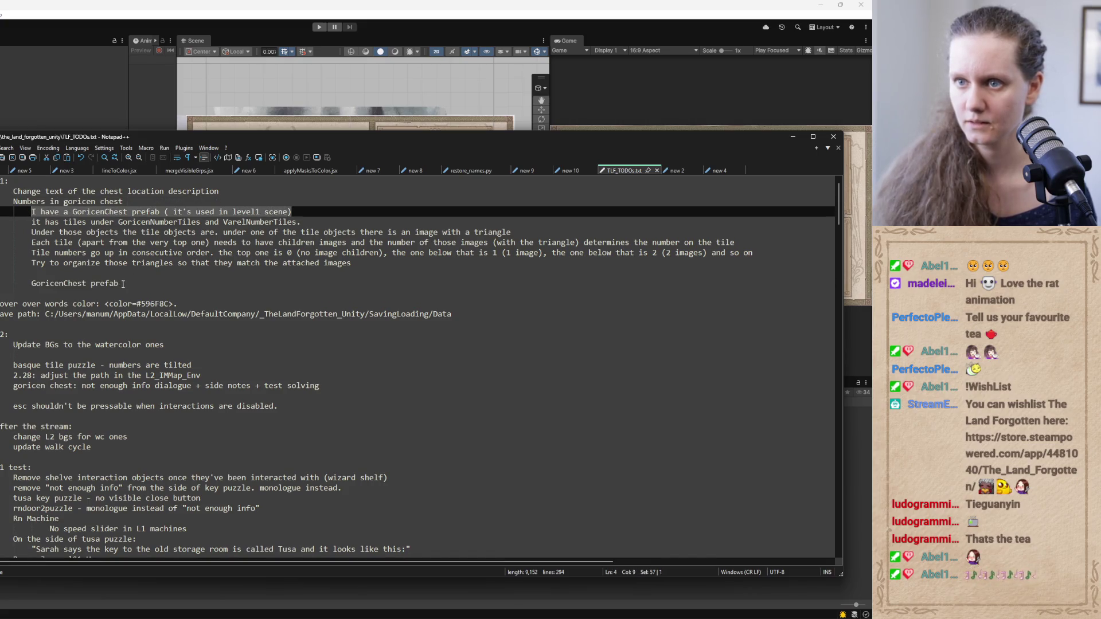
key("ctrl+c")
left_click_drag(123, 283, 31, 283)
key("ctrl+v")
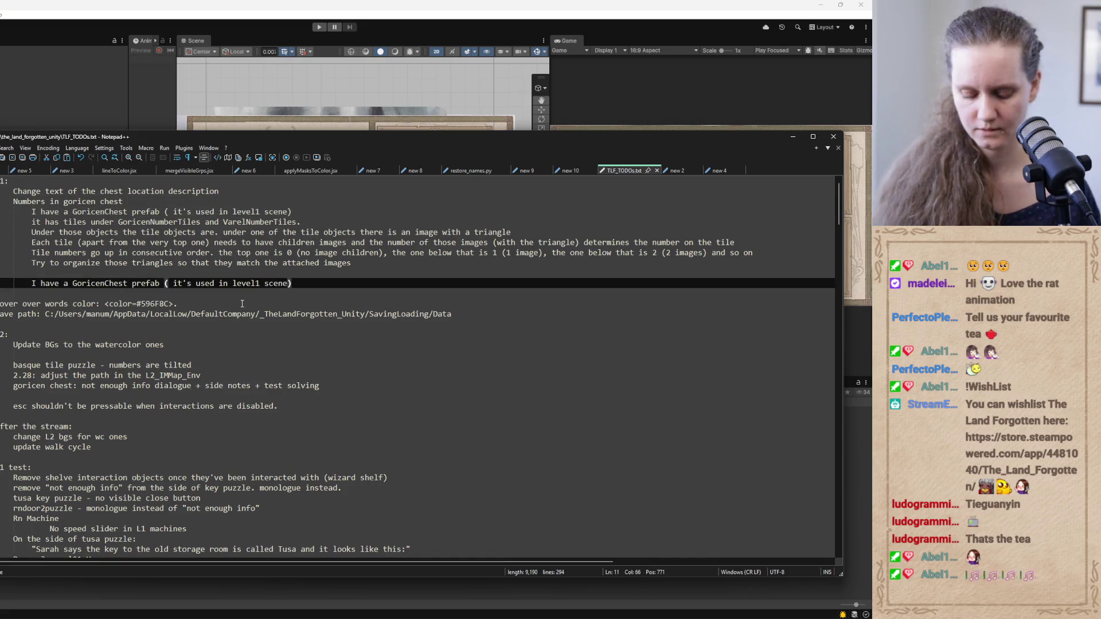
key("Return")
type("when arrow buttons are ")
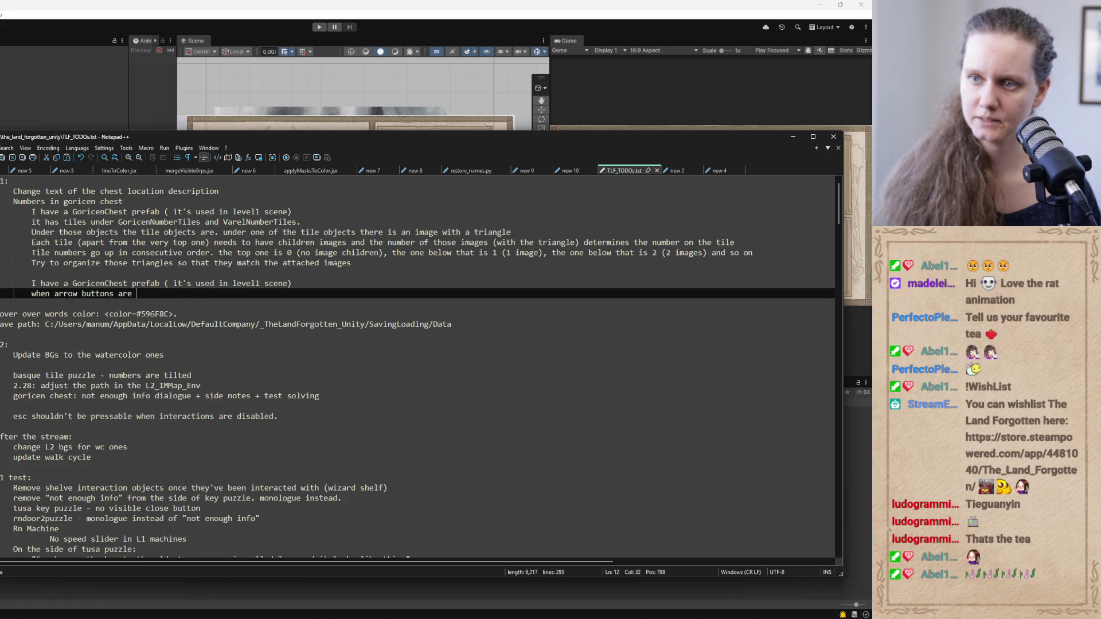
type("pressed")
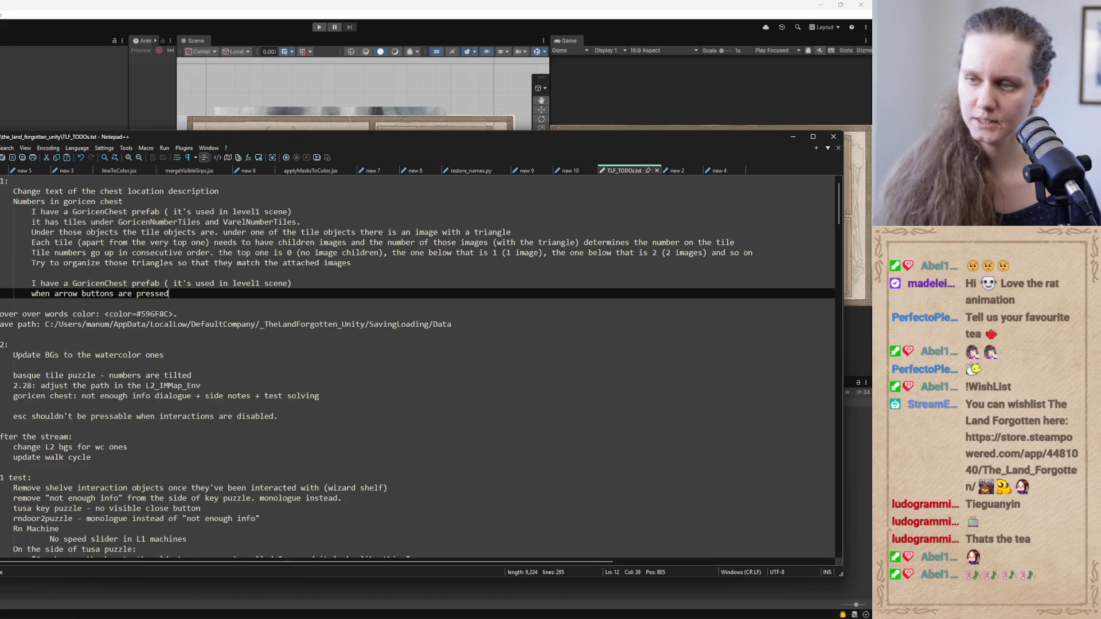
type(", I need the")
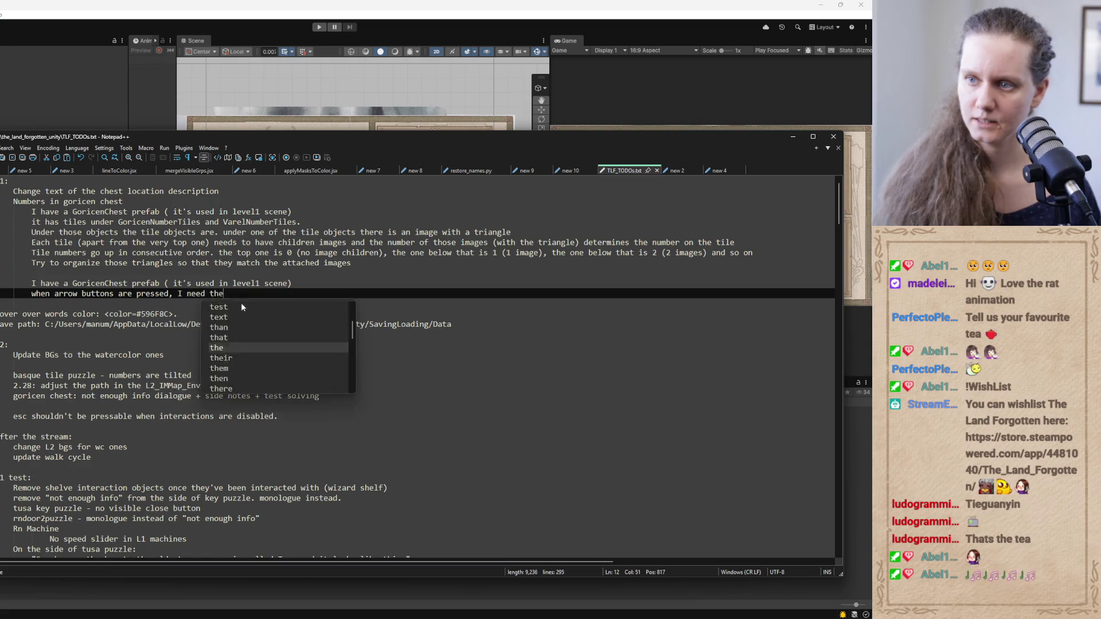
type(" buttons not to go")
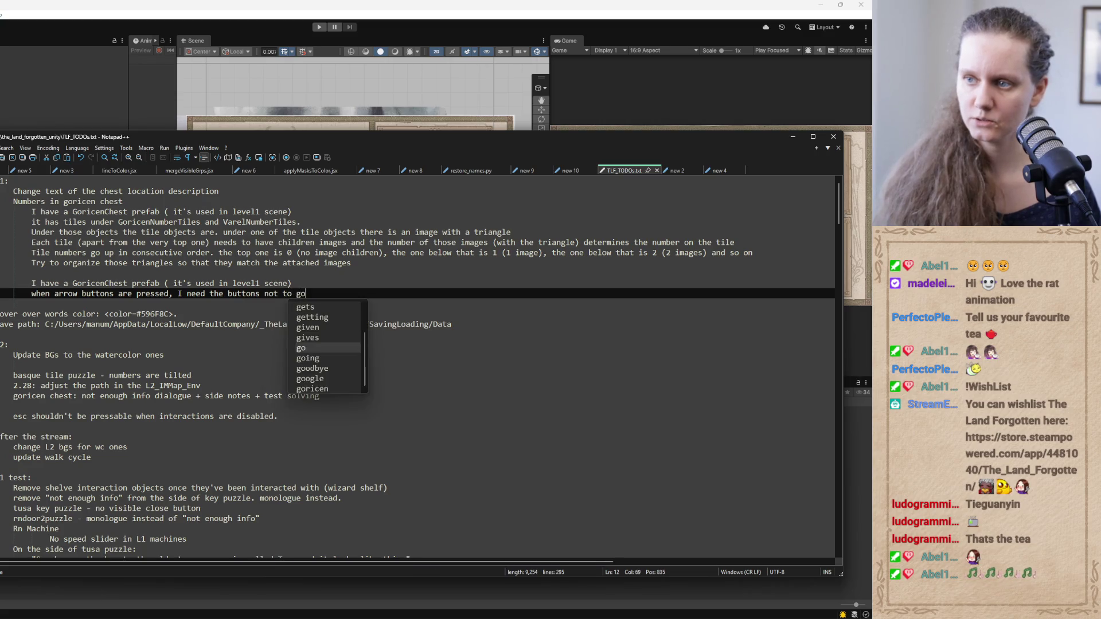
type(" over the limit.")
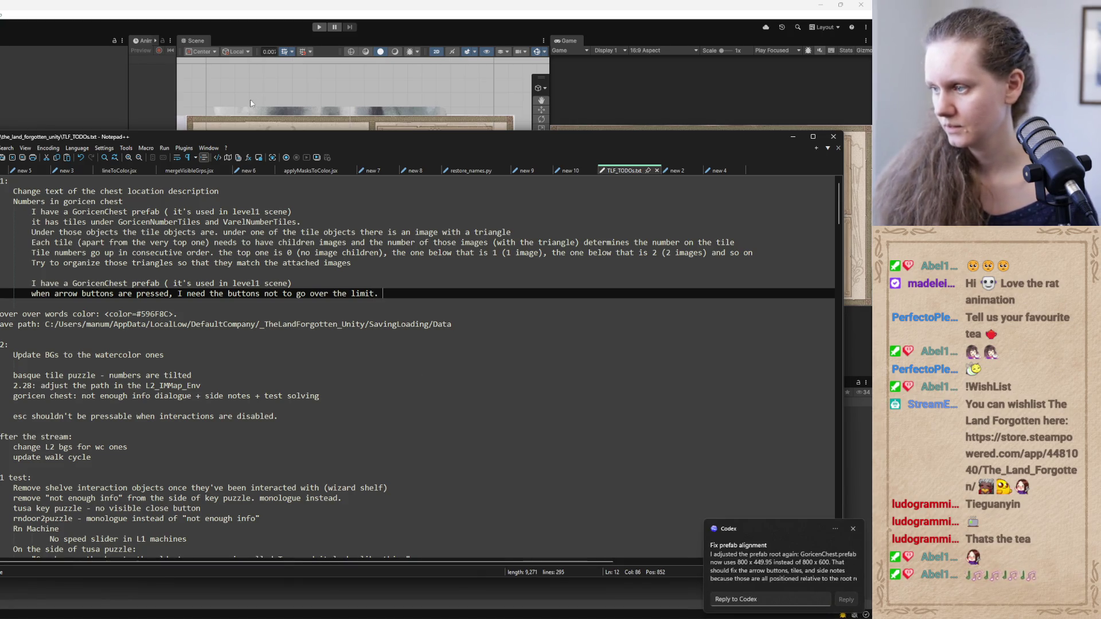
key("alt+Tab")
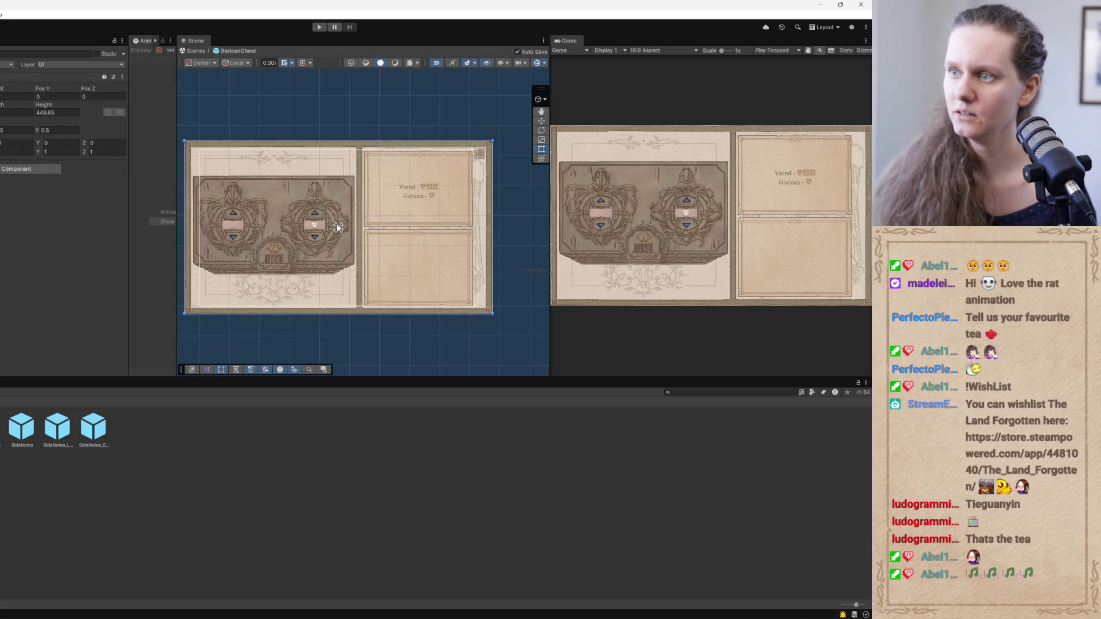
Select the chest's left emblem, exit the GoricenChest prefab, and bring up GitHub Desktop
scroll(345, 234, "up", 5)
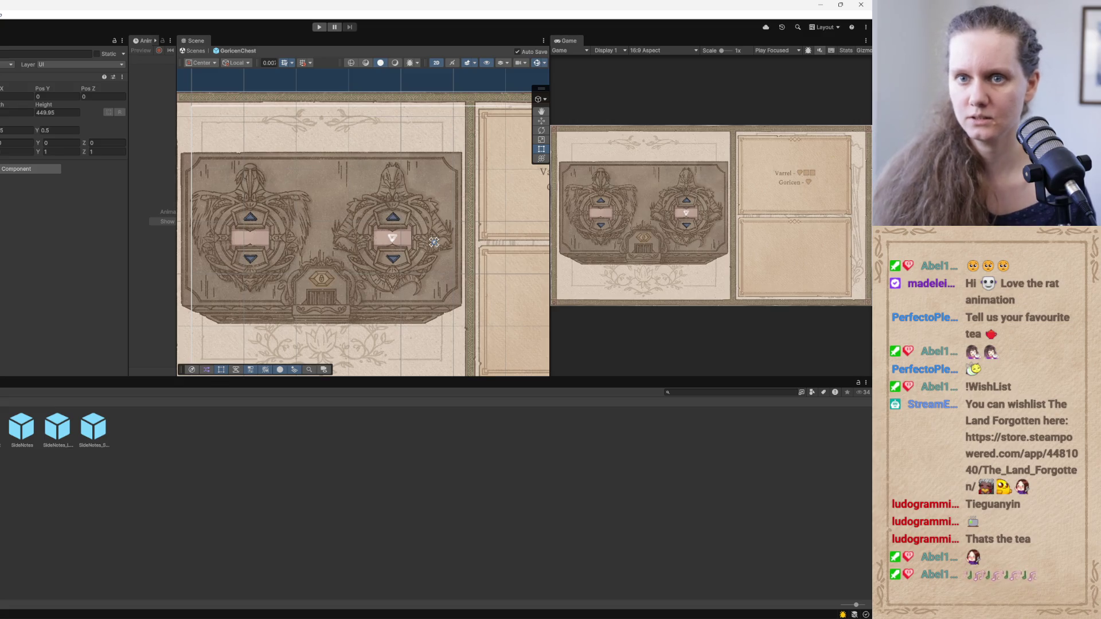
left_click(250, 256)
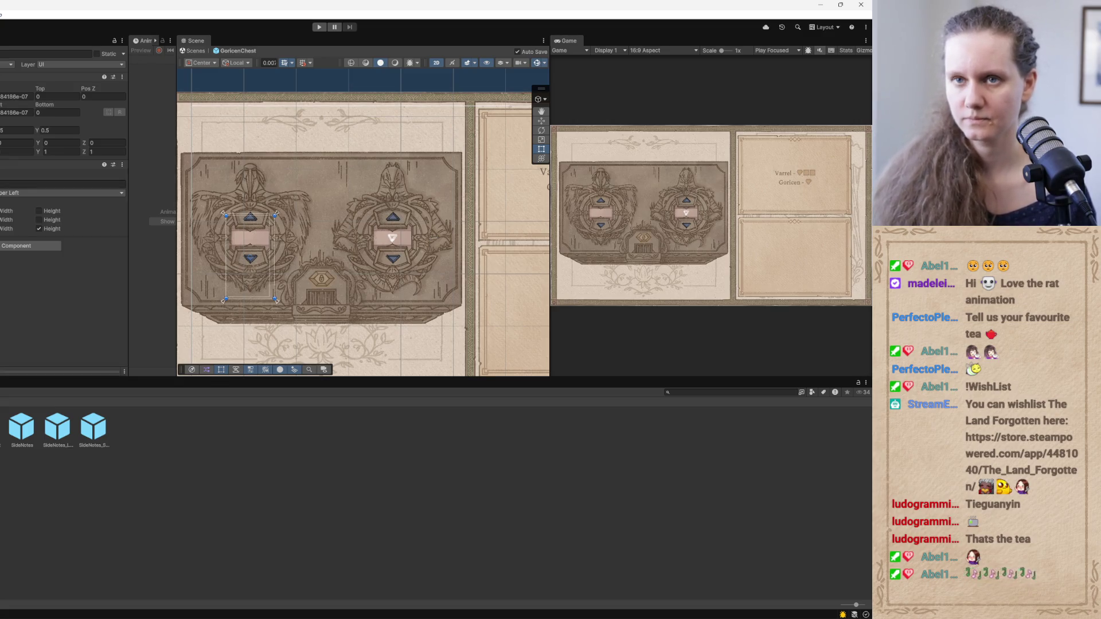
left_click(195, 50)
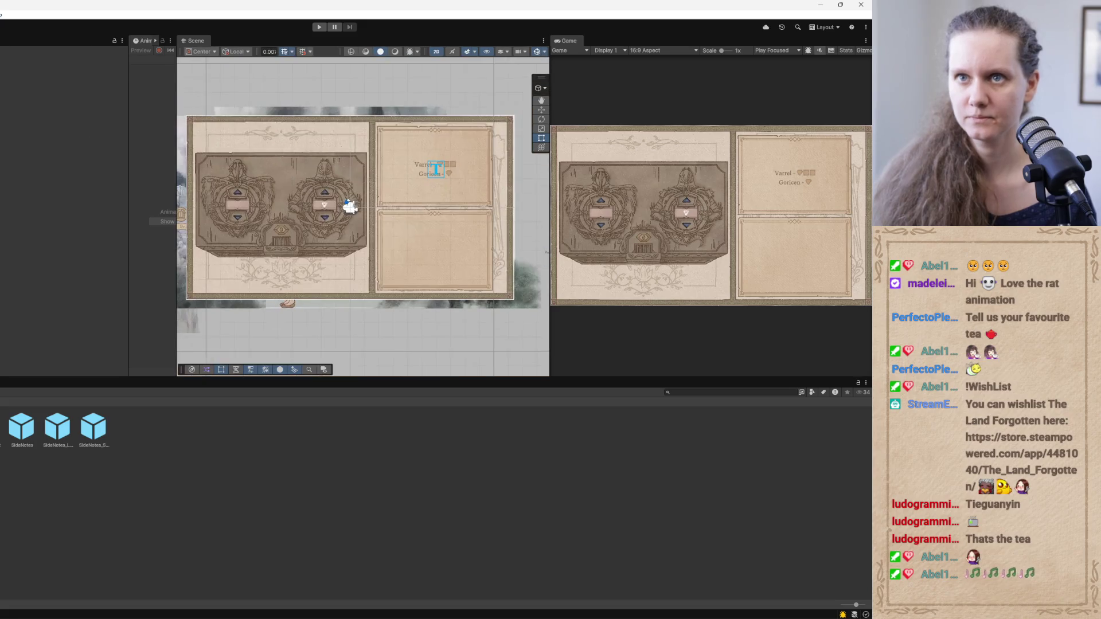
mouse_move(352, 616)
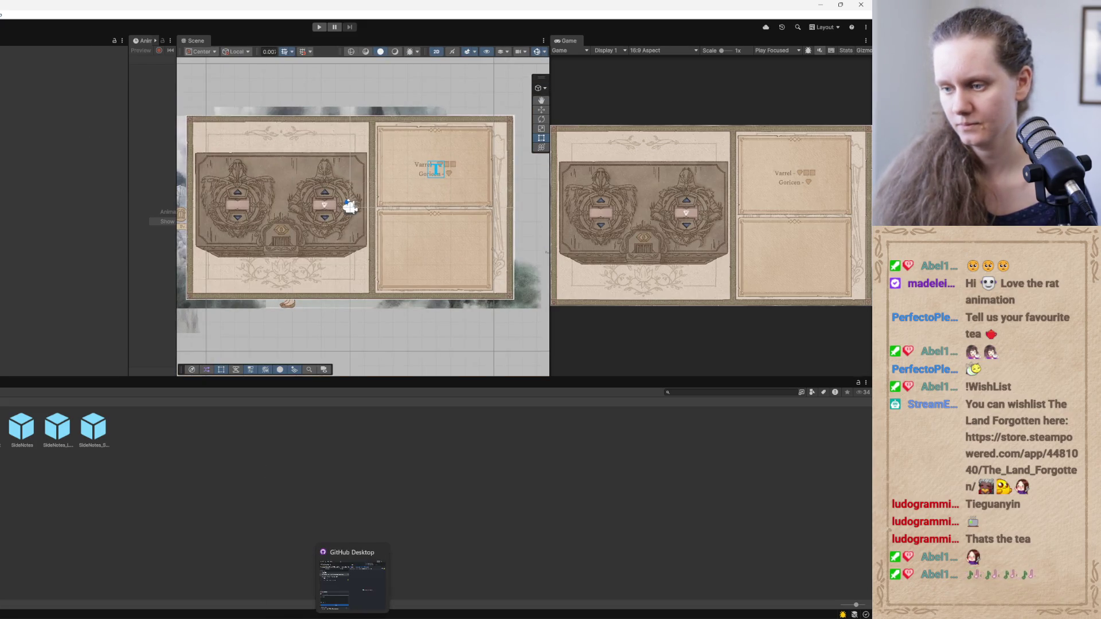
left_click(366, 591)
Review the GoricenChest.prefab changes and commit the 3 files to main as 'L1: goricen chest prefab'
left_click(149, 310)
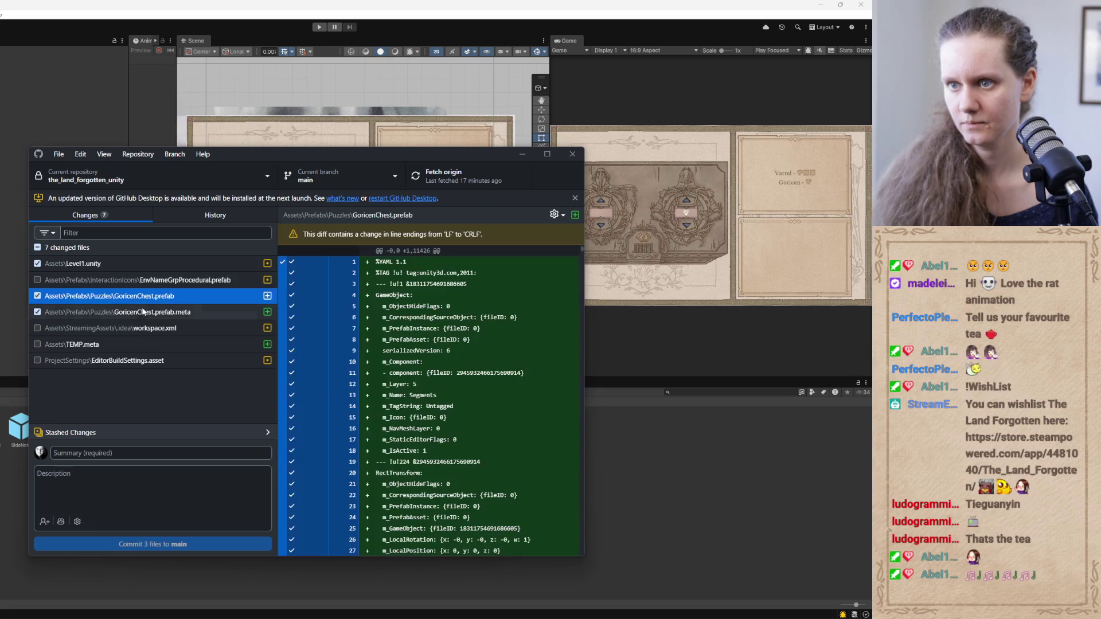
left_click(144, 296)
left_click(130, 451)
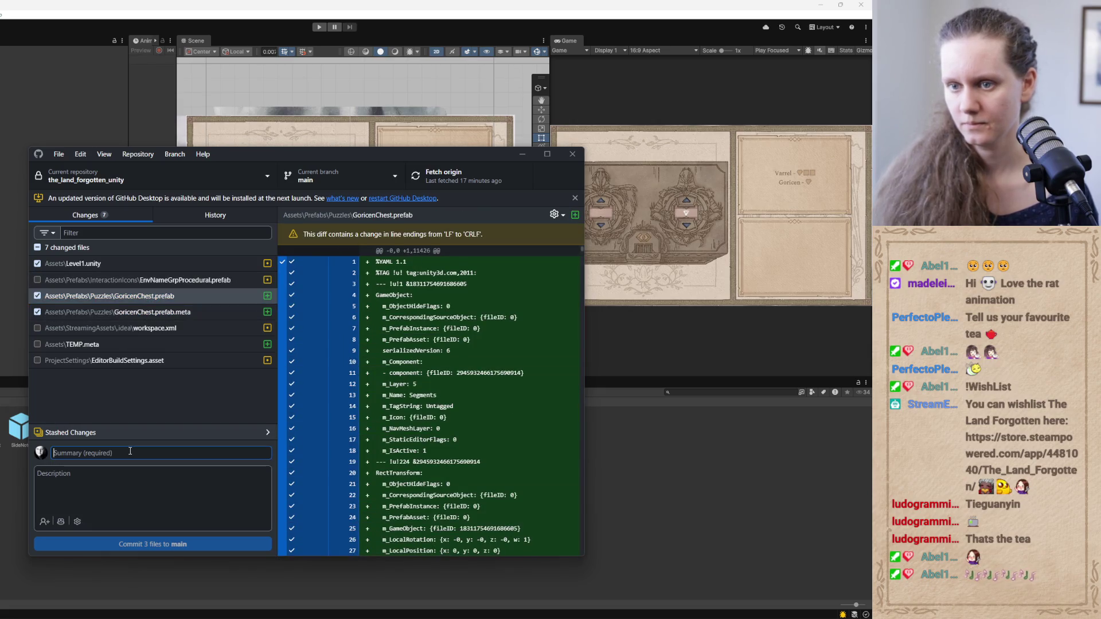
type("L")
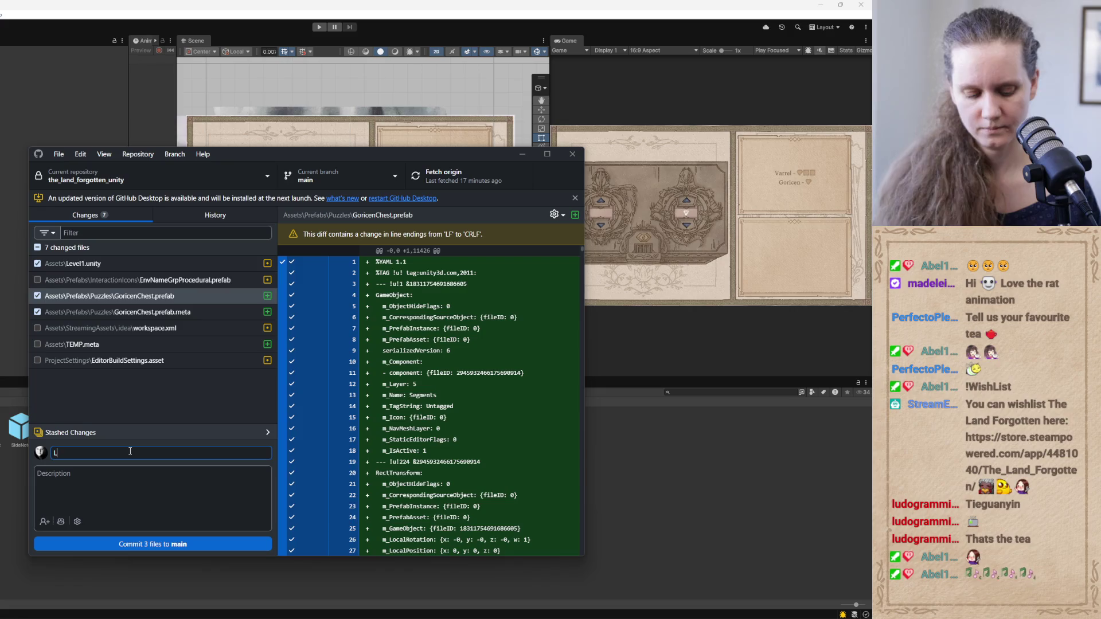
type("1: goricen chest prefab")
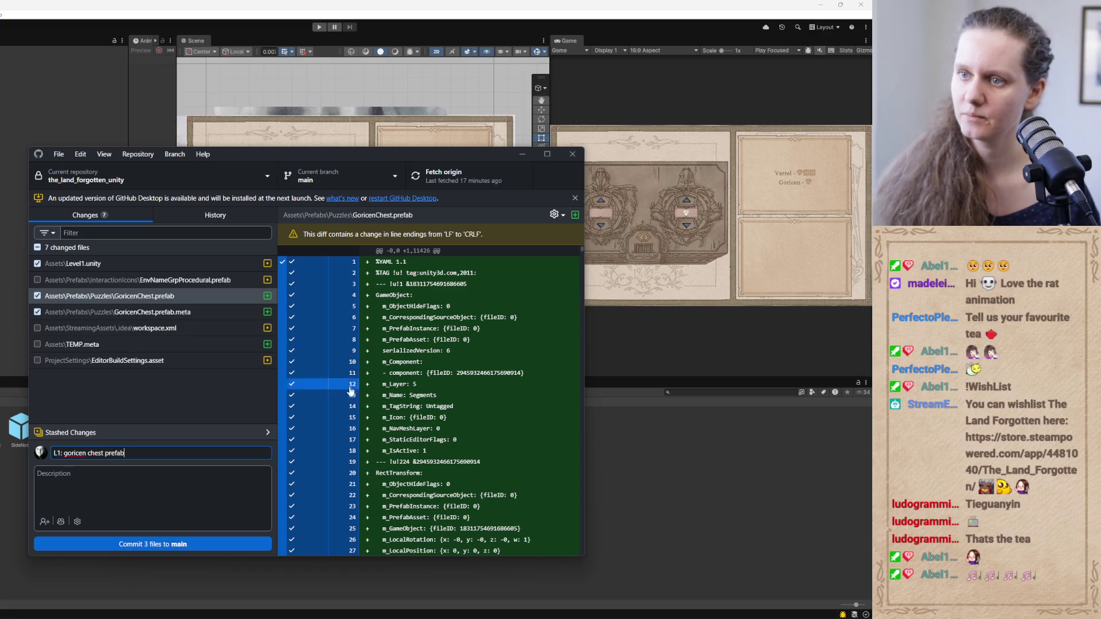
left_click(175, 545)
Push the new commit to origin and bring the TODO notes back to the front
left_click(445, 178)
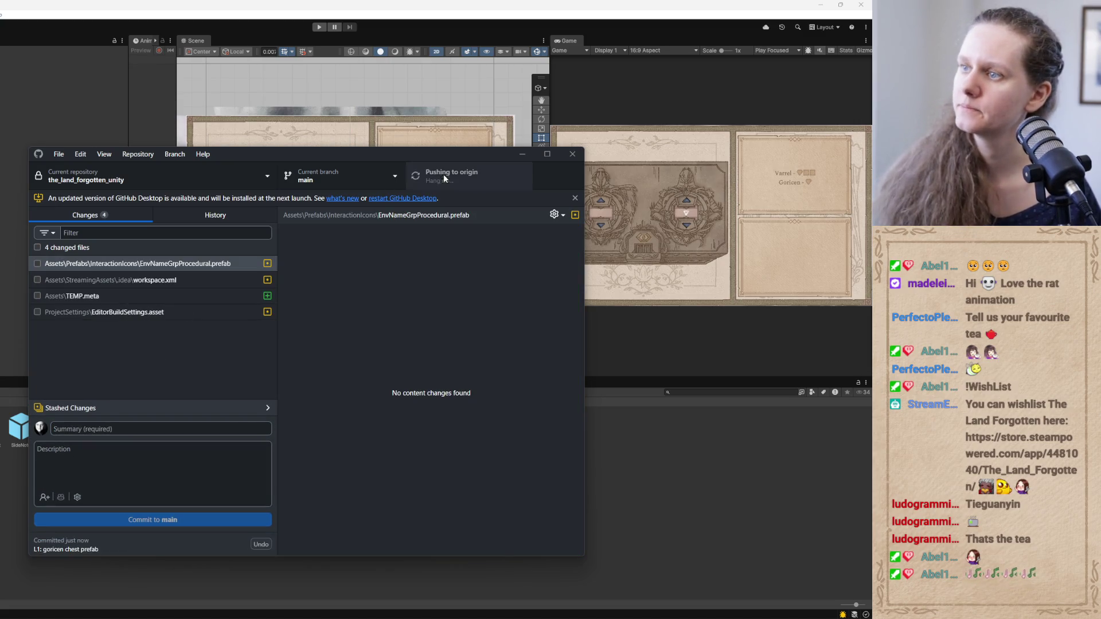
left_click(522, 155)
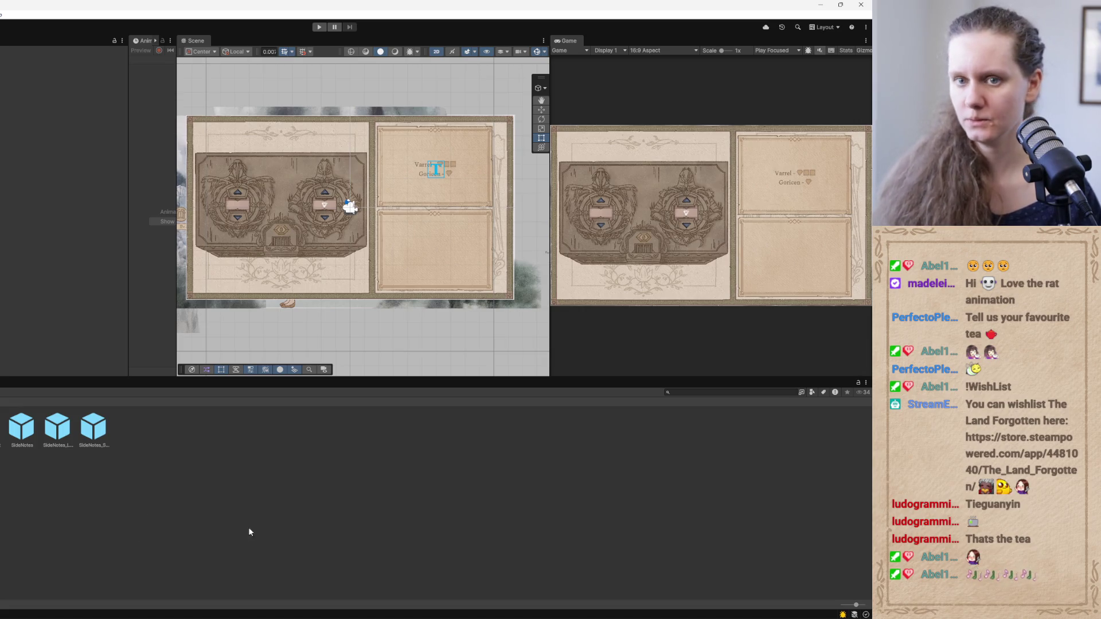
key("alt+Tab")
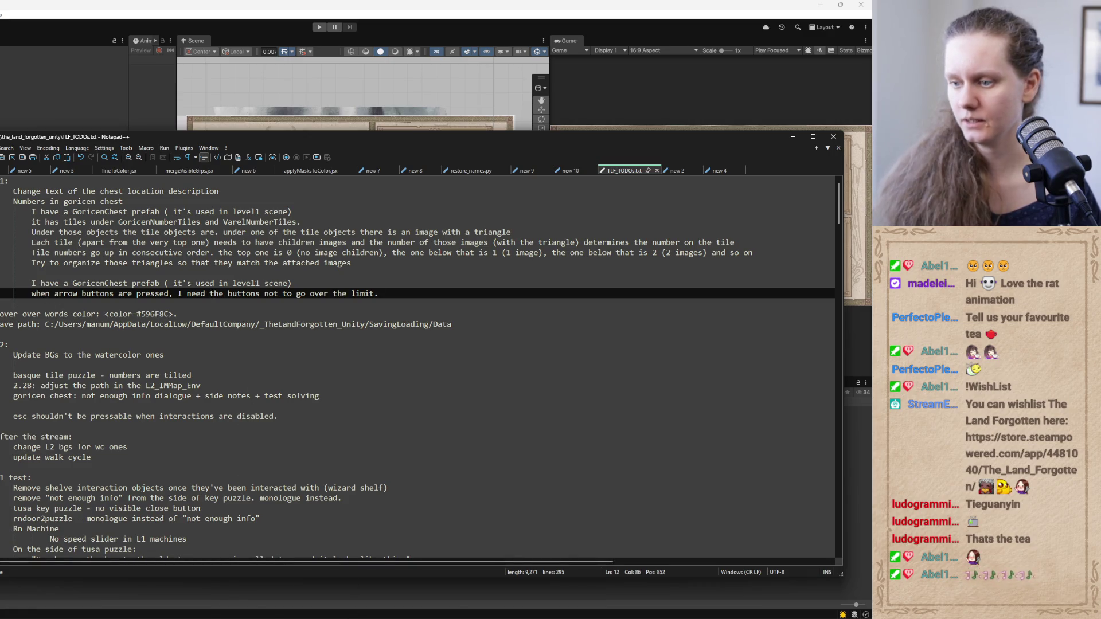
Send Codex a new thread asking to organize the GoricenChest tile triangles to match the attached images
mouse_move(314, 614)
left_click(314, 582)
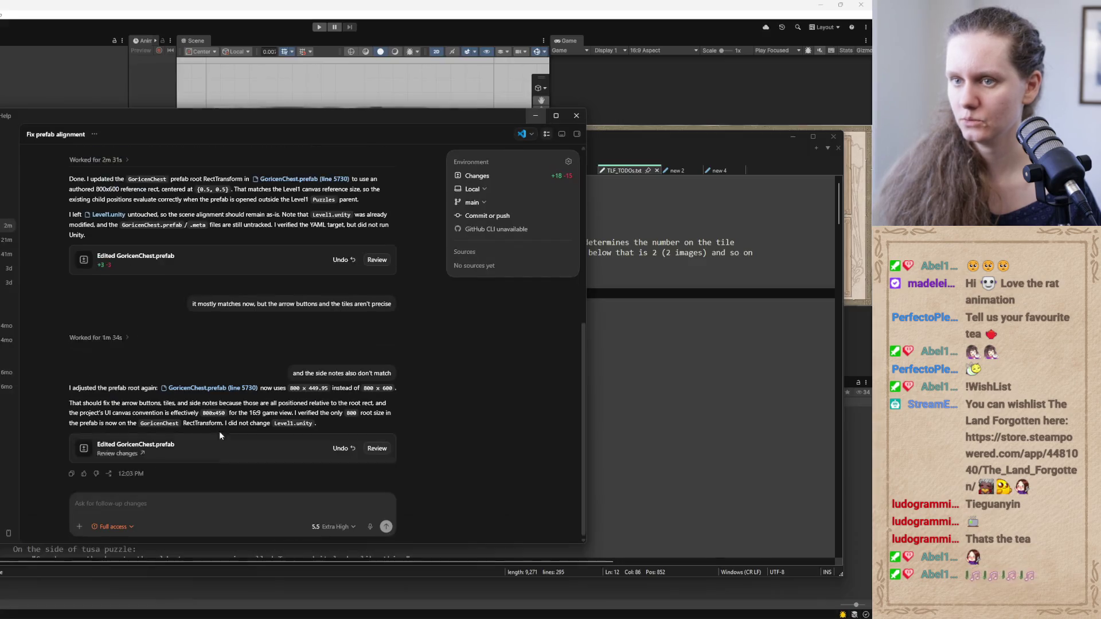
left_click(8, 134)
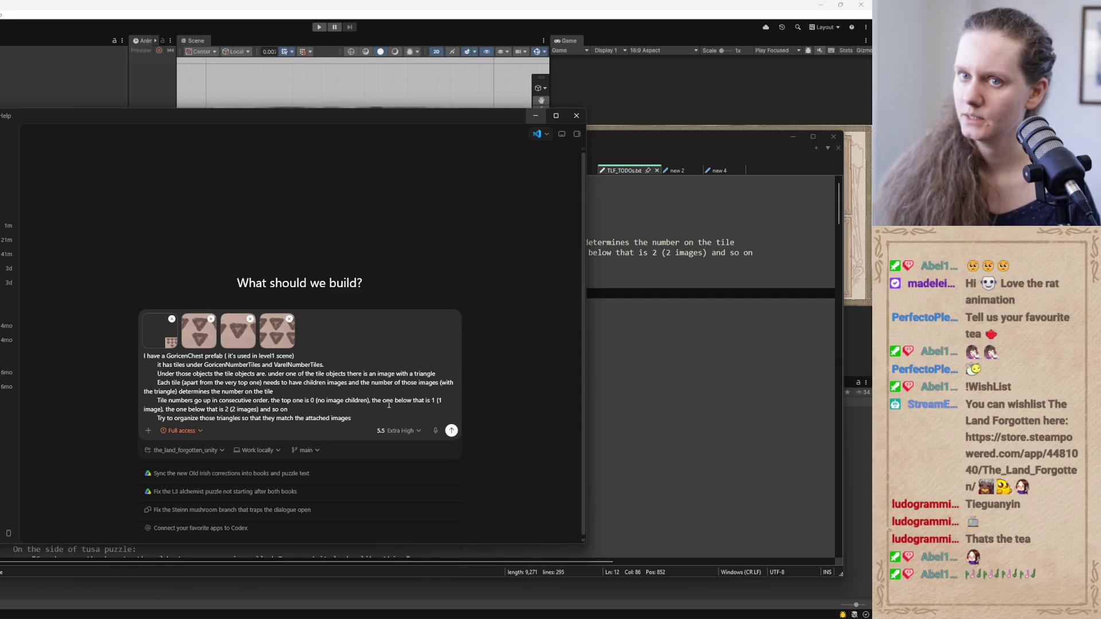
key("Return")
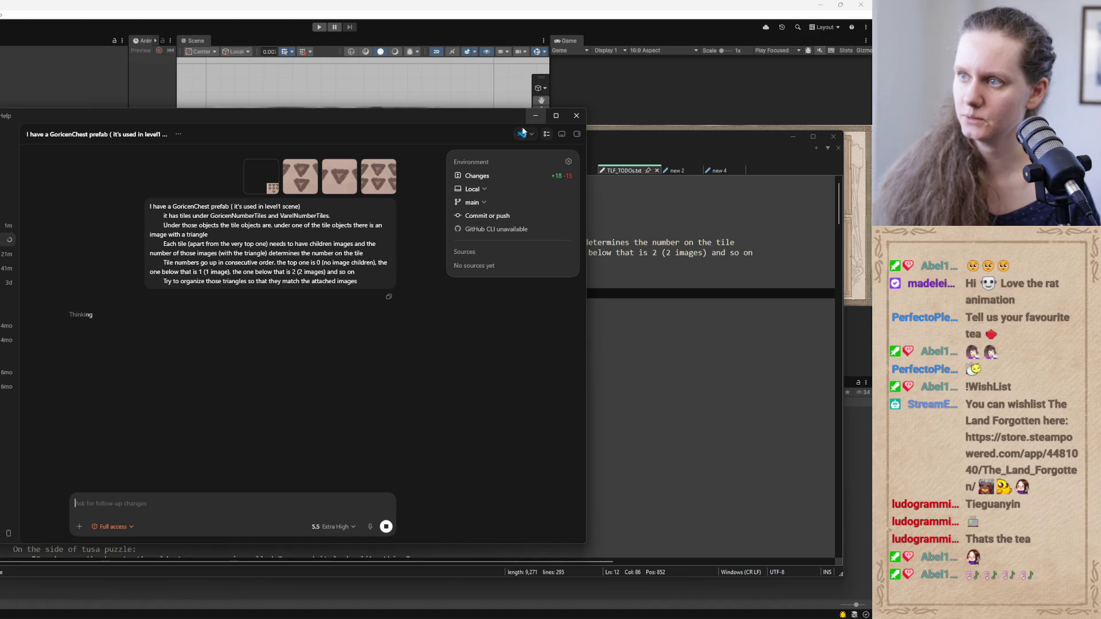
left_click(534, 115)
mouse_move(401, 137)
left_mouse_down()
mouse_move(306, 308)
mouse_move(344, 238)
mouse_move(374, 142)
left_mouse_up()
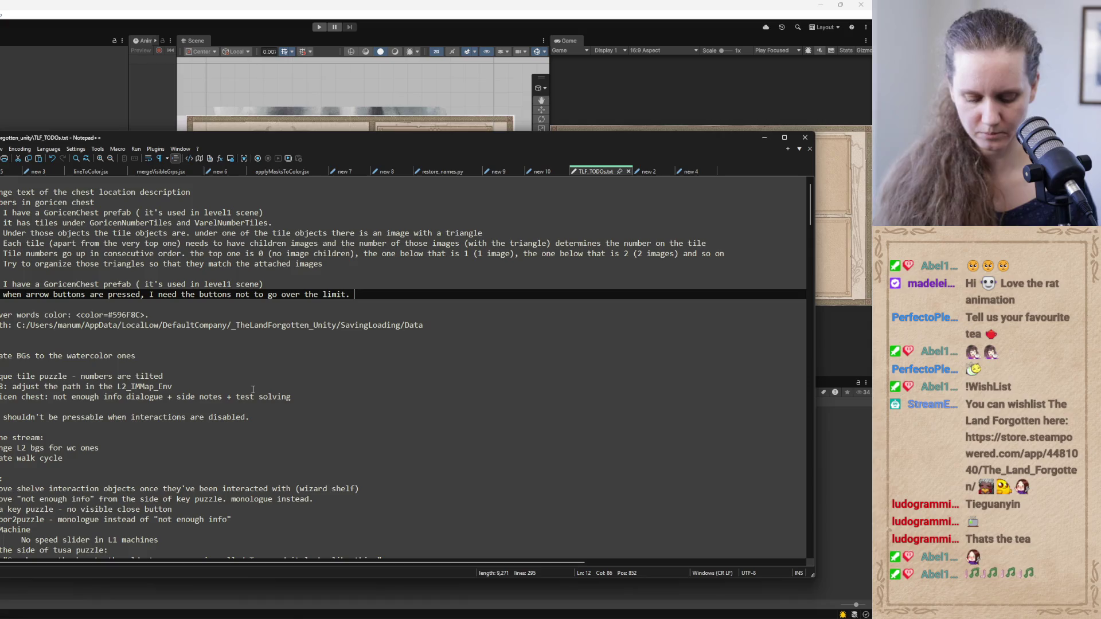
Reword the arrow note so tiles may only move between 1 and 9
double_click(221, 295)
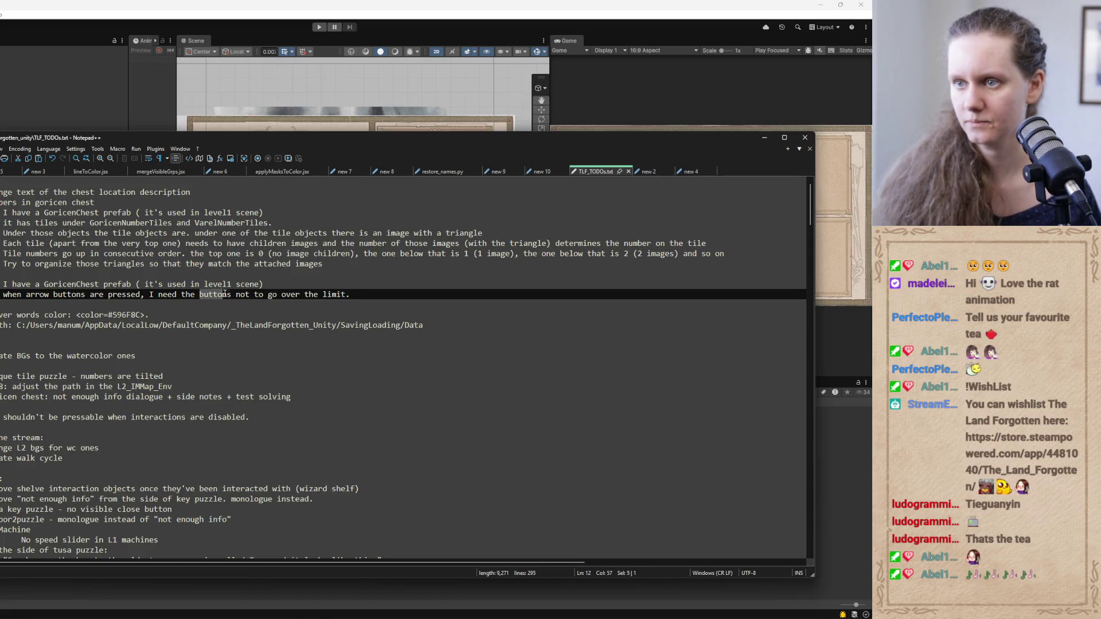
type("tile")
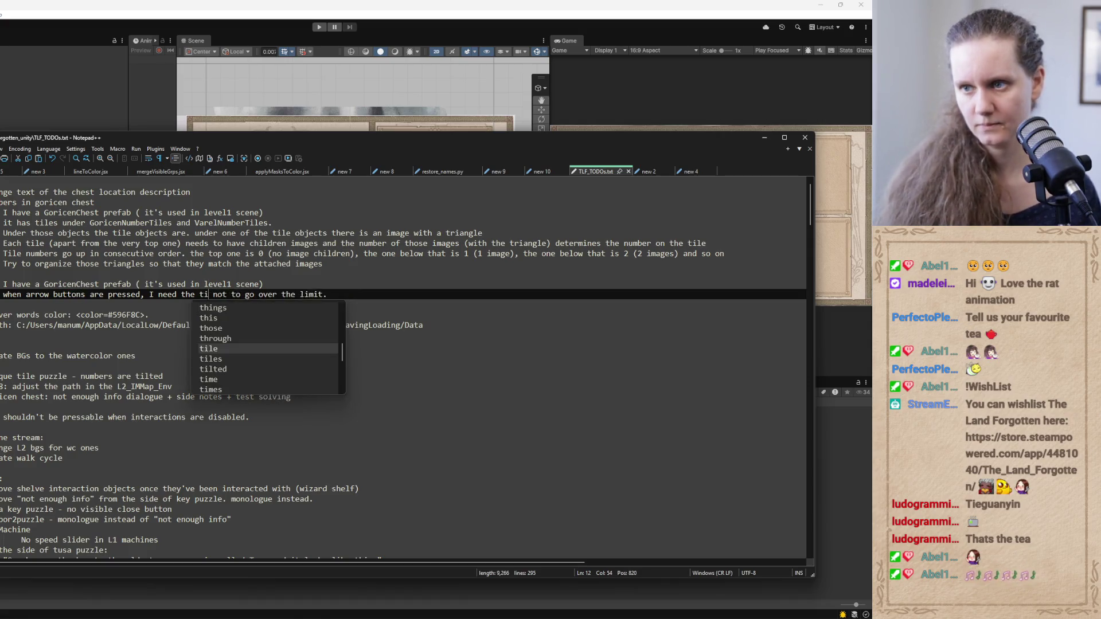
type("s")
key("Right")
key("ctrl+Delete")
key("ctrl+Delete")
key("ctrl+Delete")
key("ctrl+Delete")
key("ctrl+Delete")
key("ctrl+Delete")
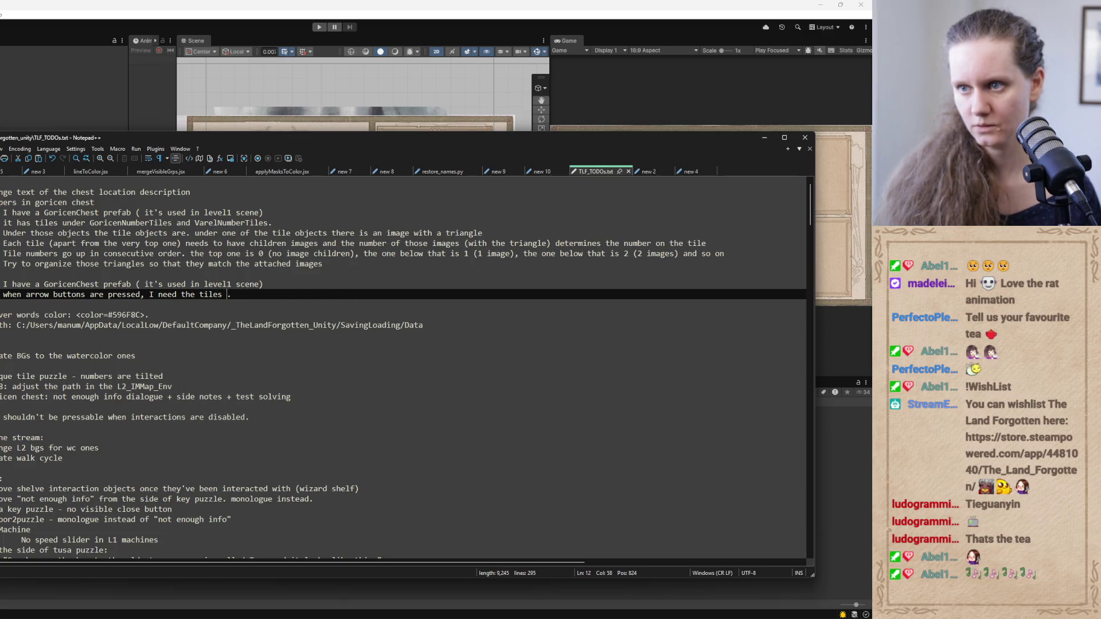
type("to only move s")
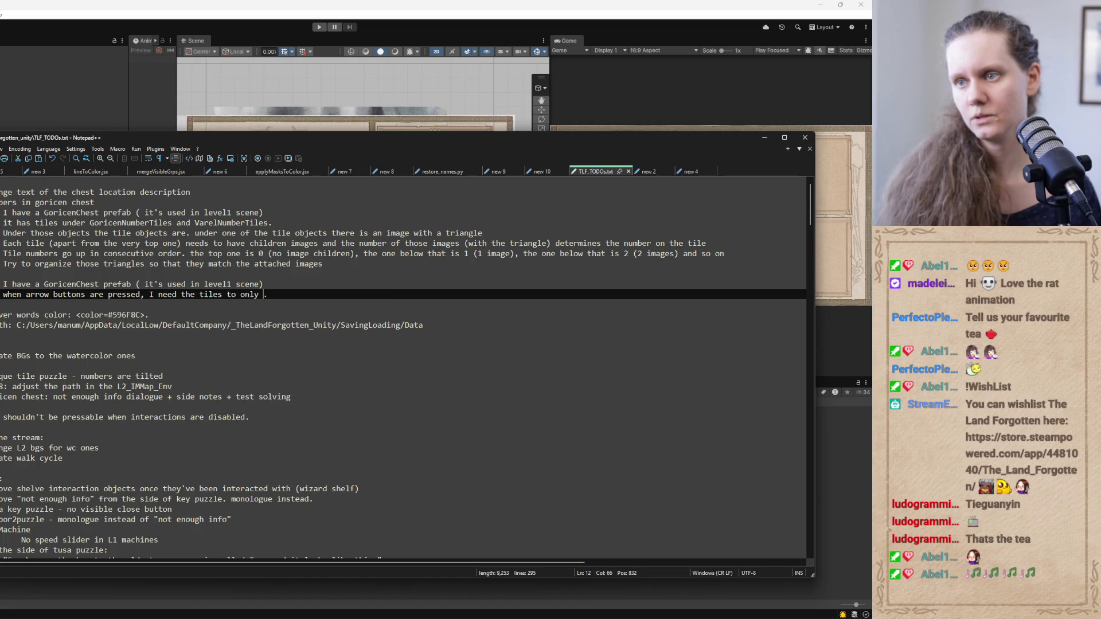
type("uch that they ")
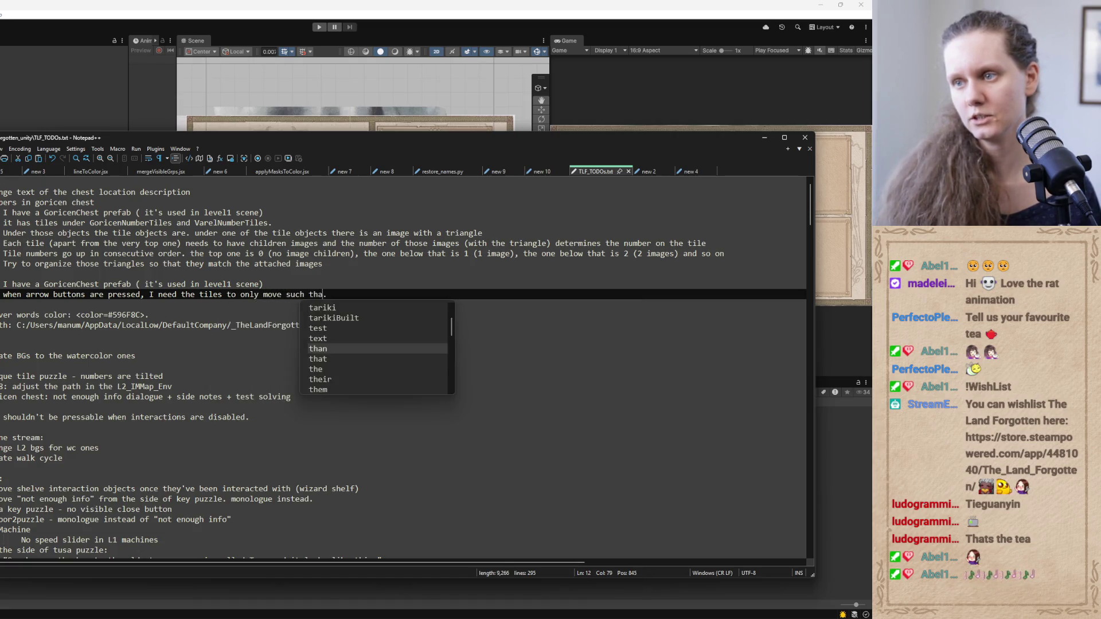
type("go between ")
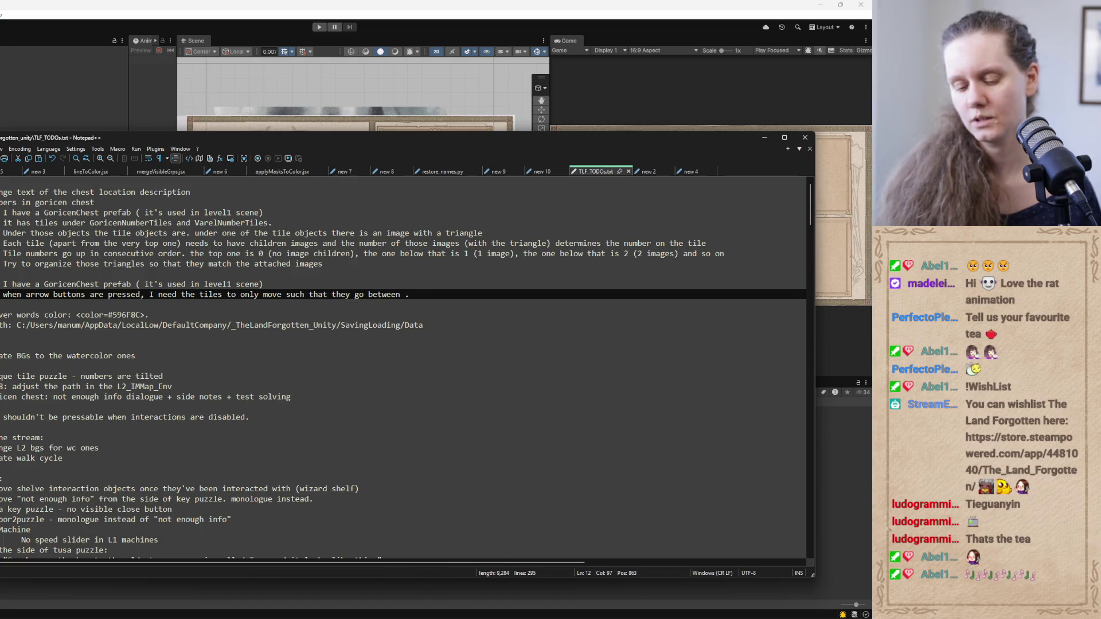
type("1 and ")
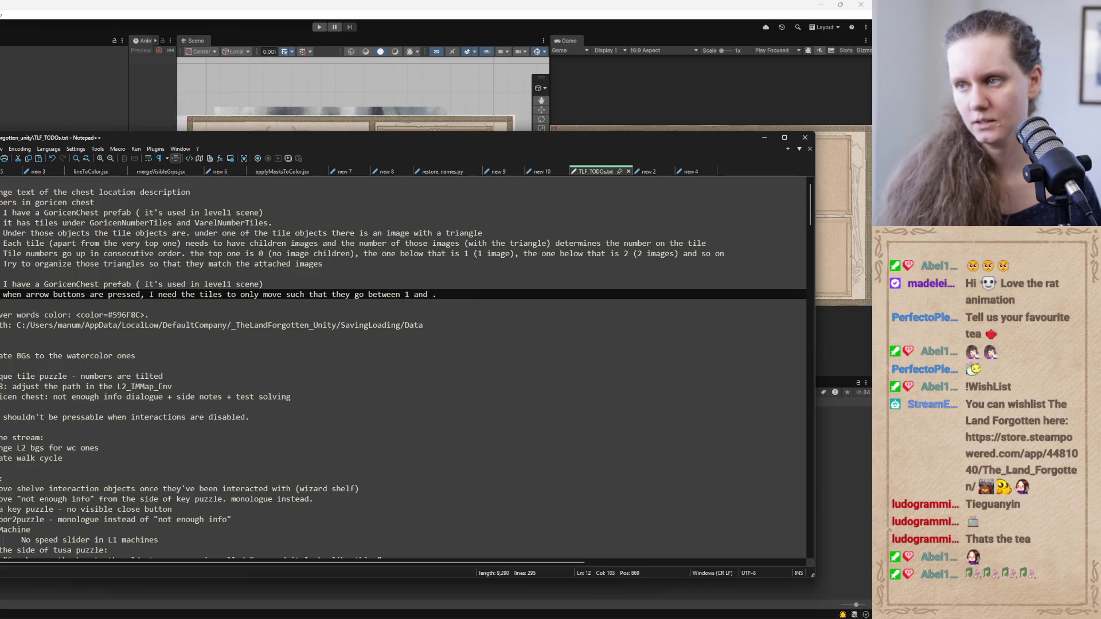
type("the last tim")
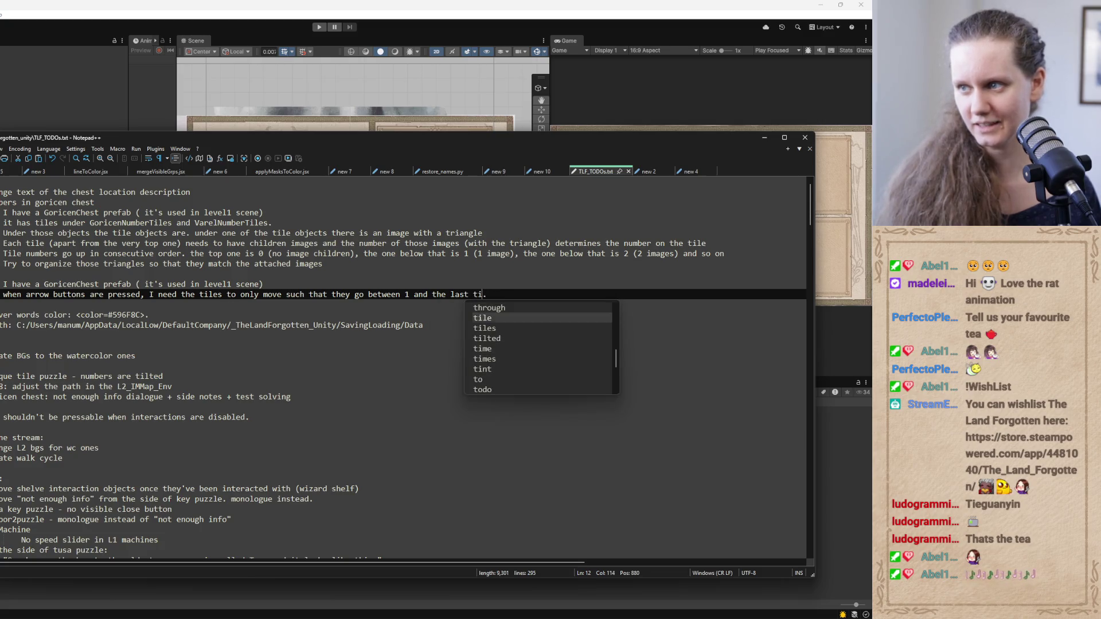
key("BackSpace")
key("BackSpace")
key("BackSpace")
key("BackSpace")
key("BackSpace")
key("BackSpace")
type("9 (no")
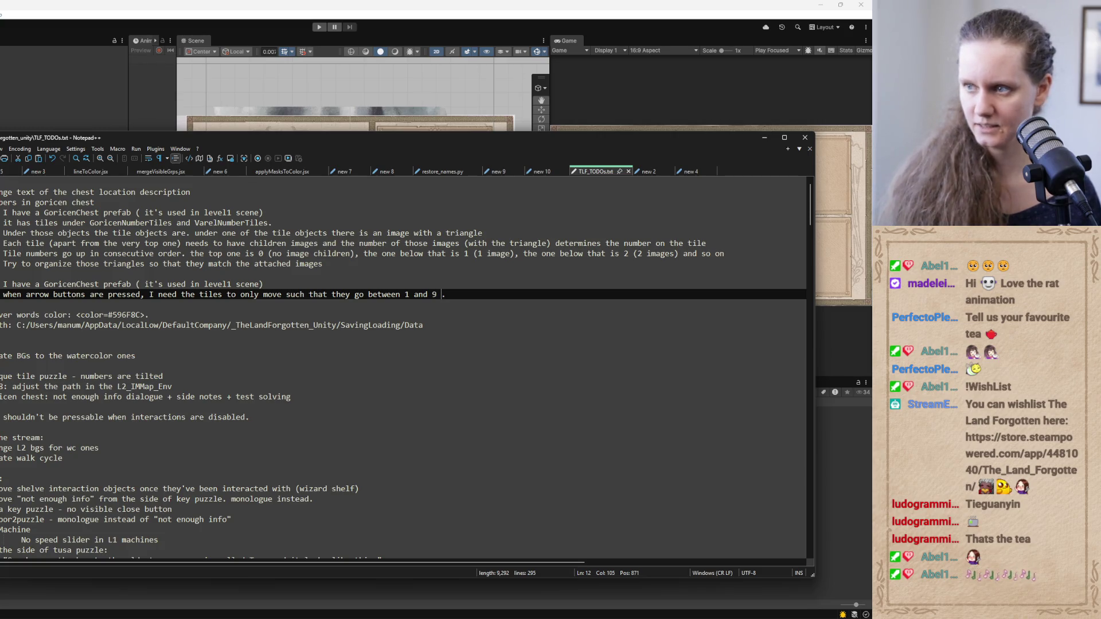
key("ctrl+space")
key("Down")
key("Down")
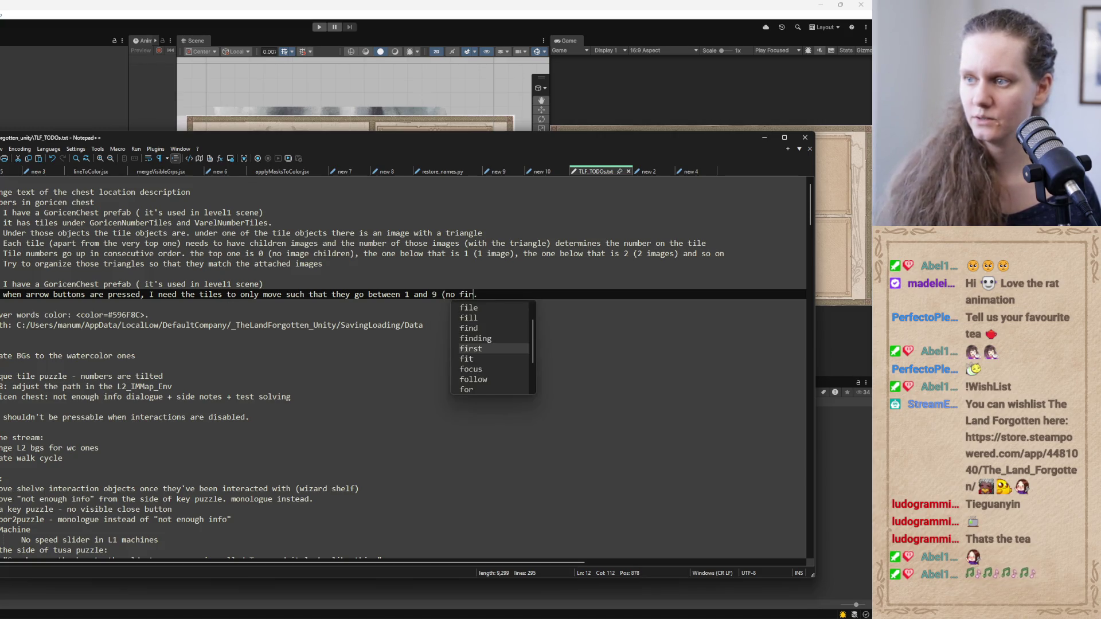
key("Escape")
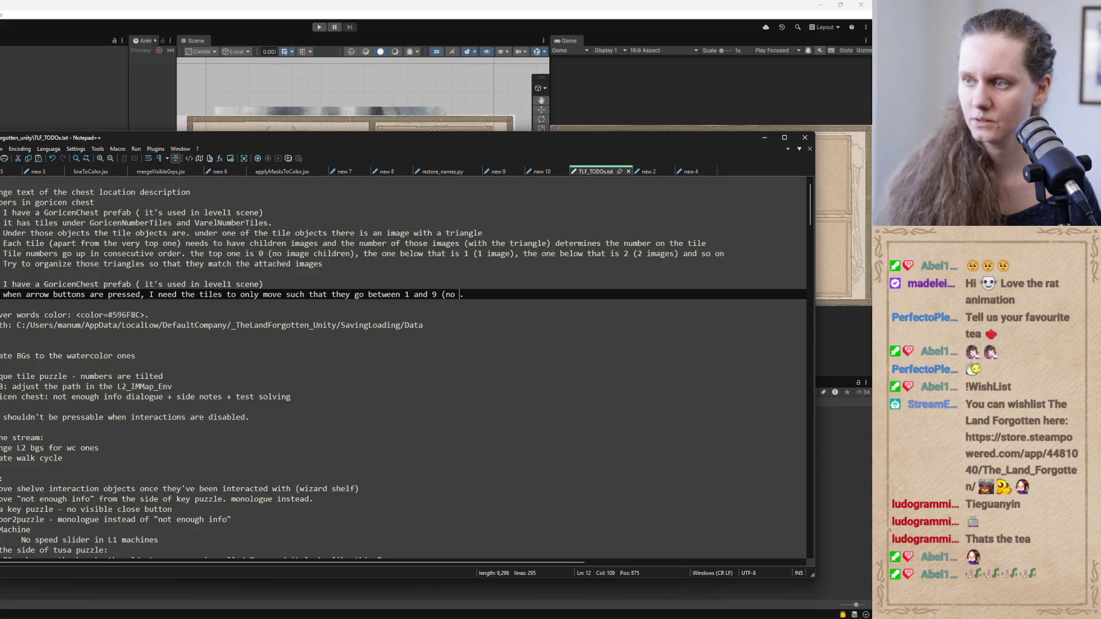
Add that movement stops at the last and first tiles, needing no large code changes, then add blank lines
type("movement should happen")
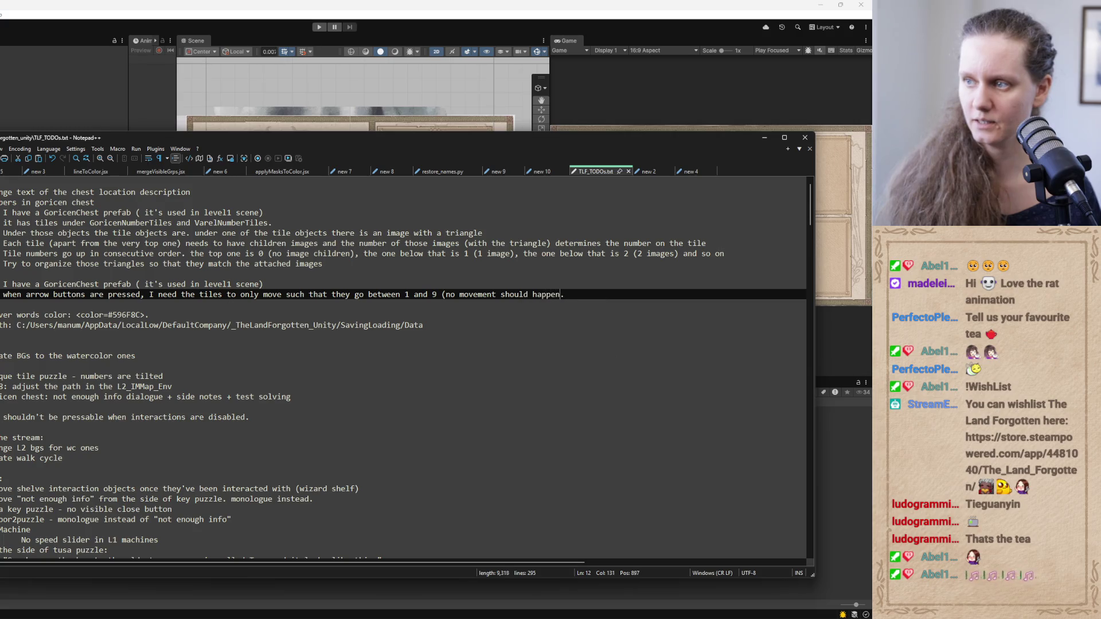
type(" when we re")
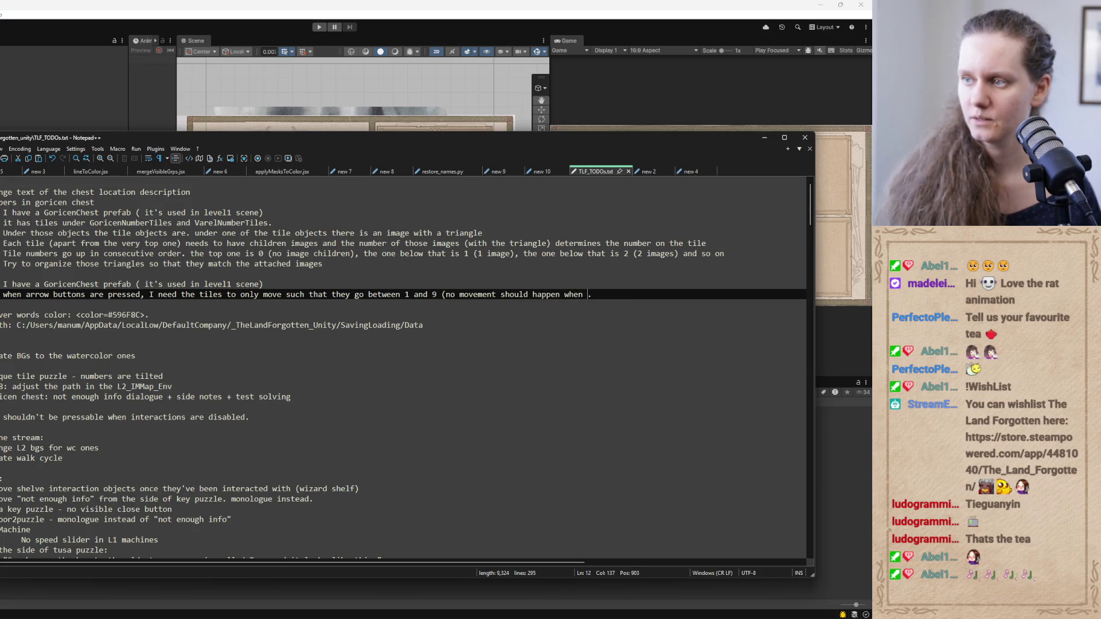
type("ach the last")
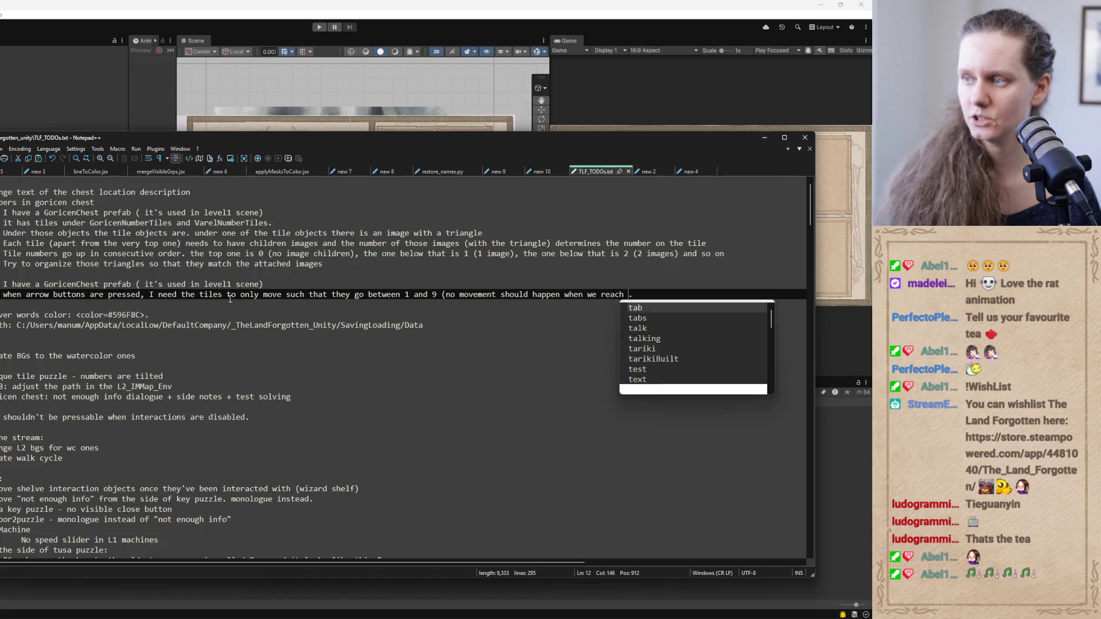
type(" tile or")
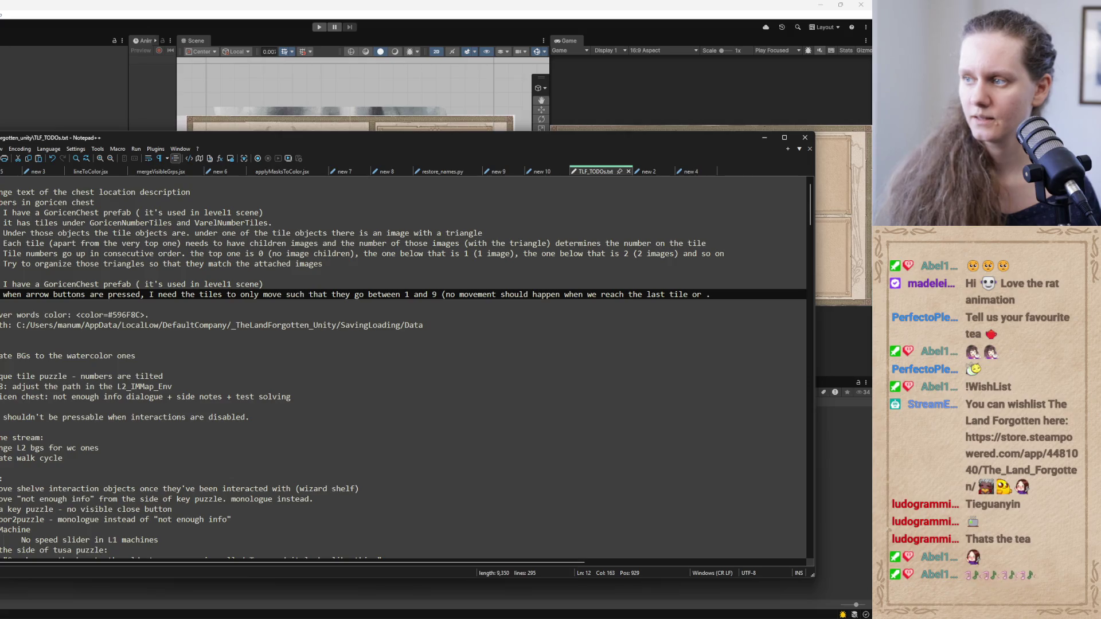
key("BackSpace")
key("BackSpace")
key("BackSpace")
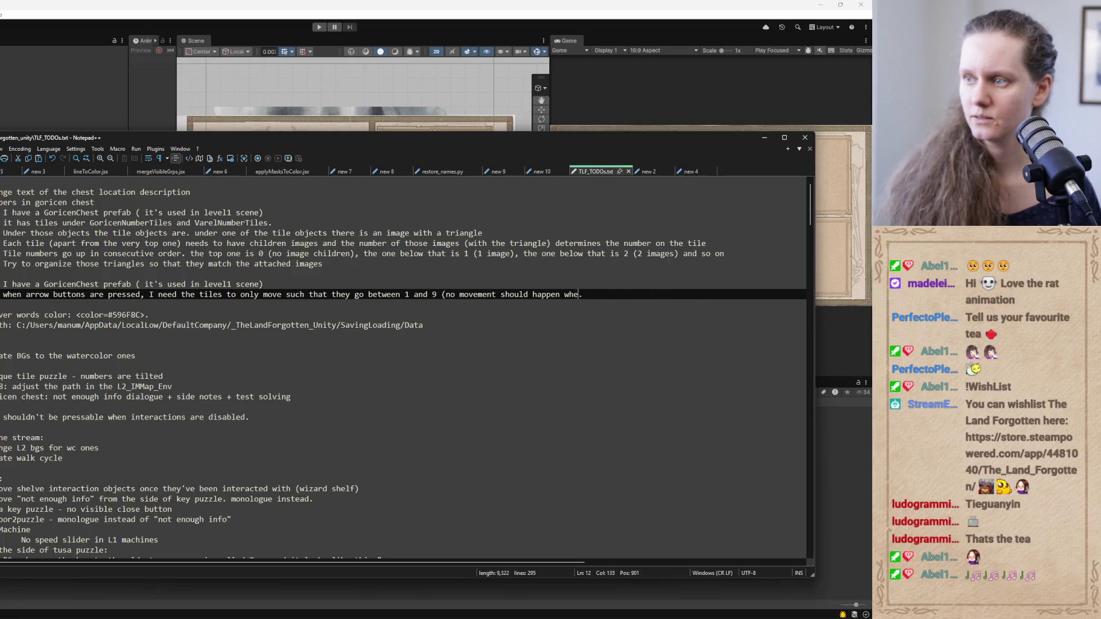
key("BackSpace")
type("down ")
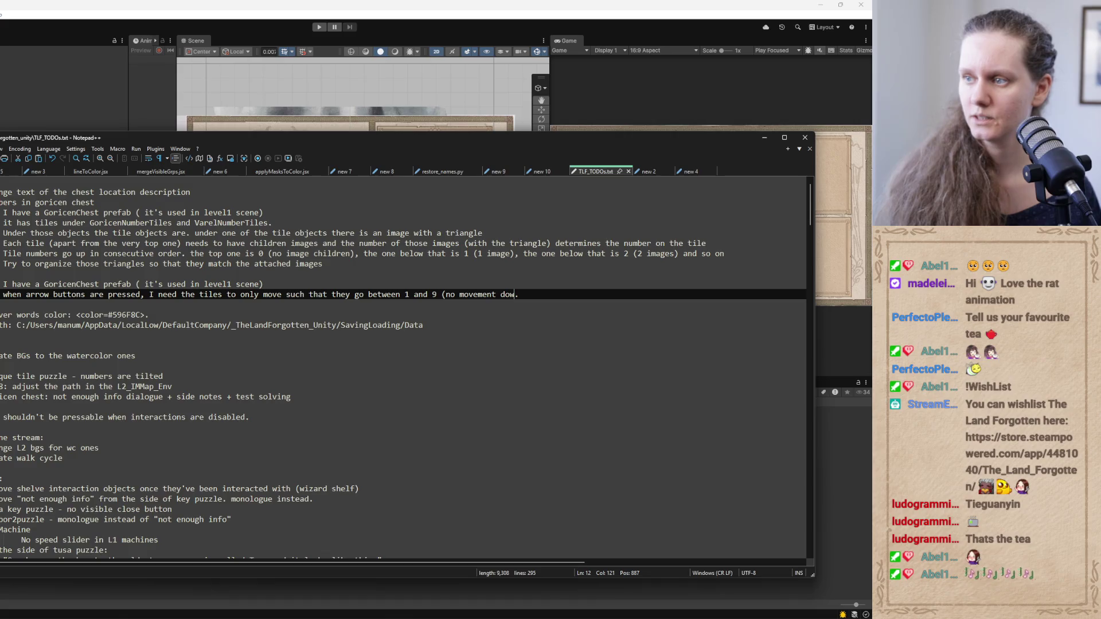
type("should happen ")
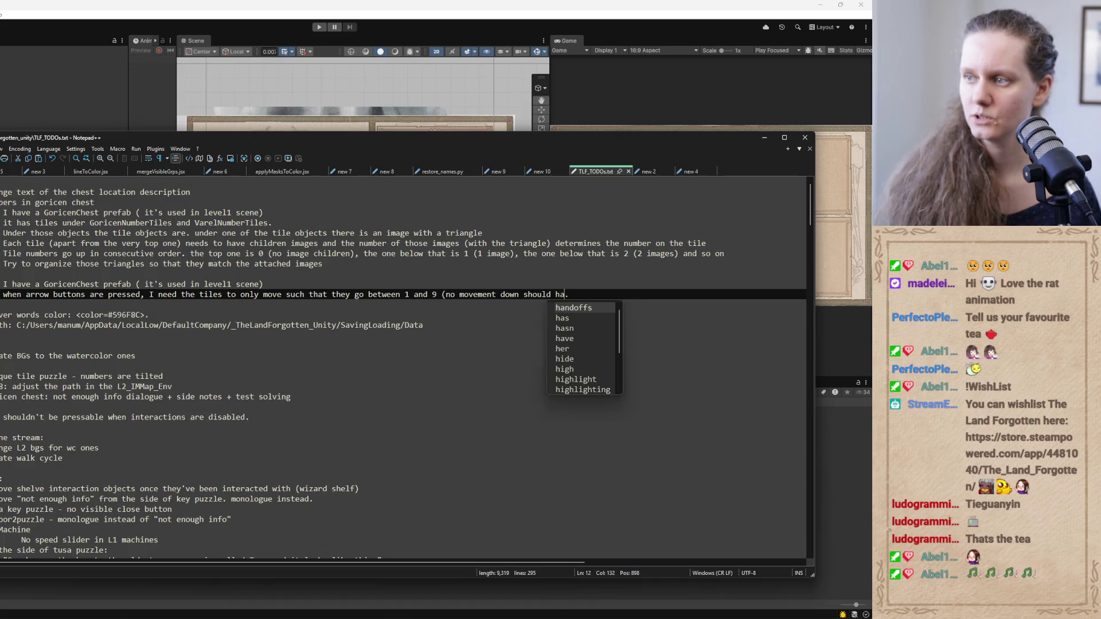
type("when we re")
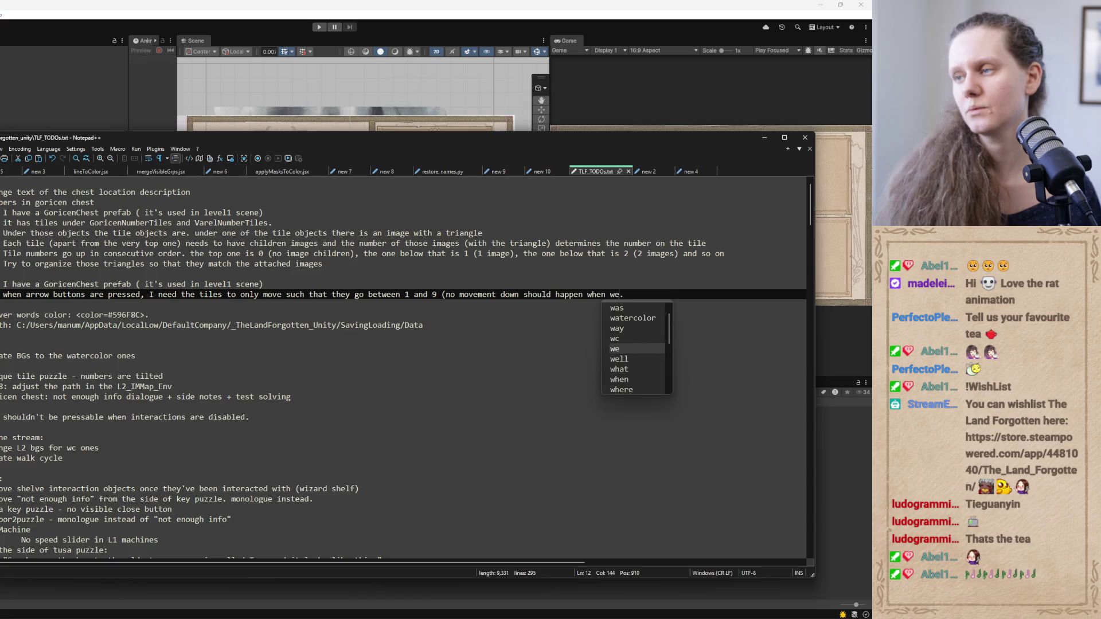
type("ach the last")
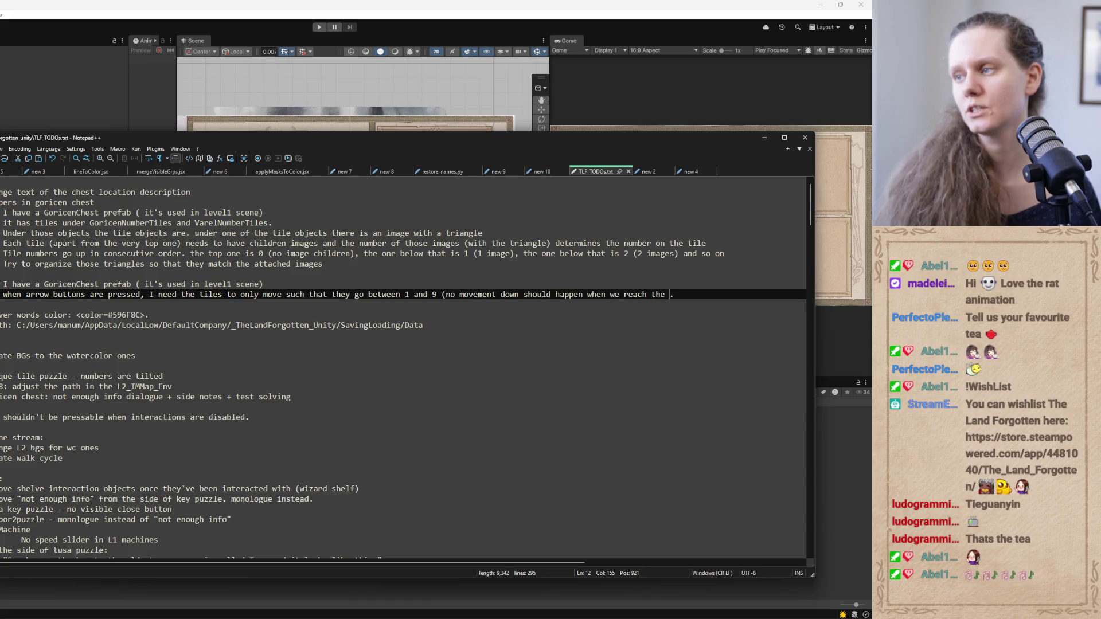
type(" tile, and no ")
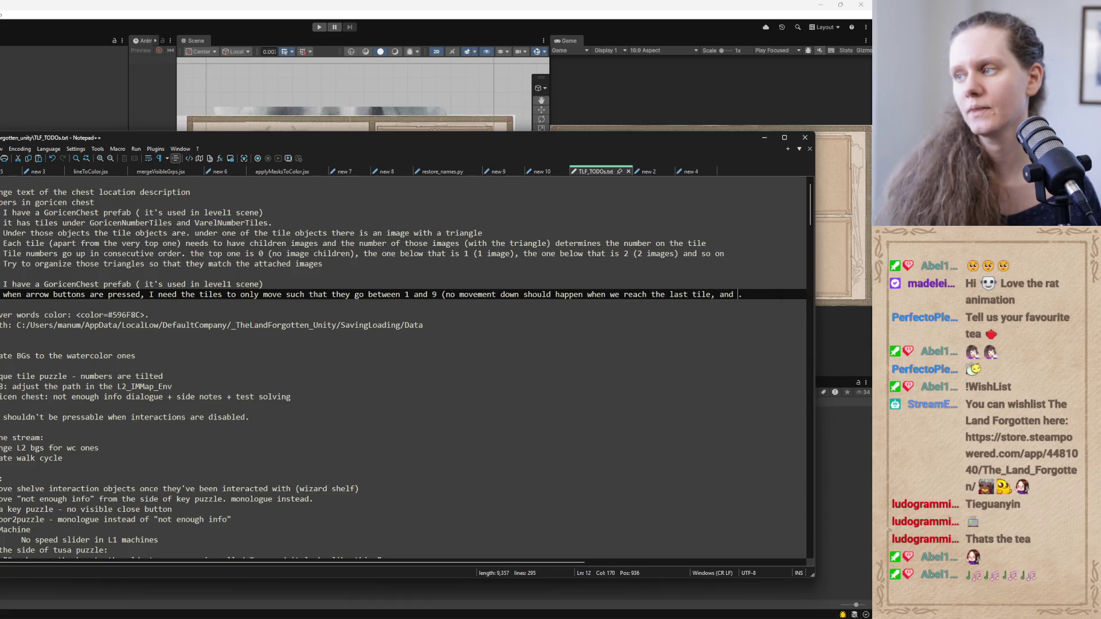
type("movement up")
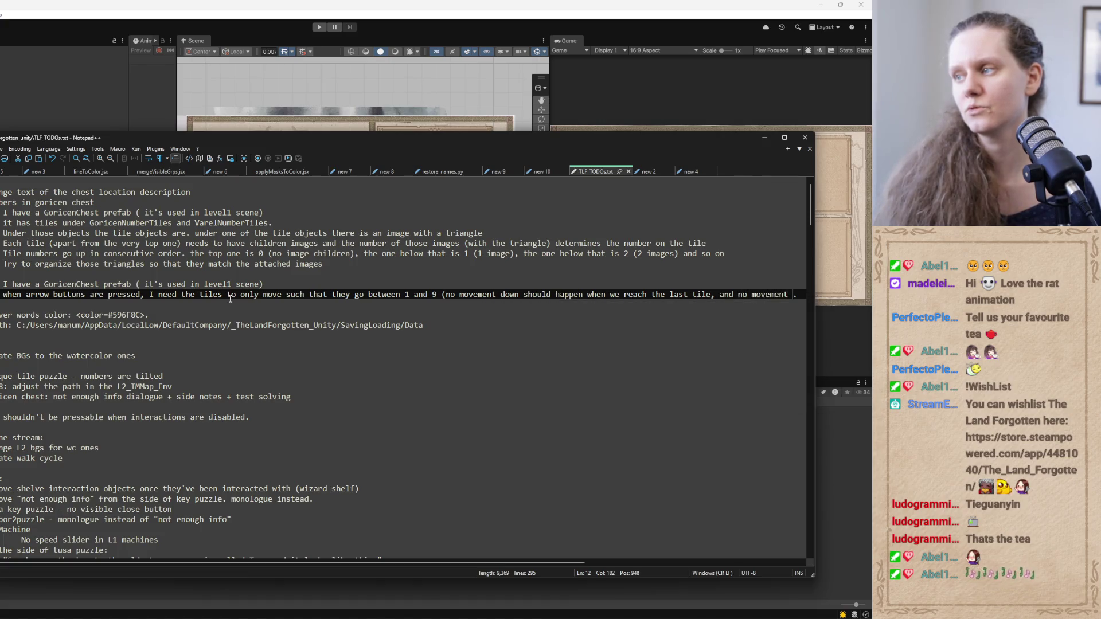
type(" when ")
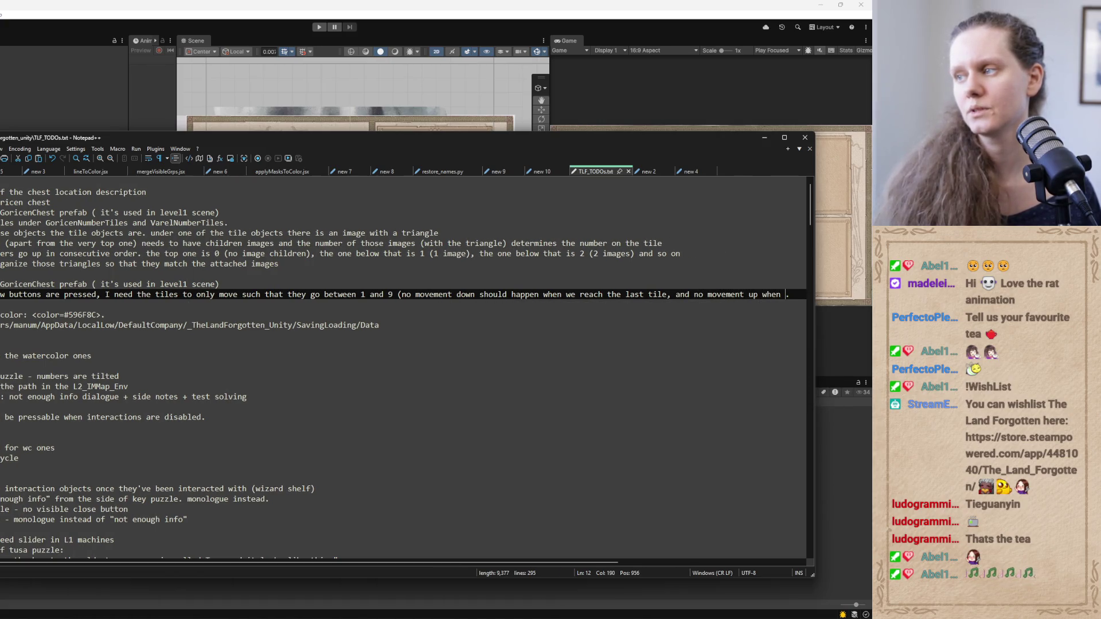
type("we reach the f")
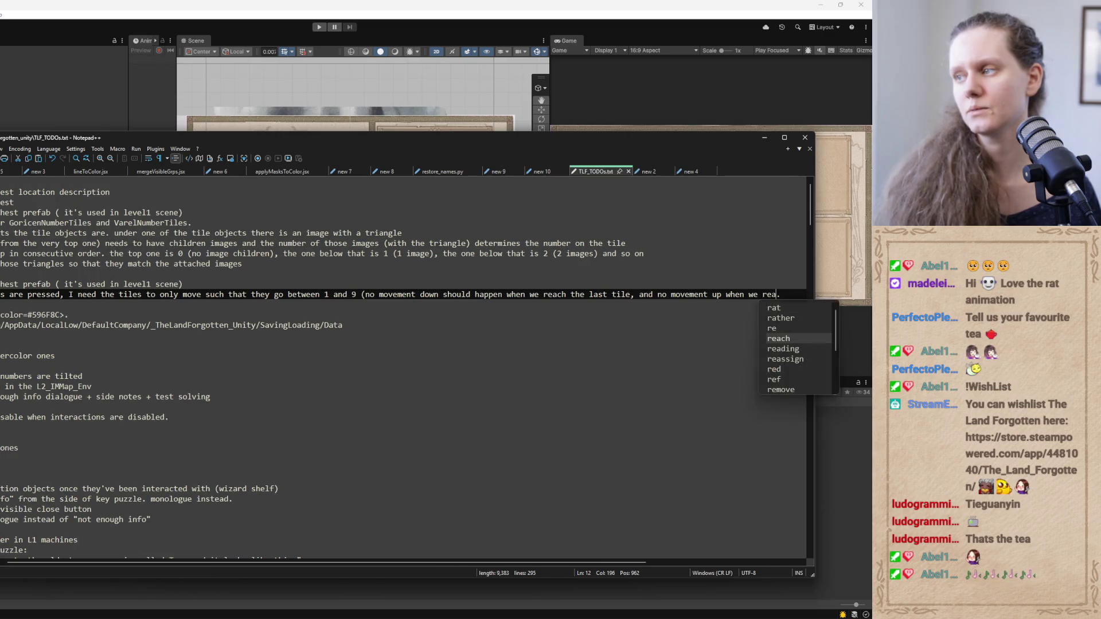
type("irst tile")
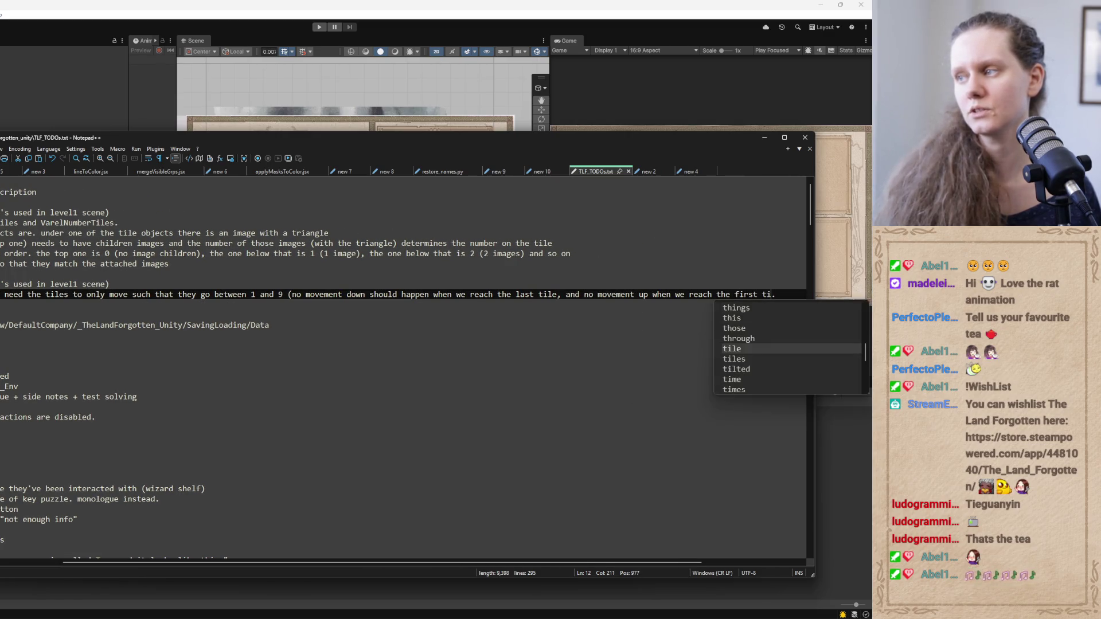
type(")")
key("Right")
type("there ")
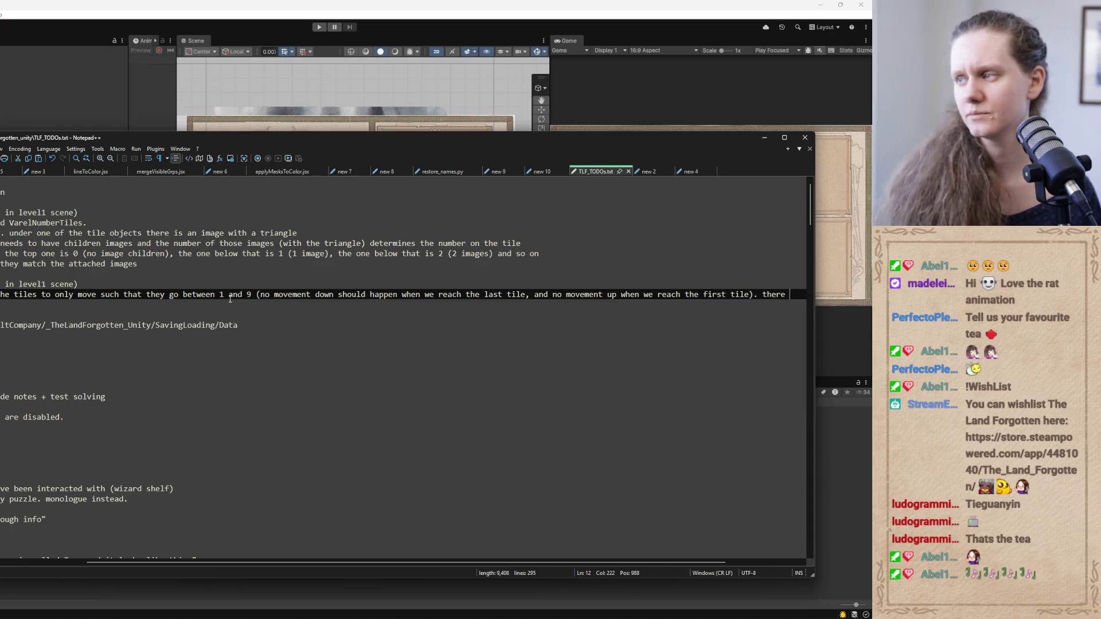
type("should be limits")
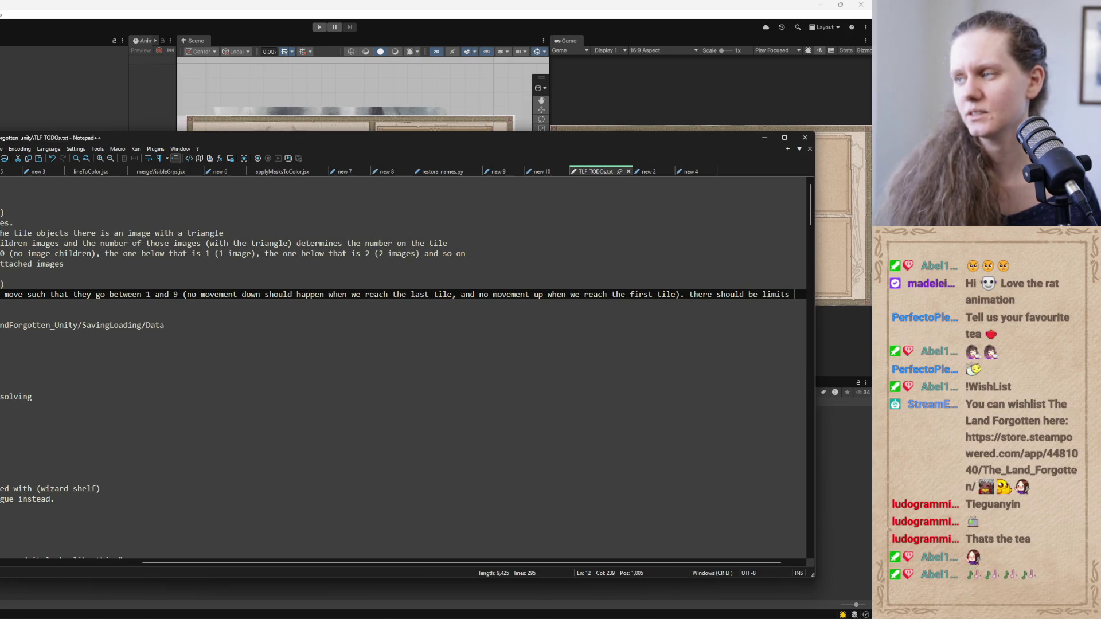
type(" for that")
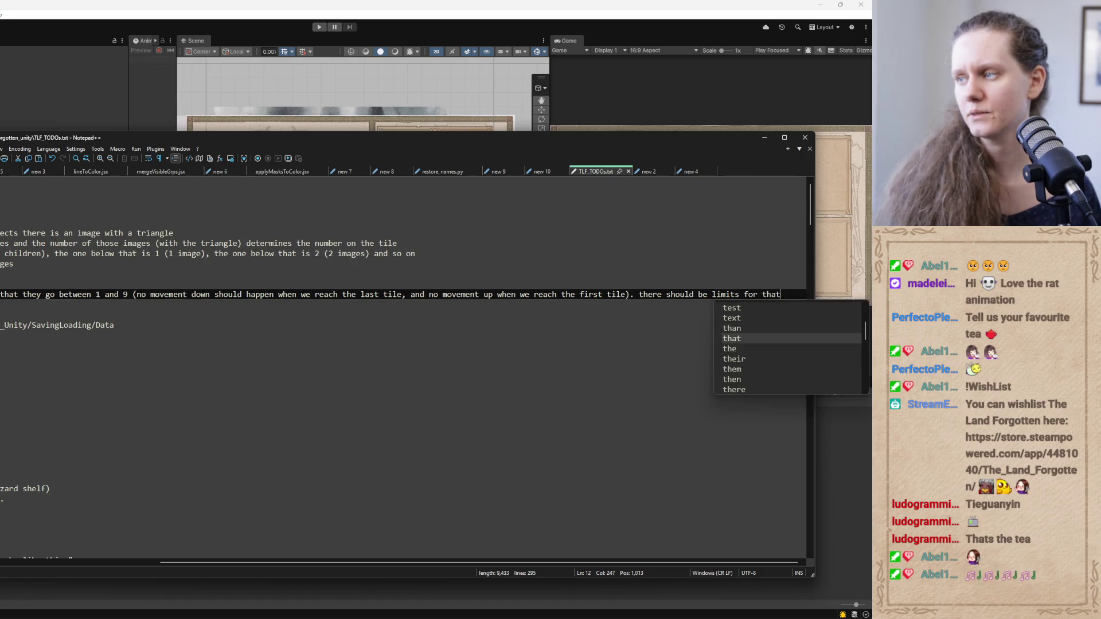
type(" somewhere already, ")
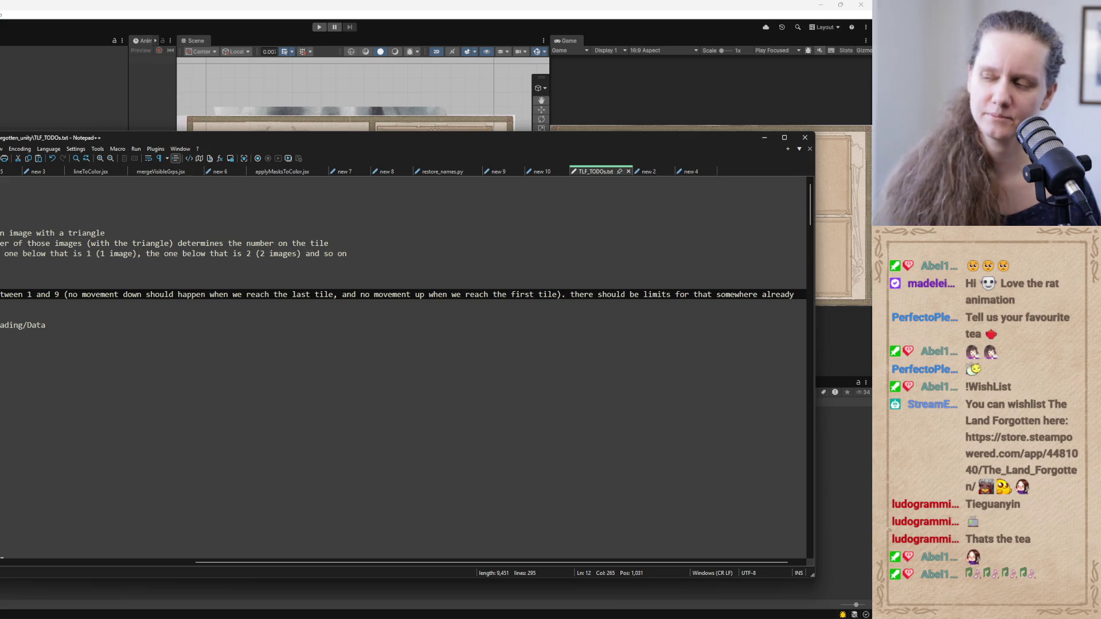
type("so no large code changes should be ne")
type("eded.")
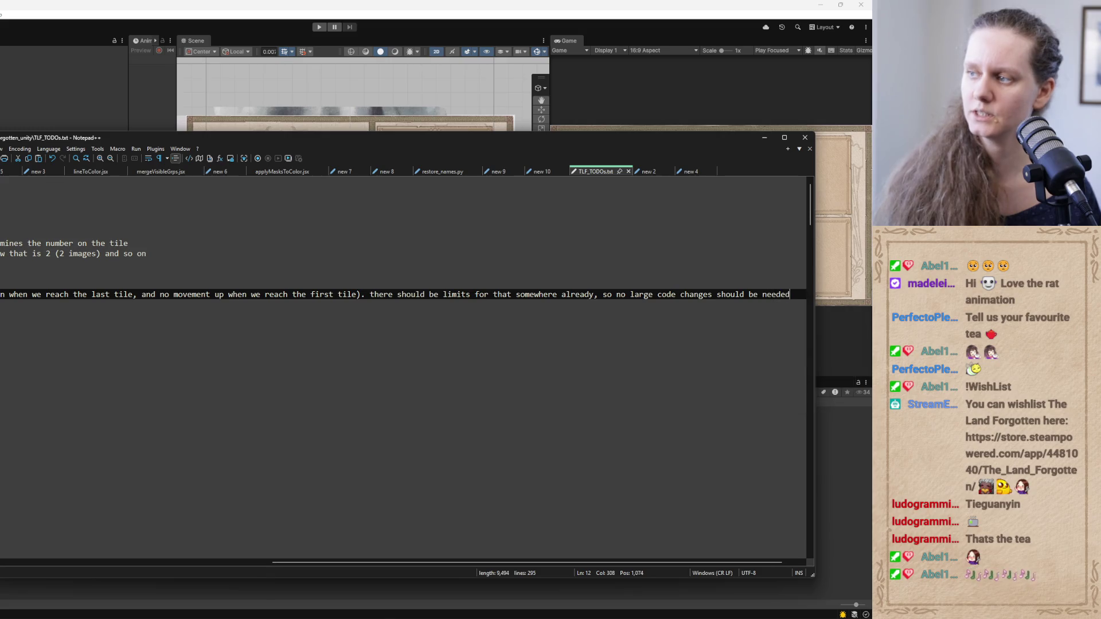
left_click_drag(321, 562, 17, 562)
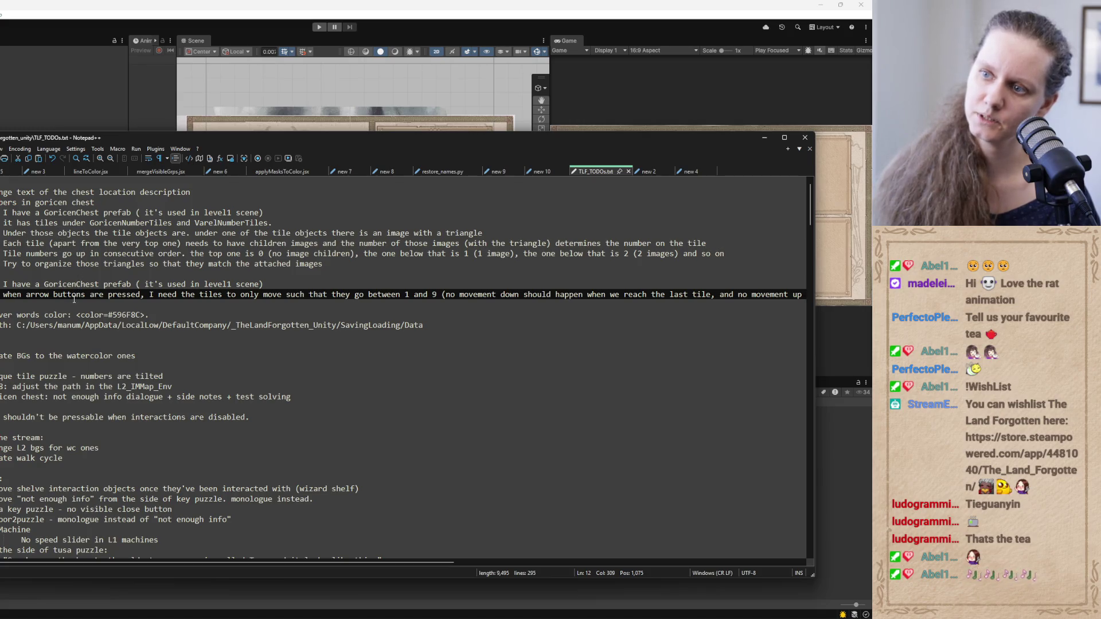
key("Return")
key("Return")
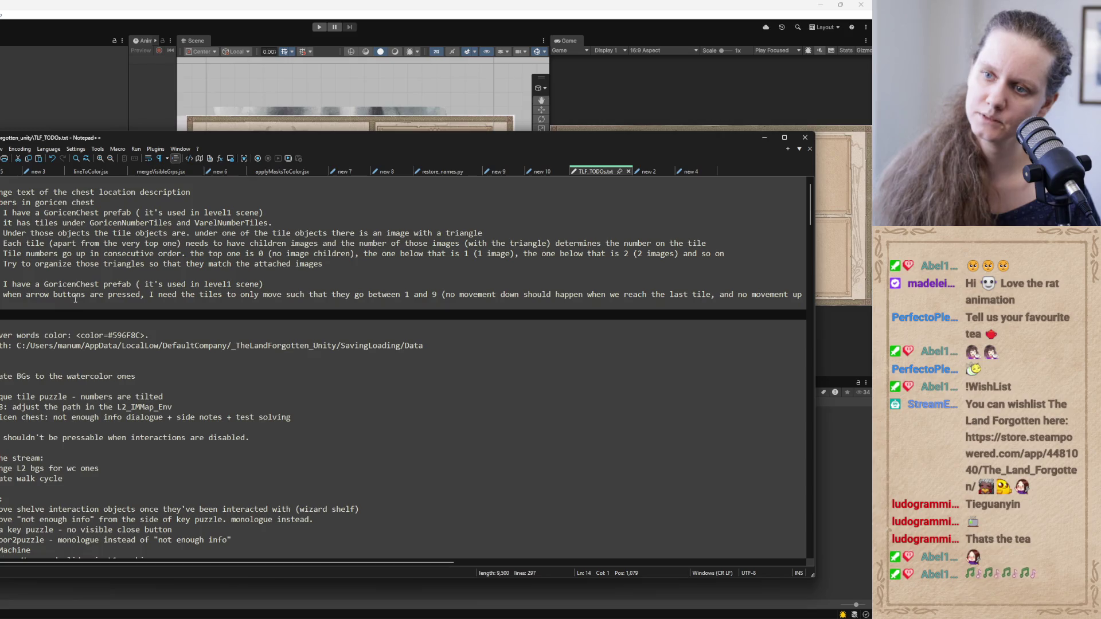
key("Tab")
key("BackSpace")
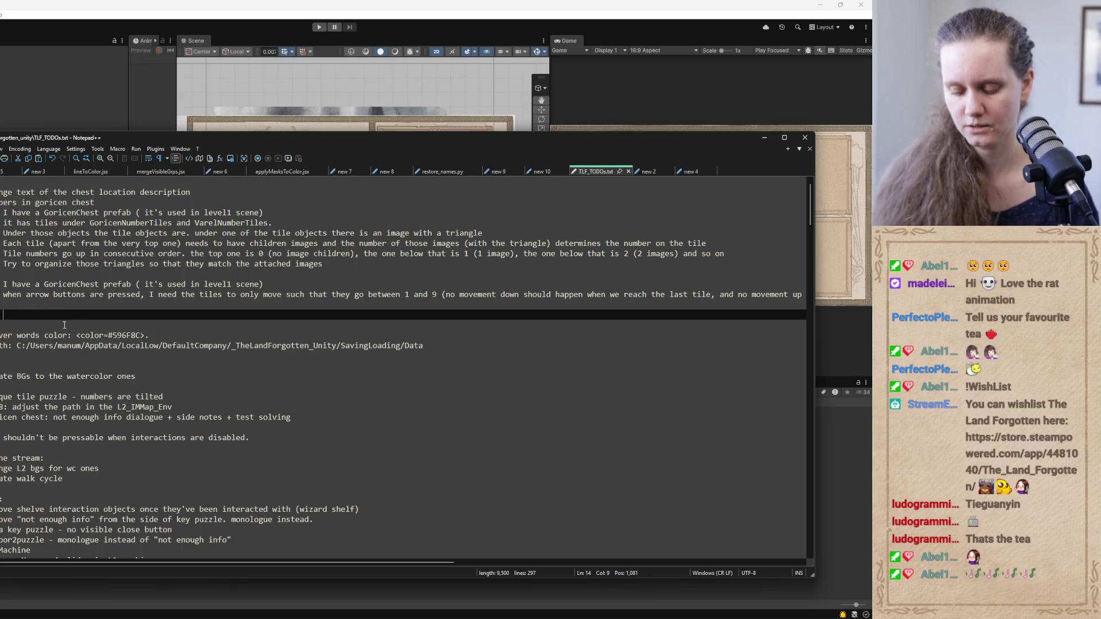
Open the Level2 scene asset in Unity and return to the Organize tile triangles Codex thread
left_click(764, 138)
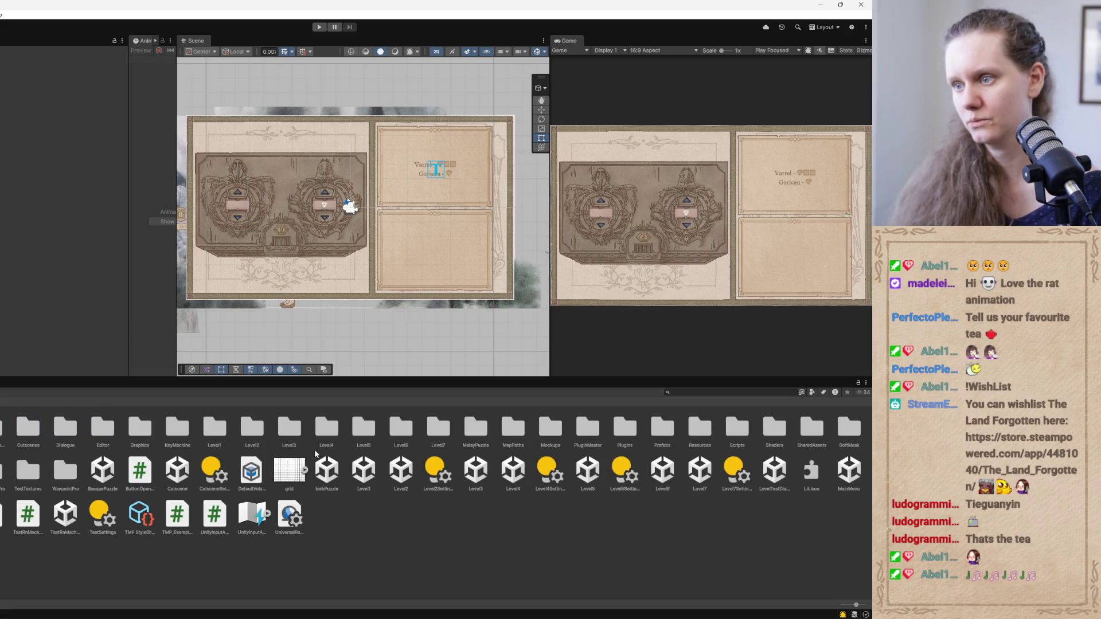
left_click(400, 470)
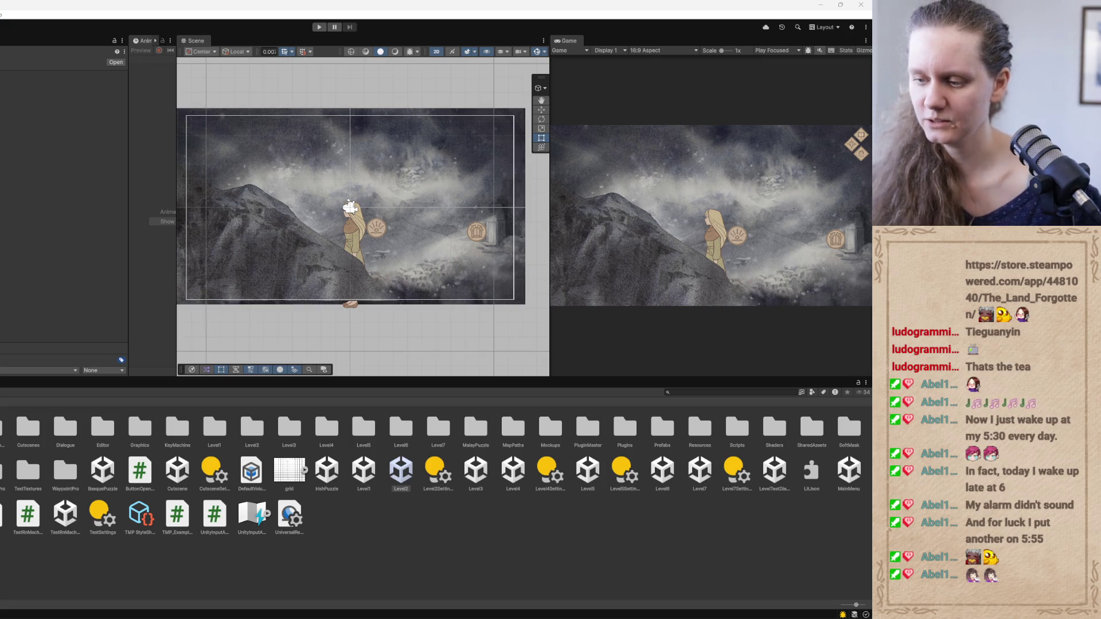
key("alt+Tab")
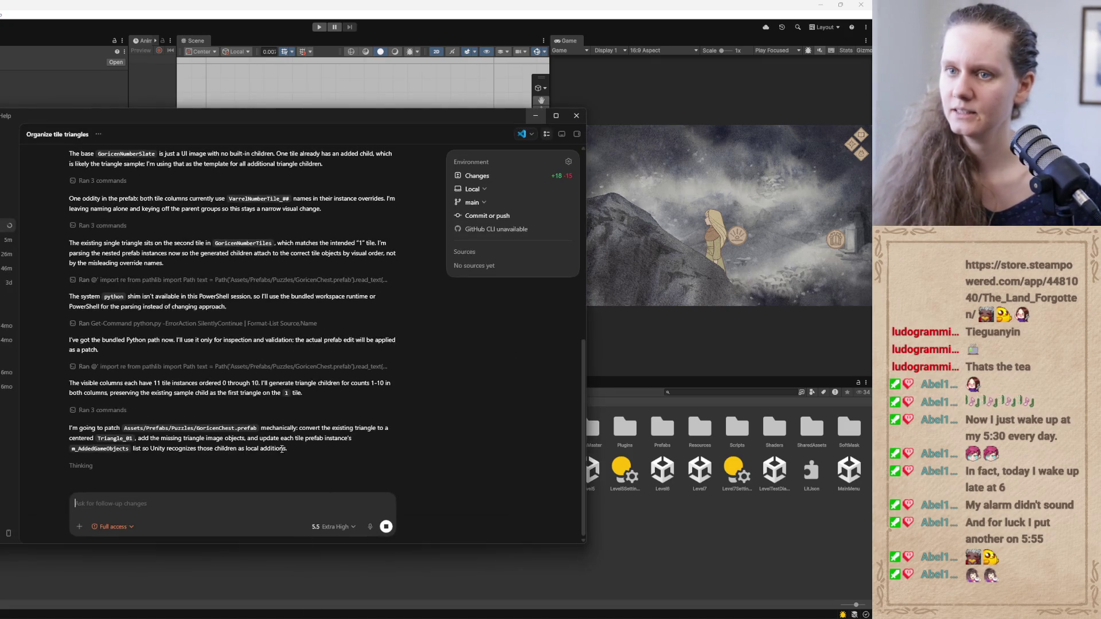
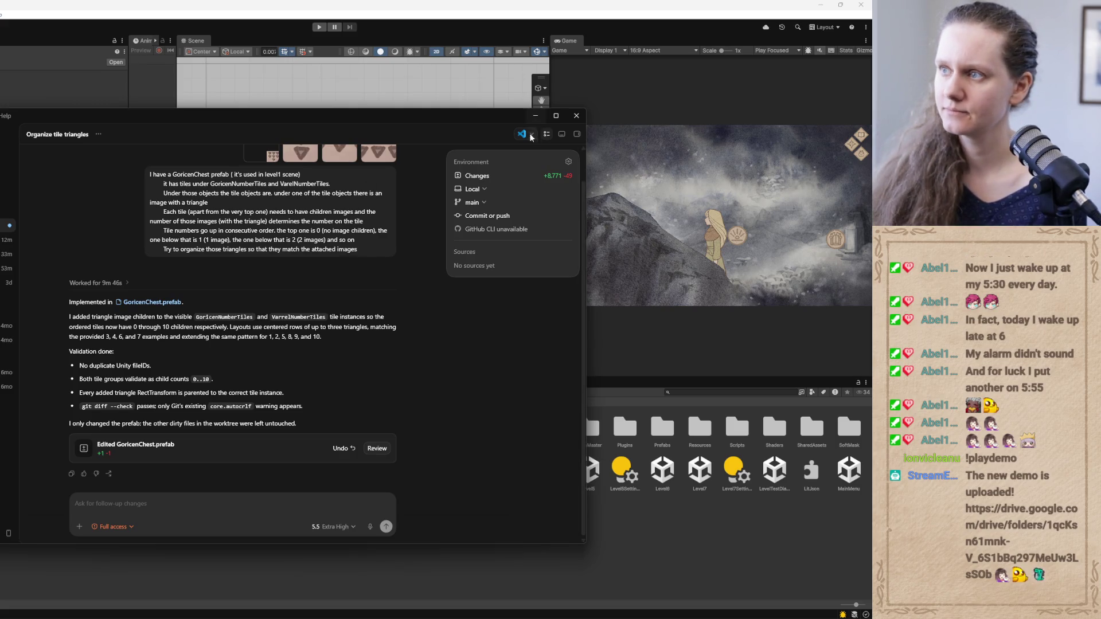
Hide Codex, open the Level1 scene, and widen the Game view beside a narrow Scene view
left_click(535, 116)
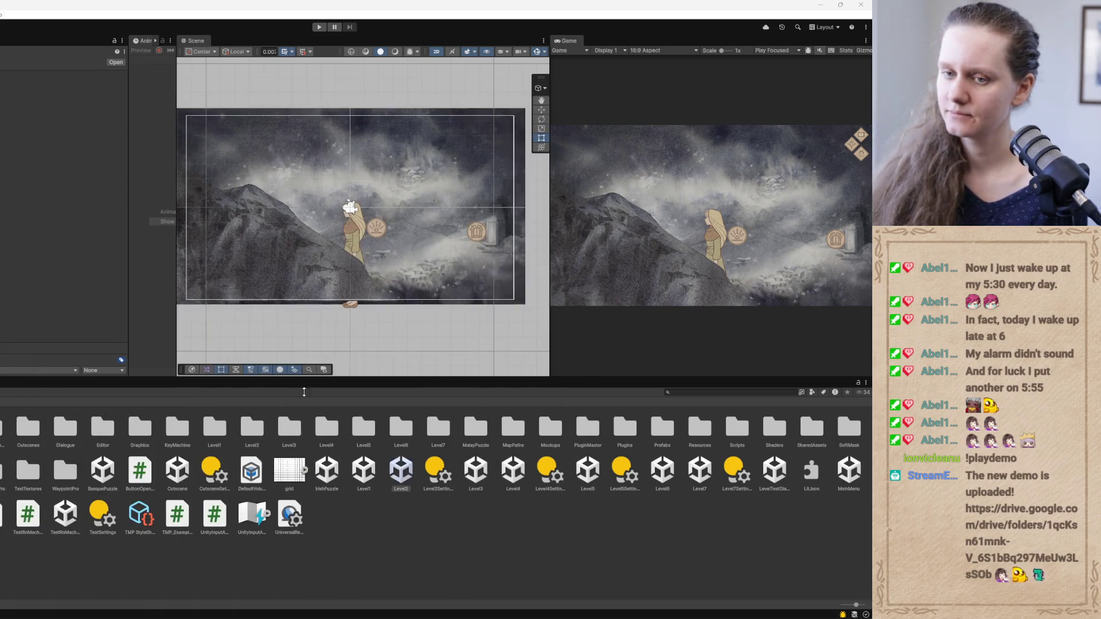
double_click(363, 473)
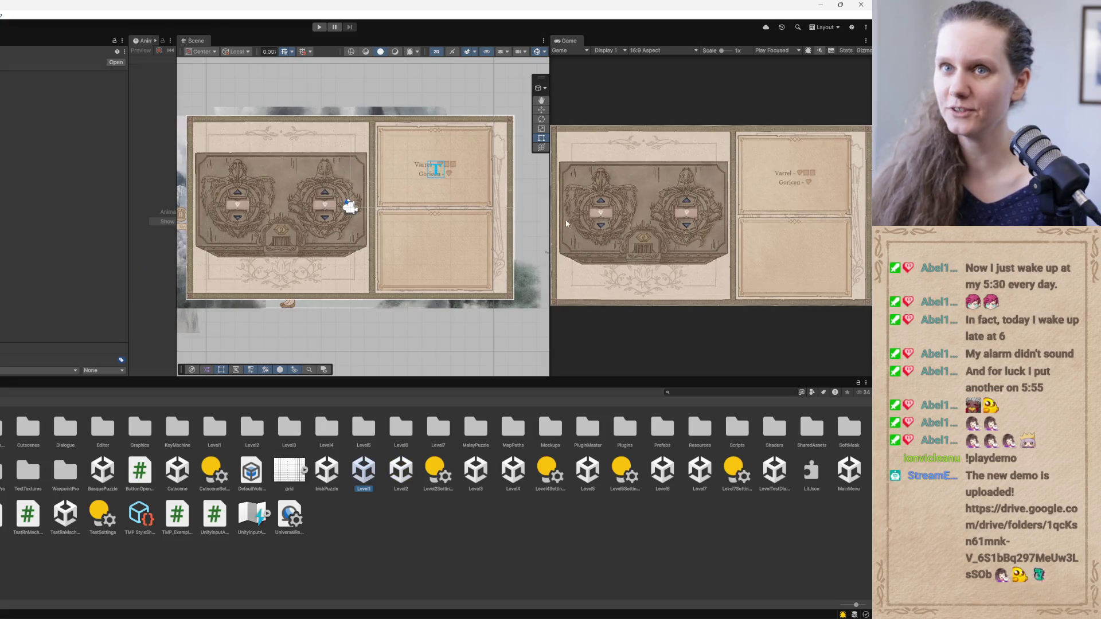
left_click_drag(550, 223, 443, 248)
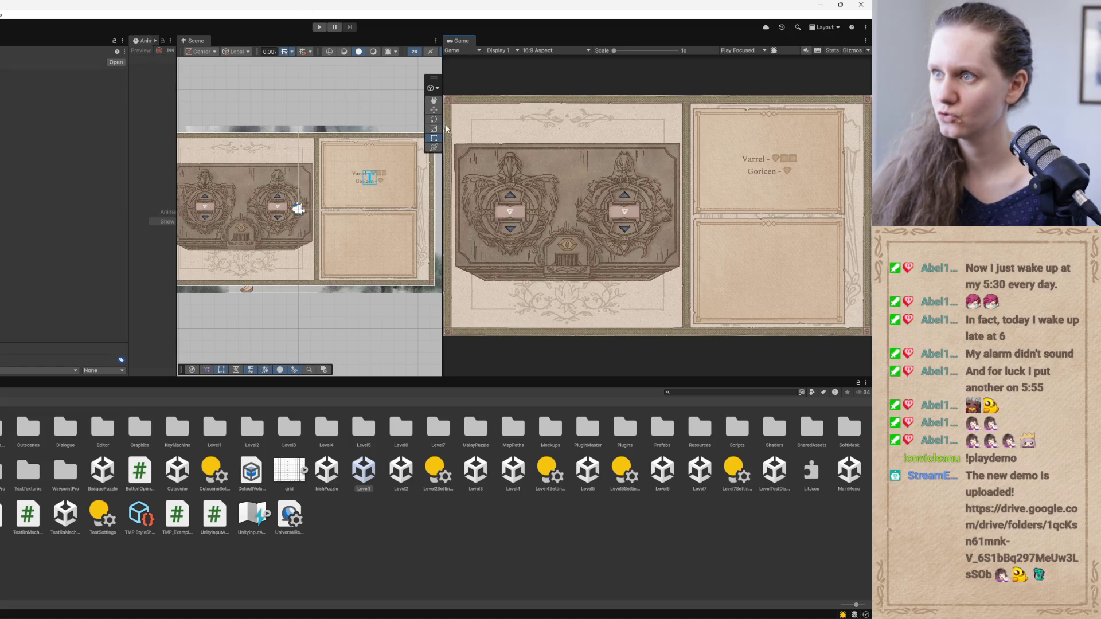
left_click_drag(443, 124, 349, 134)
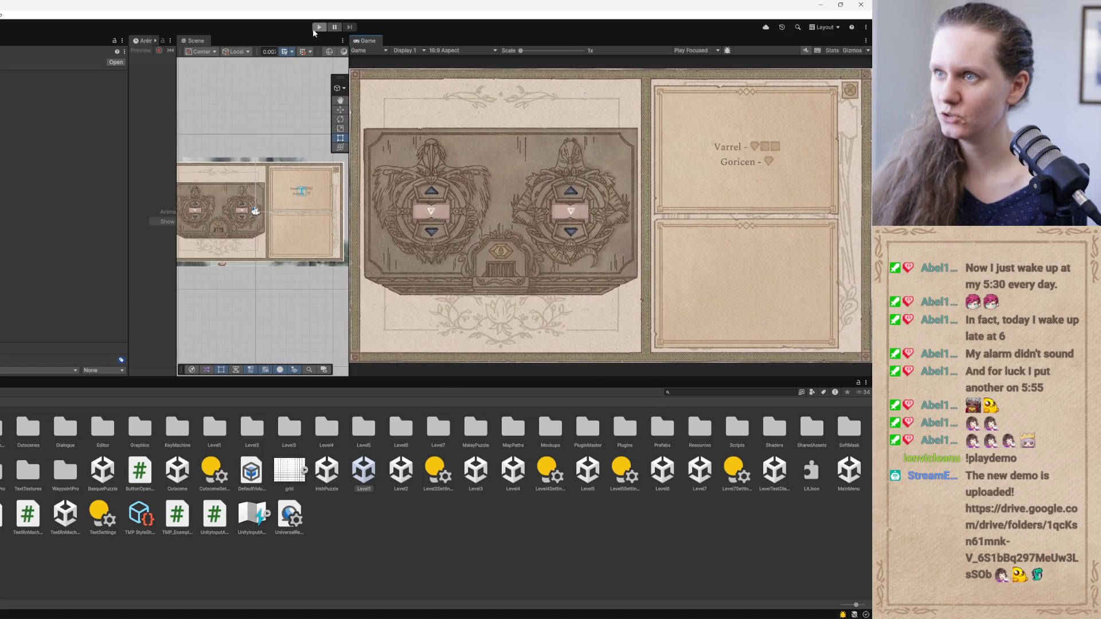
Playtest Level1 and pause on the in-game menu, then switch to Unity Hub
left_click(317, 27)
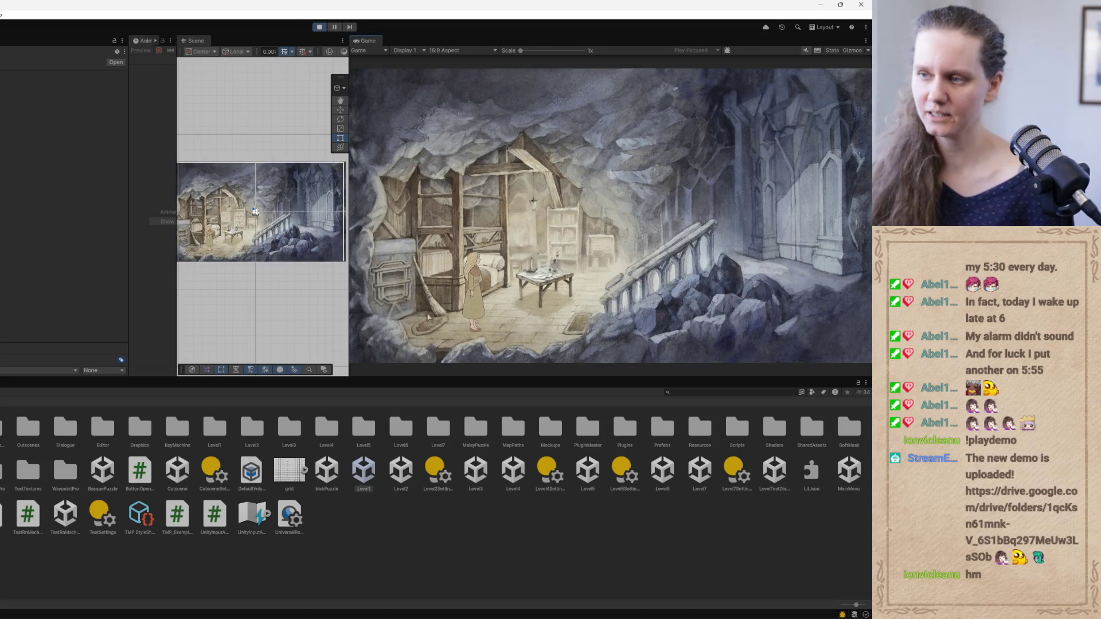
key("Escape")
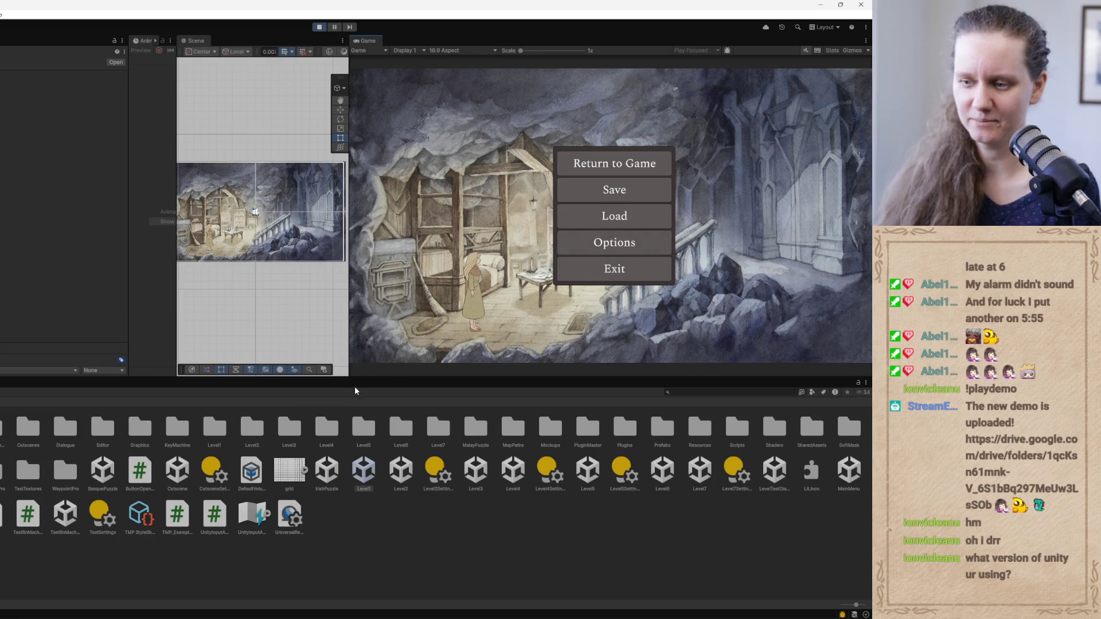
key("alt+Tab")
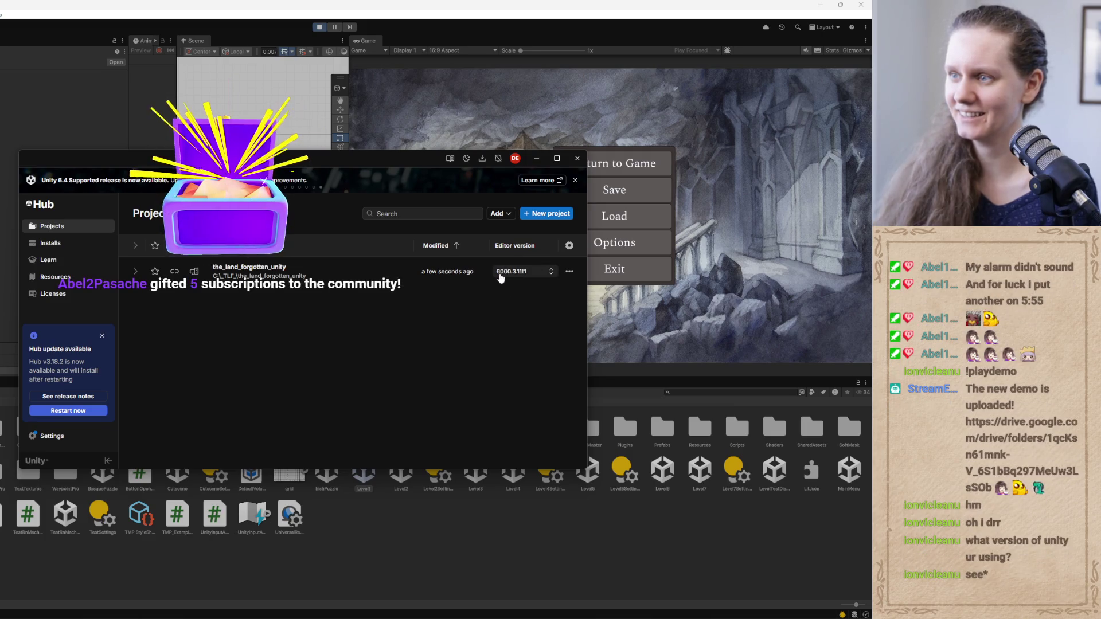
Close Unity Hub to get back to the paused playtest
left_click(536, 158)
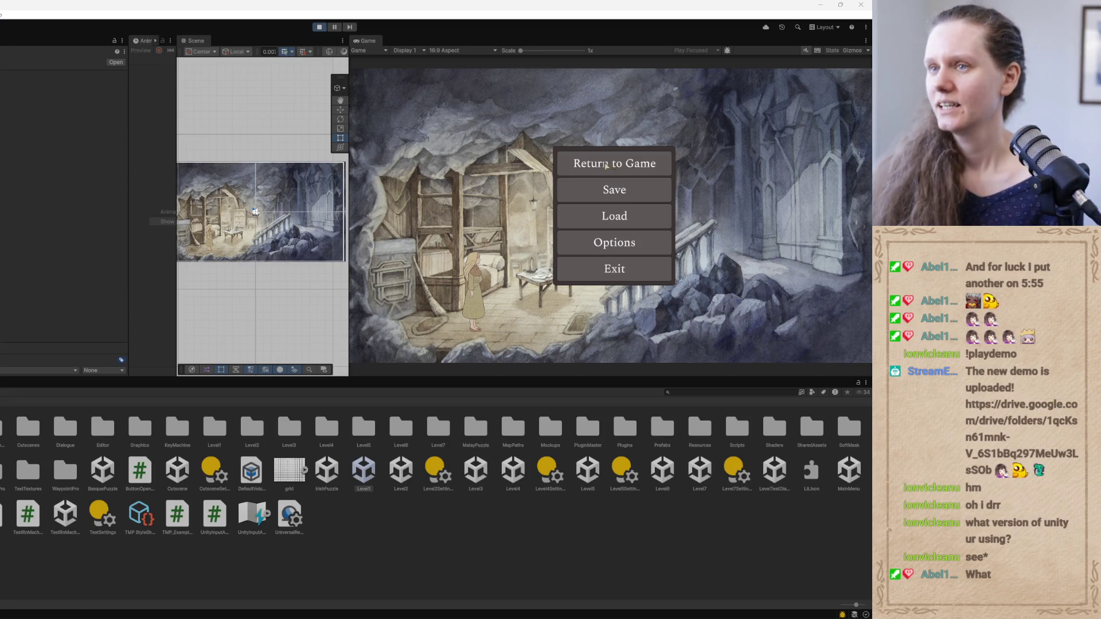
Collapse the left panels to widen the scene view and resume the game
left_click_drag(127, 230, 78, 234)
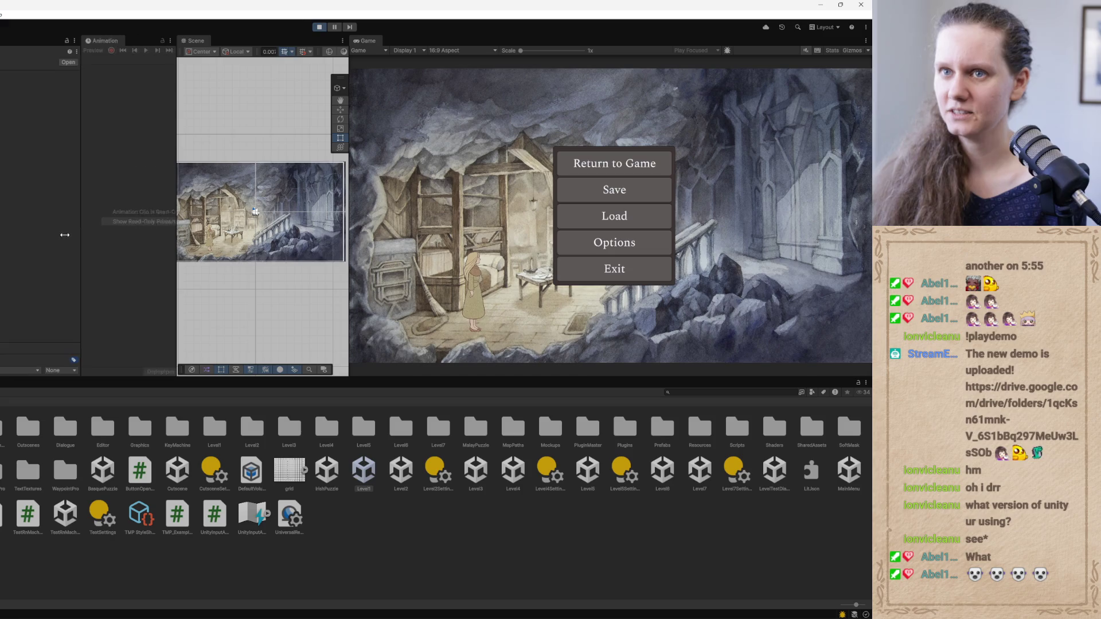
left_click_drag(177, 274, 8, 295)
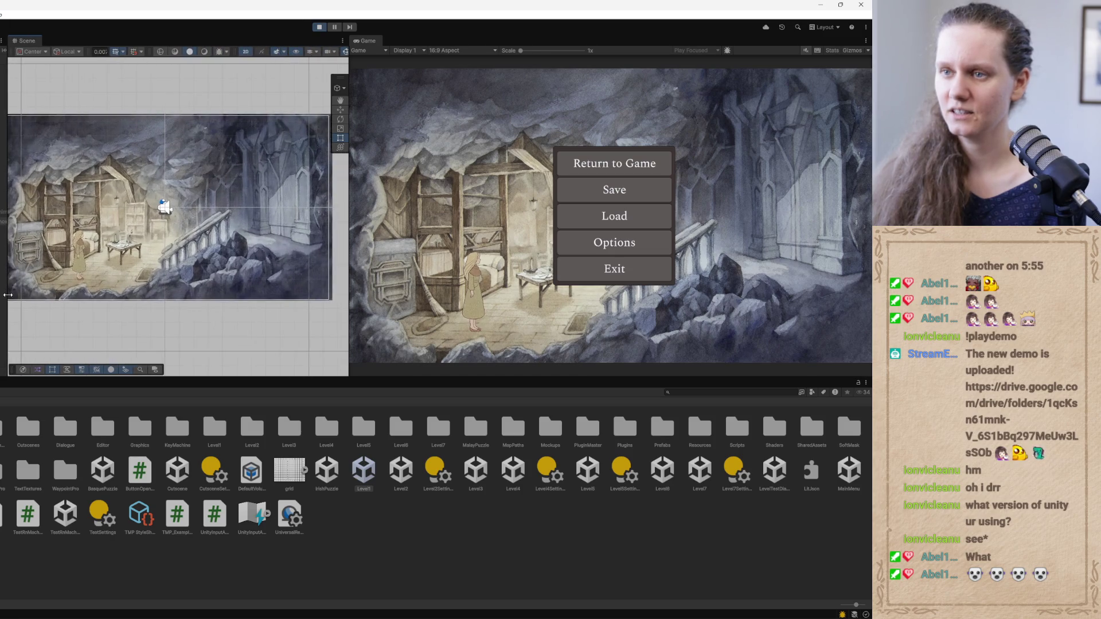
left_click(594, 170)
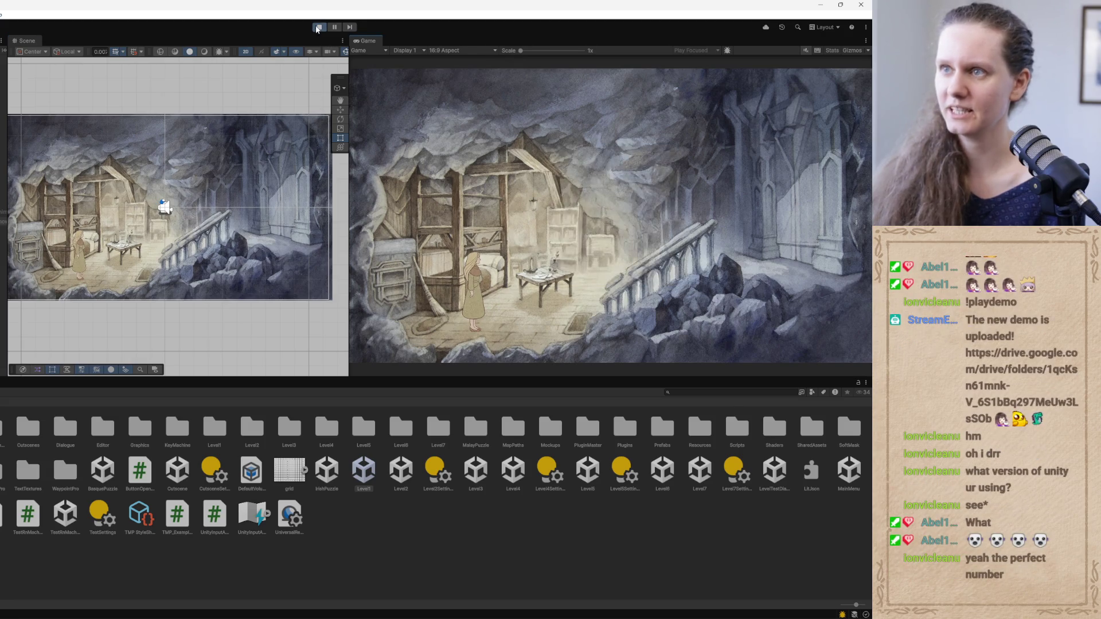
Restart the playtest, then open the pause menu and return to the game
left_click(317, 28)
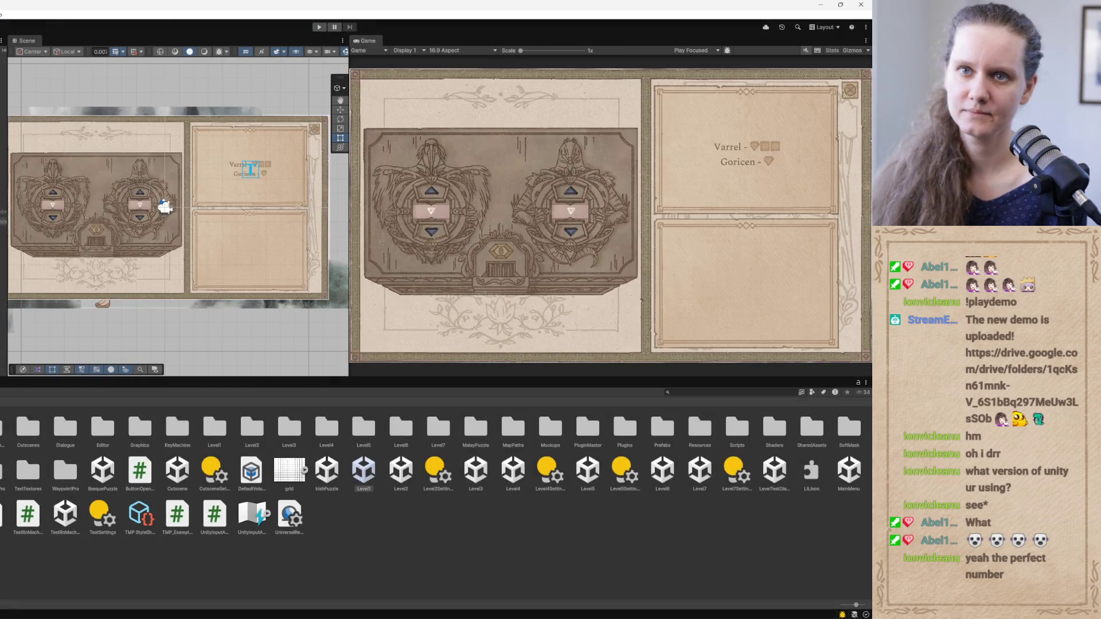
left_click(319, 26)
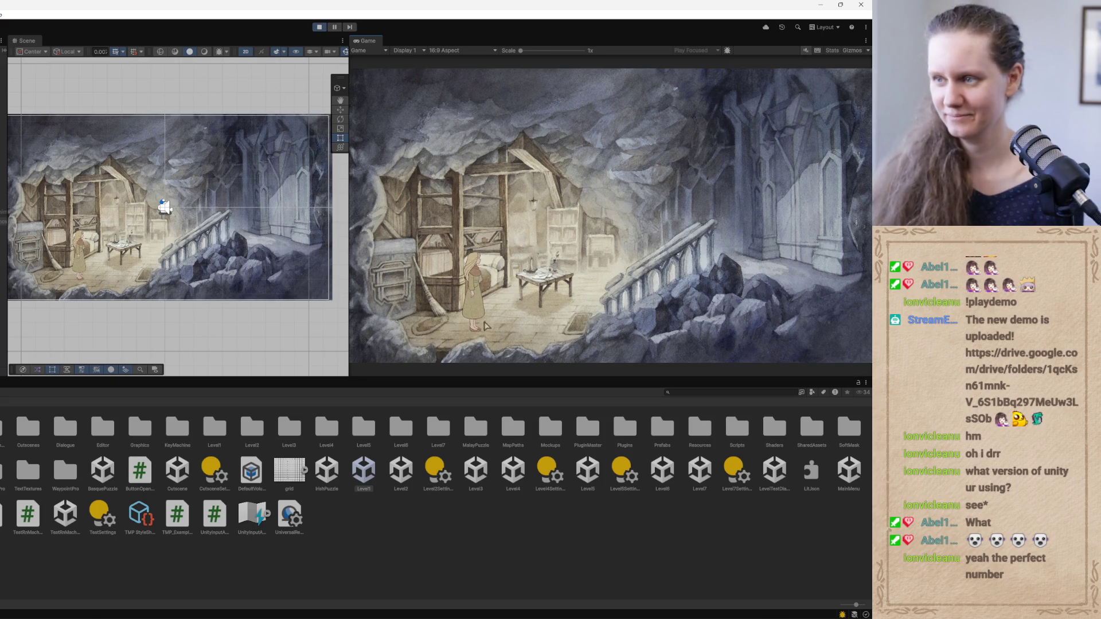
key("Escape")
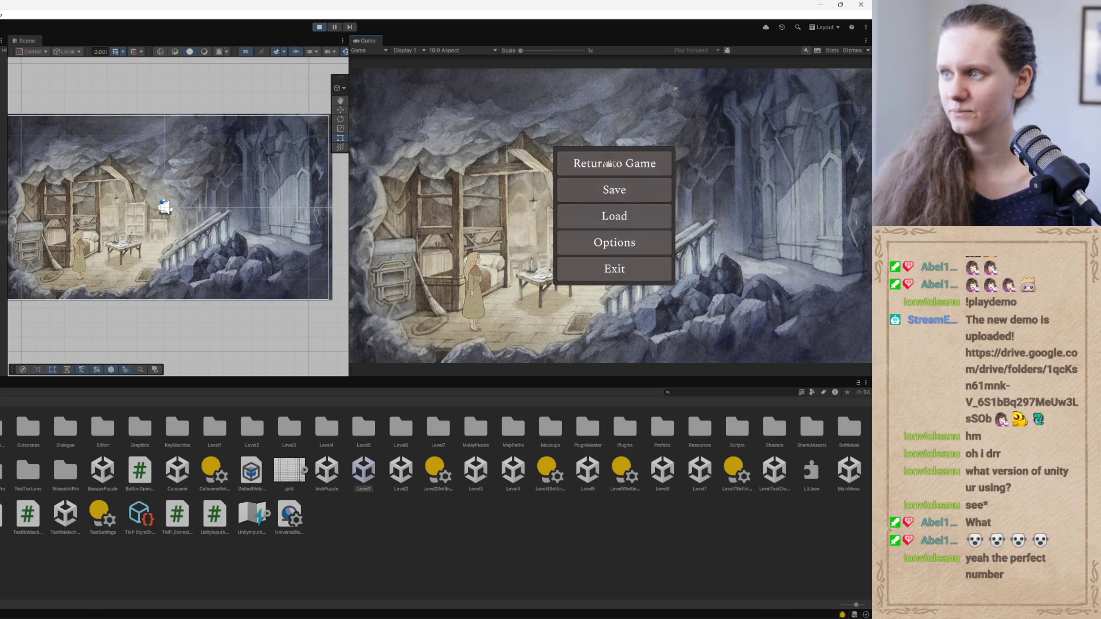
left_click(616, 167)
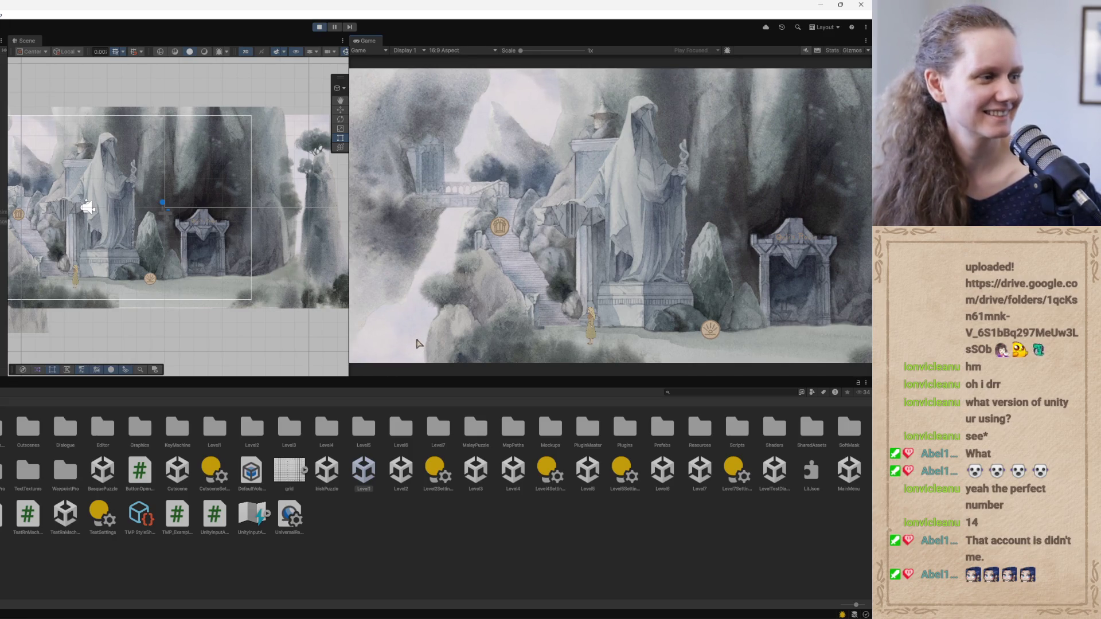
Walk the character left to the bench and open the puzzle book
left_click(559, 334)
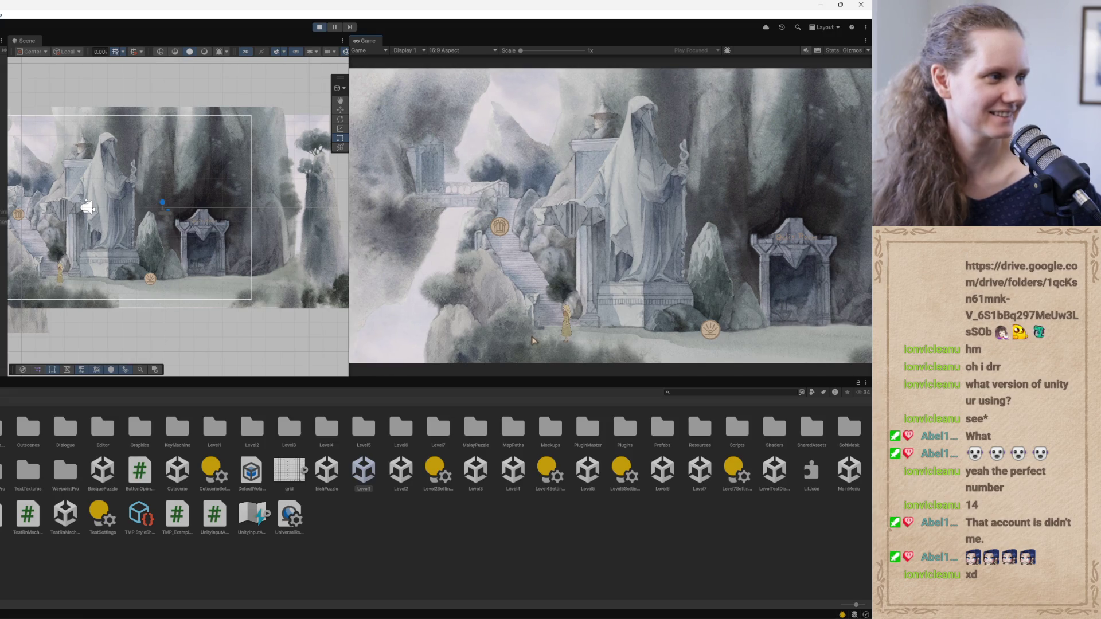
left_click(533, 340)
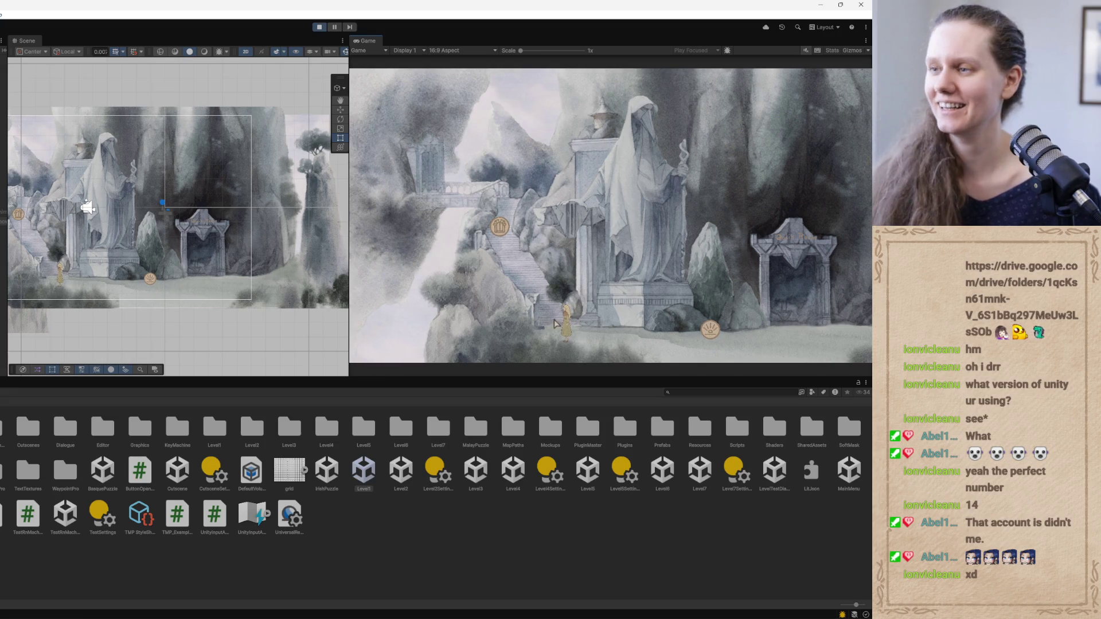
left_click(510, 338)
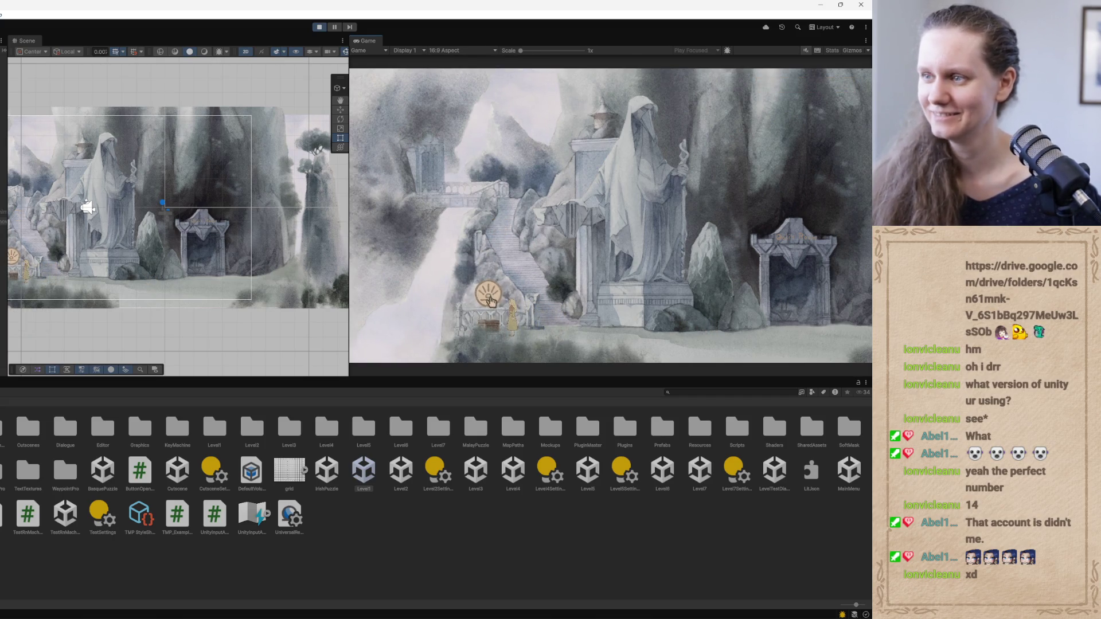
left_click(489, 297)
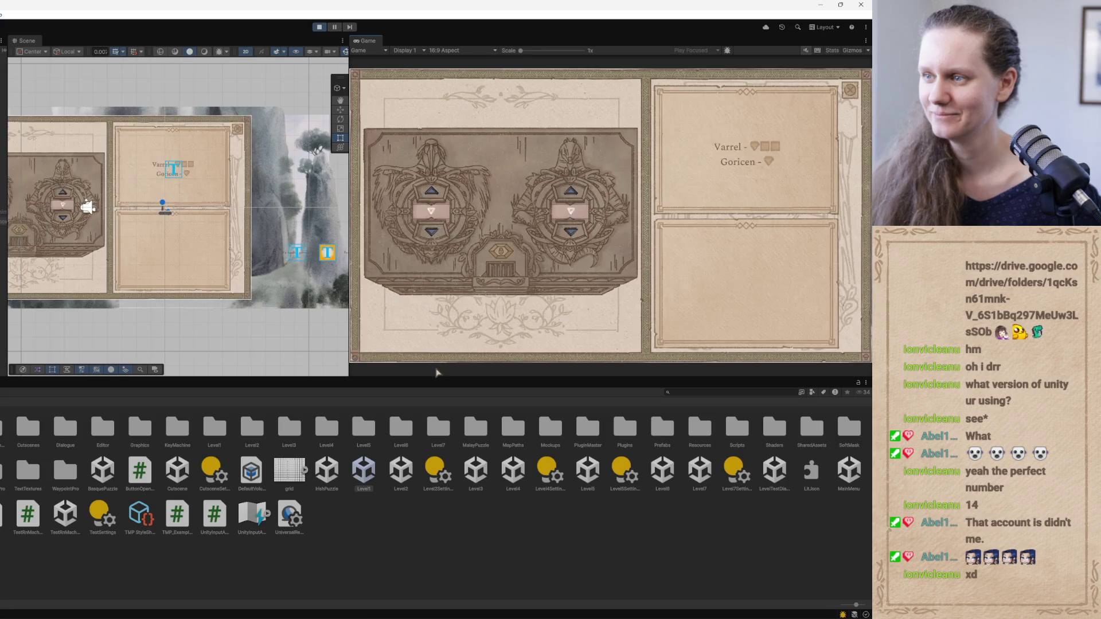
Cycle the right dial through its triangle tiles, including the blank, then stop the playtest
left_click(571, 236)
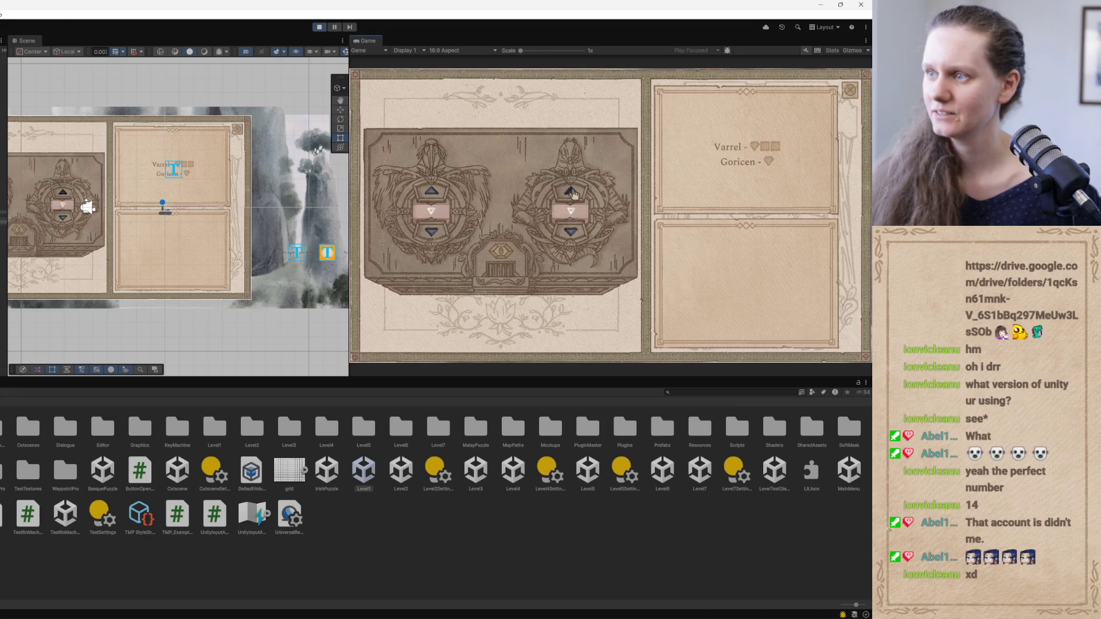
left_click(572, 194)
left_click(572, 194)
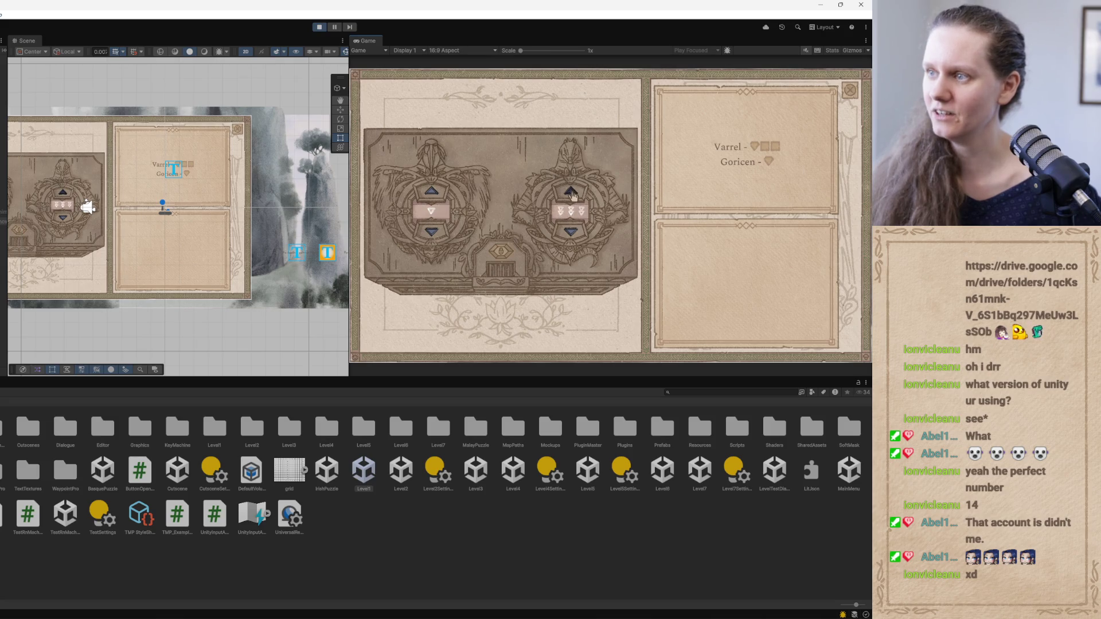
left_click(571, 232)
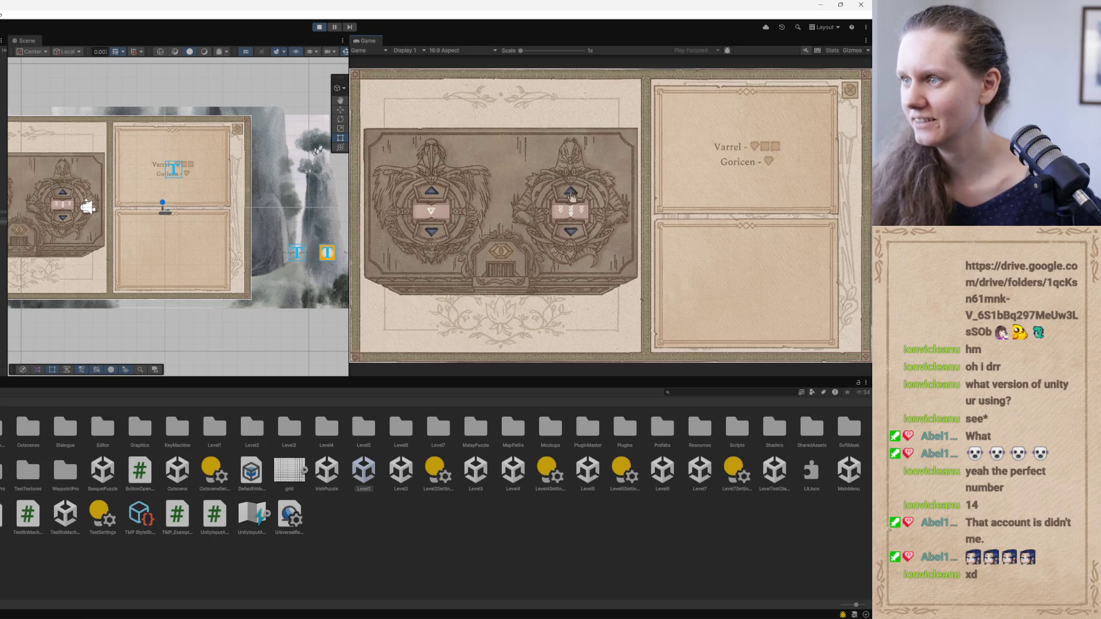
left_click(571, 193)
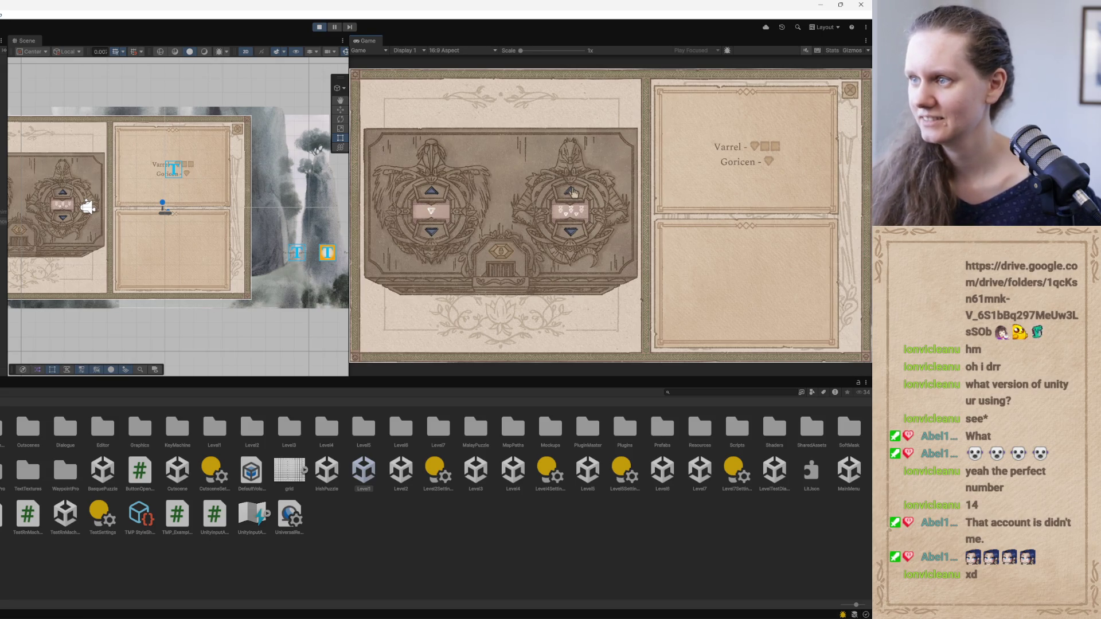
left_click(573, 192)
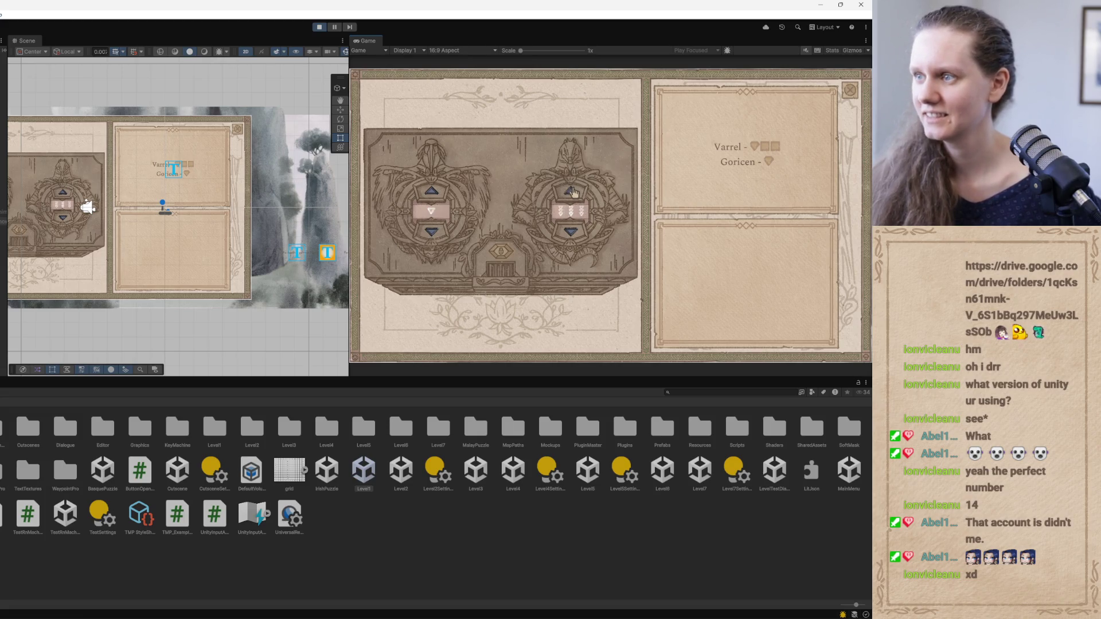
left_click(574, 195)
left_click(572, 194)
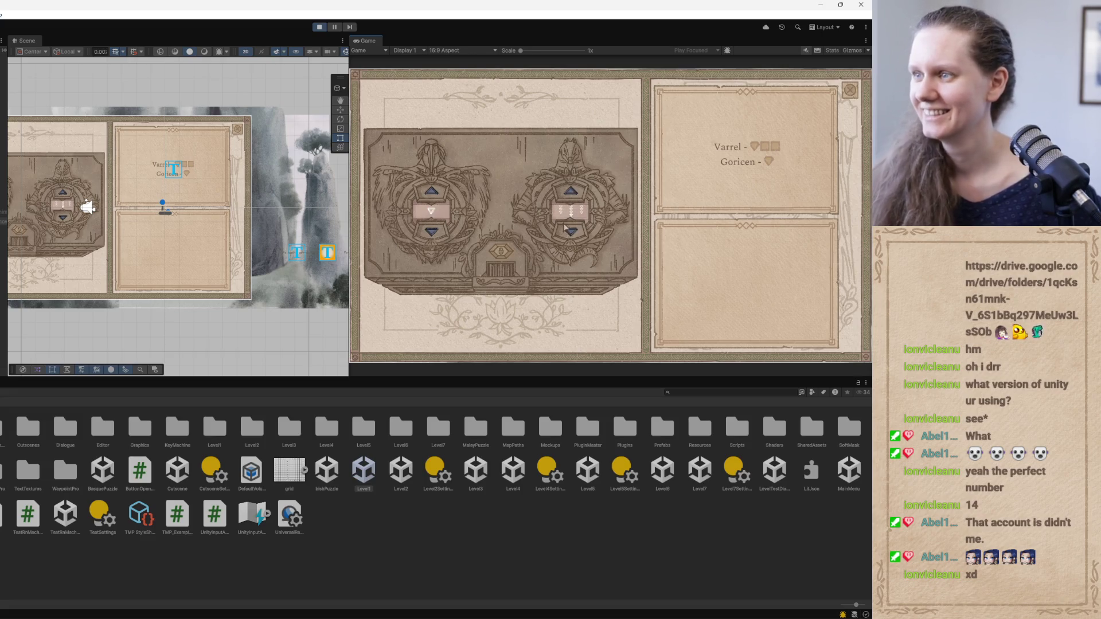
left_click(572, 195)
left_click(572, 236)
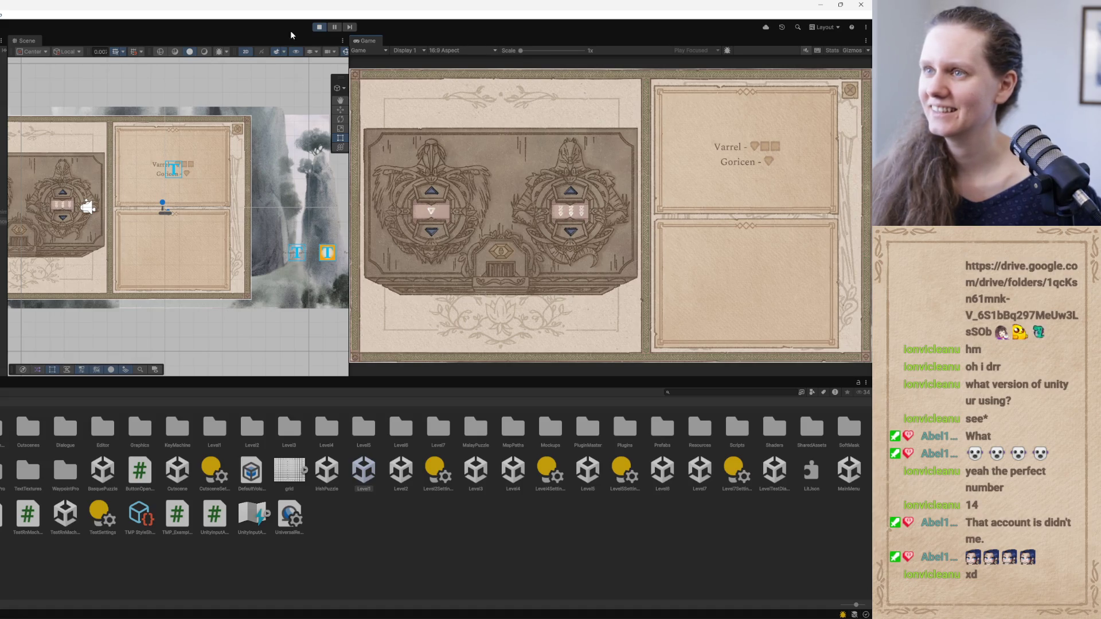
left_click(319, 27)
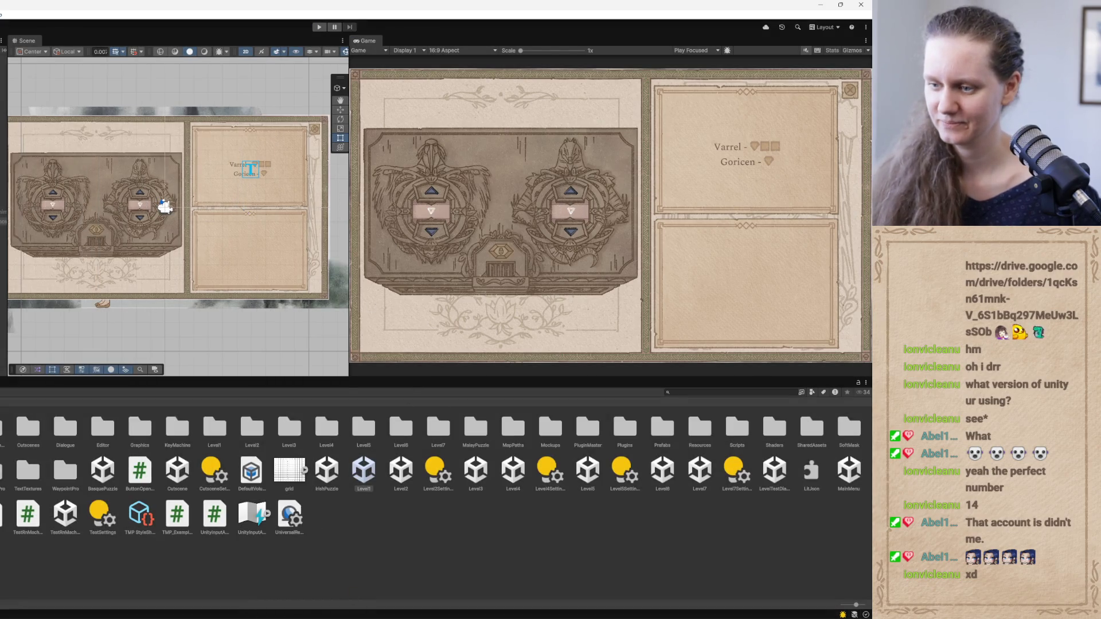
Draft the Codex follow-up 'great. just remove the 10 (should end with 9) also'
key("alt+Tab")
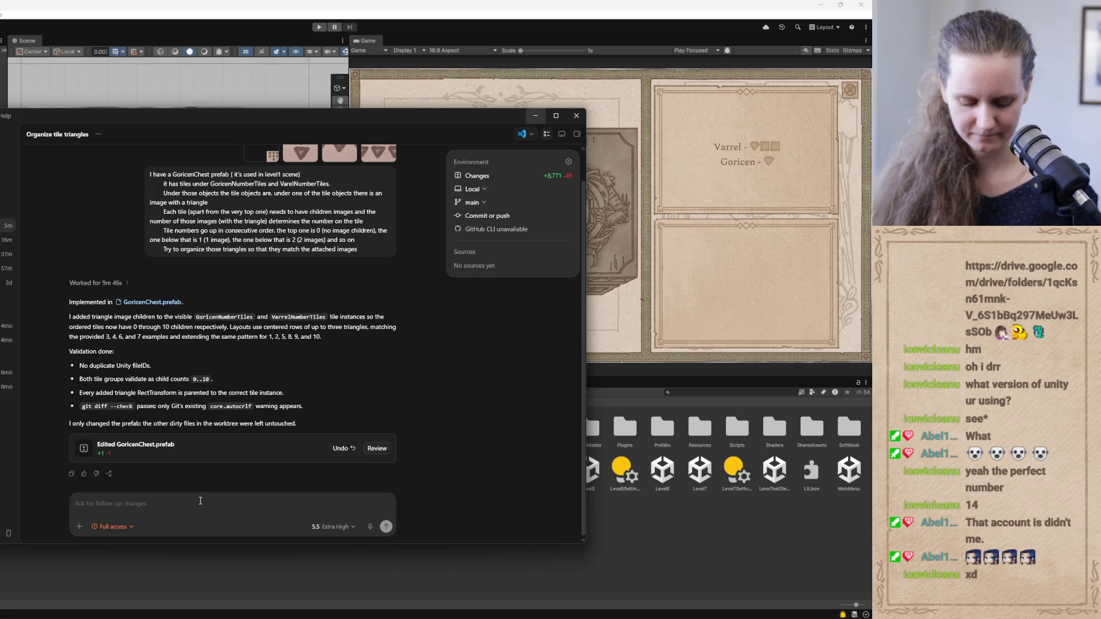
type("great. ")
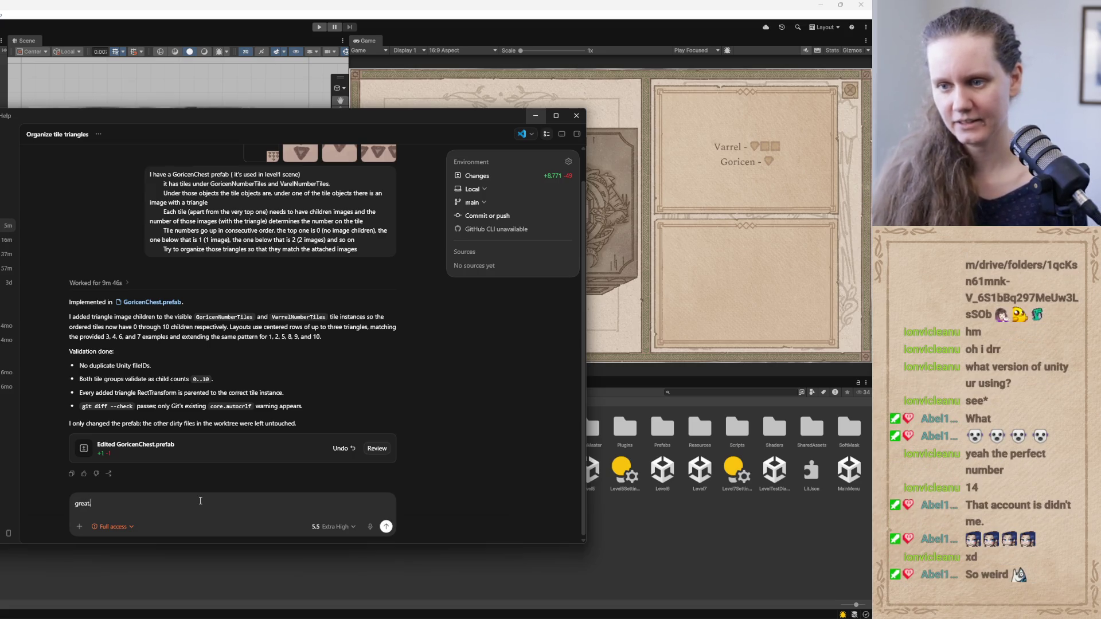
type("just remove t")
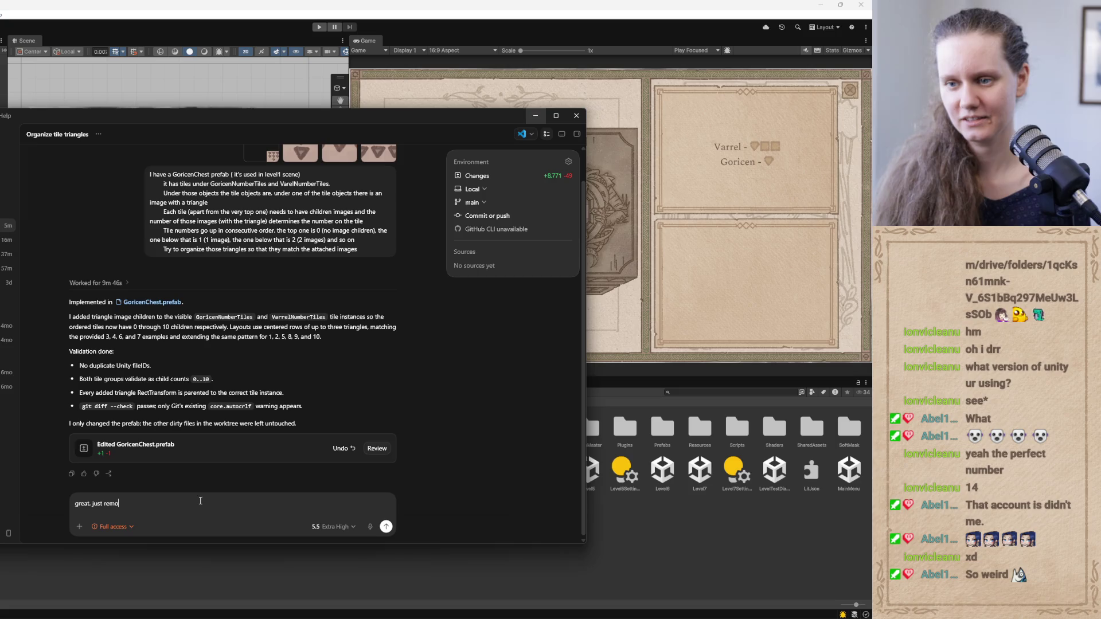
type("he 10 ")
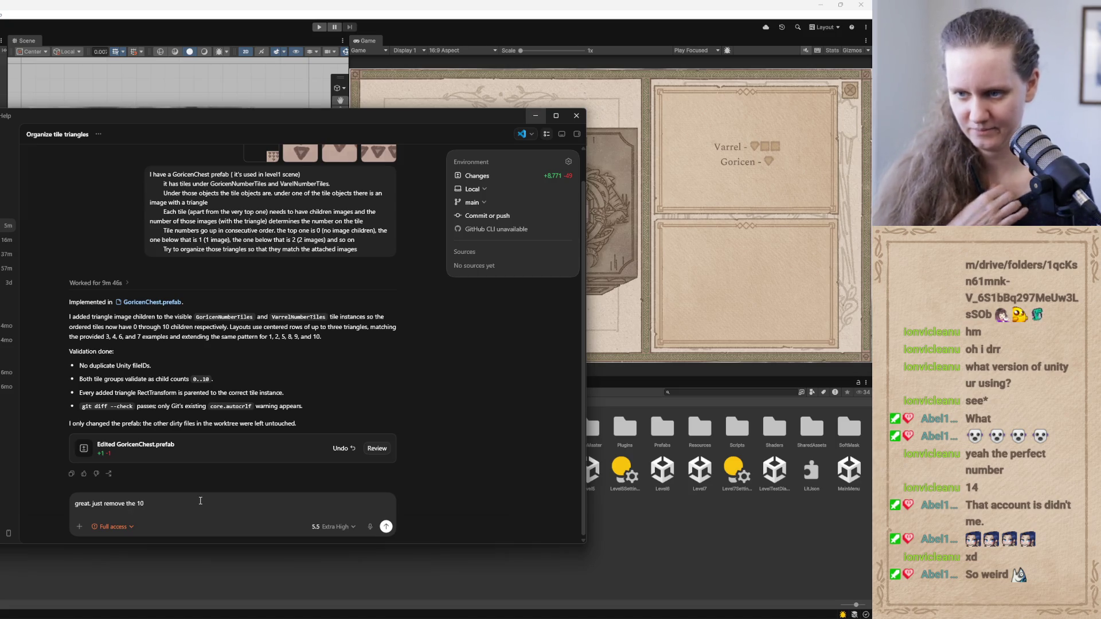
type("(should ")
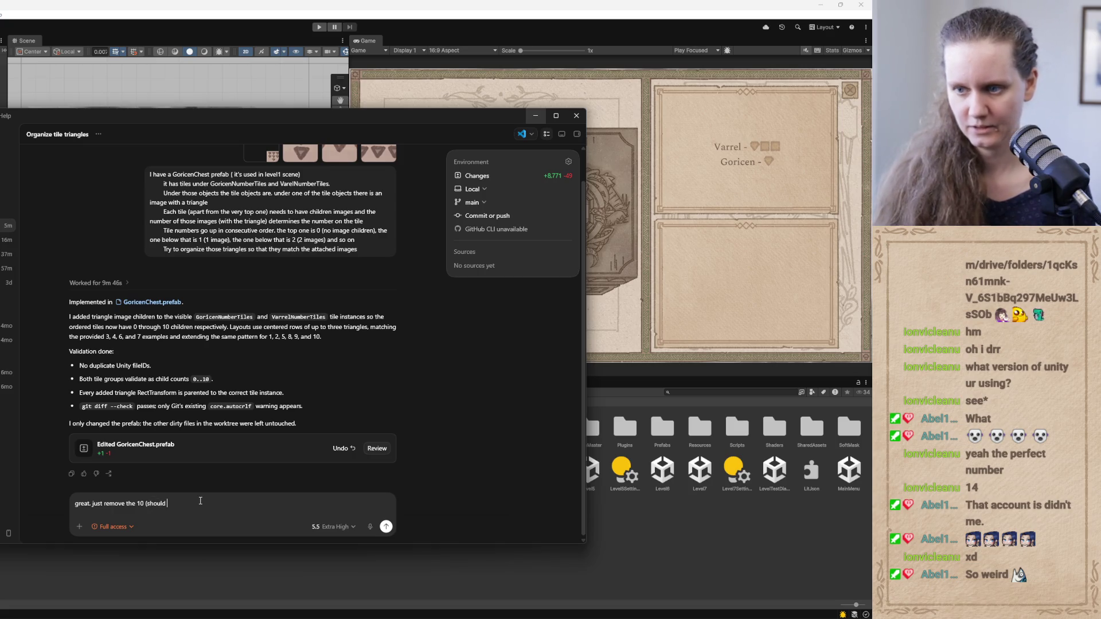
type("end with 9) ")
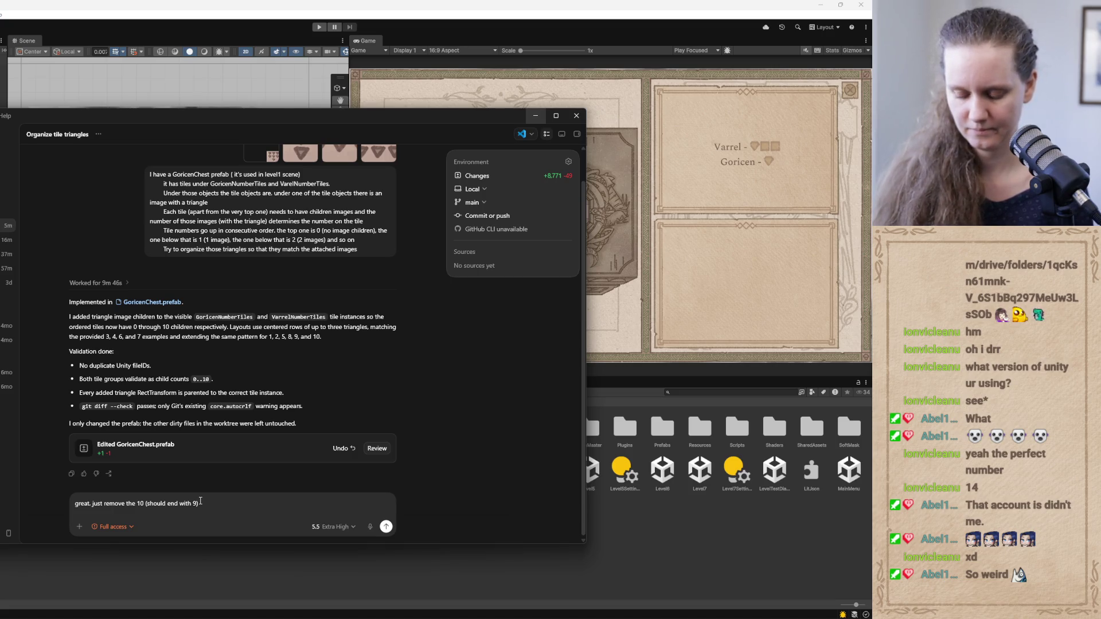
type("also")
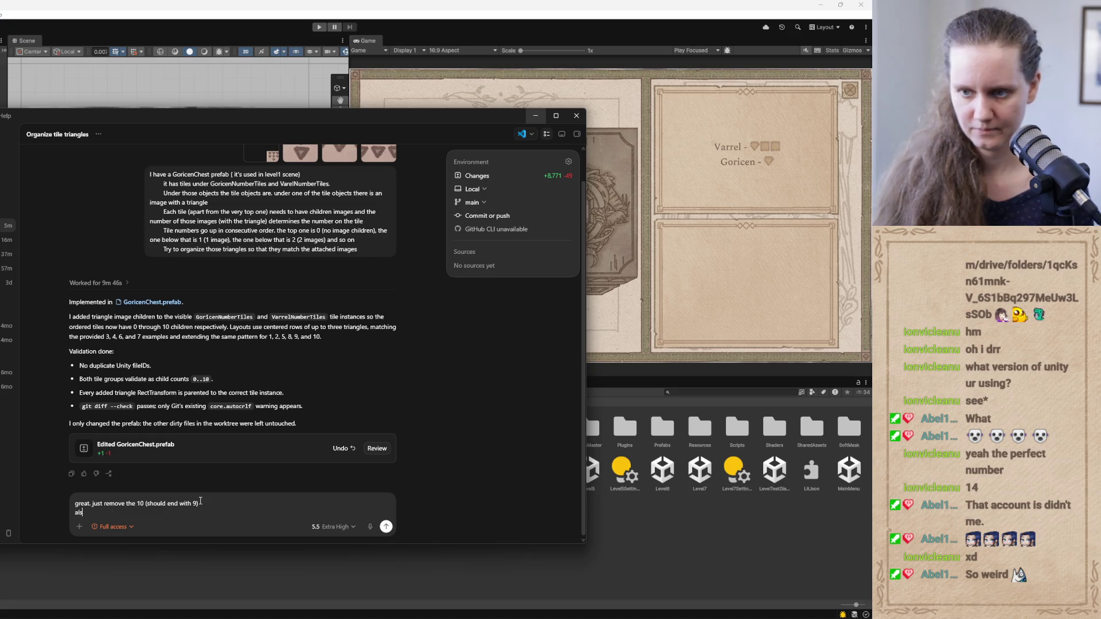
key("shift+Return")
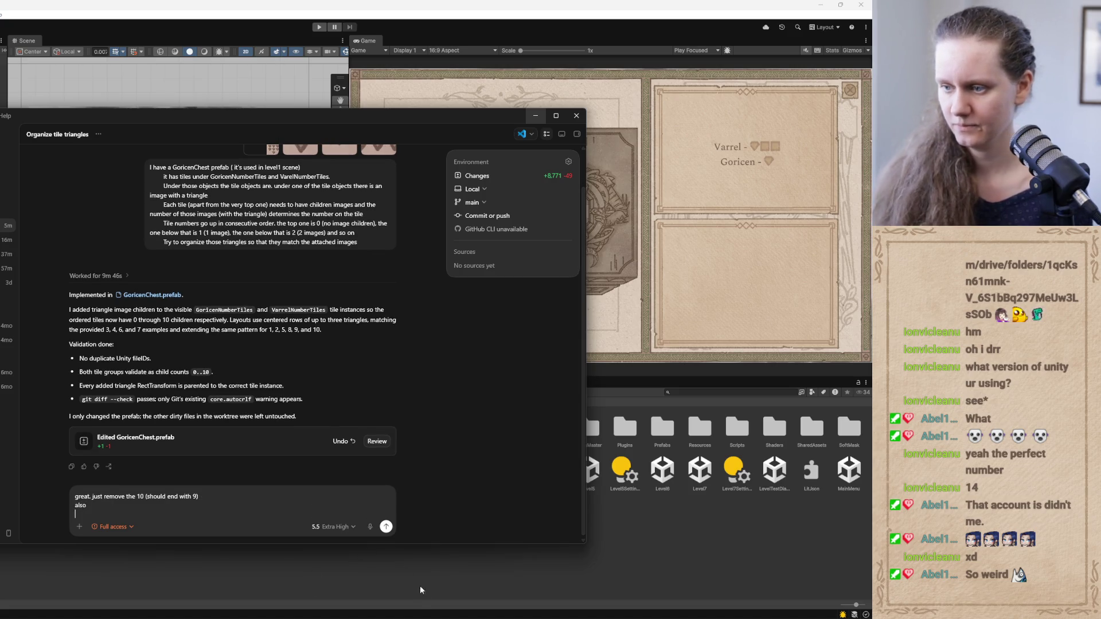
Select the arrow-button movement note in TLF_TODOs.txt, then minimize Notepad++
key("alt+Tab")
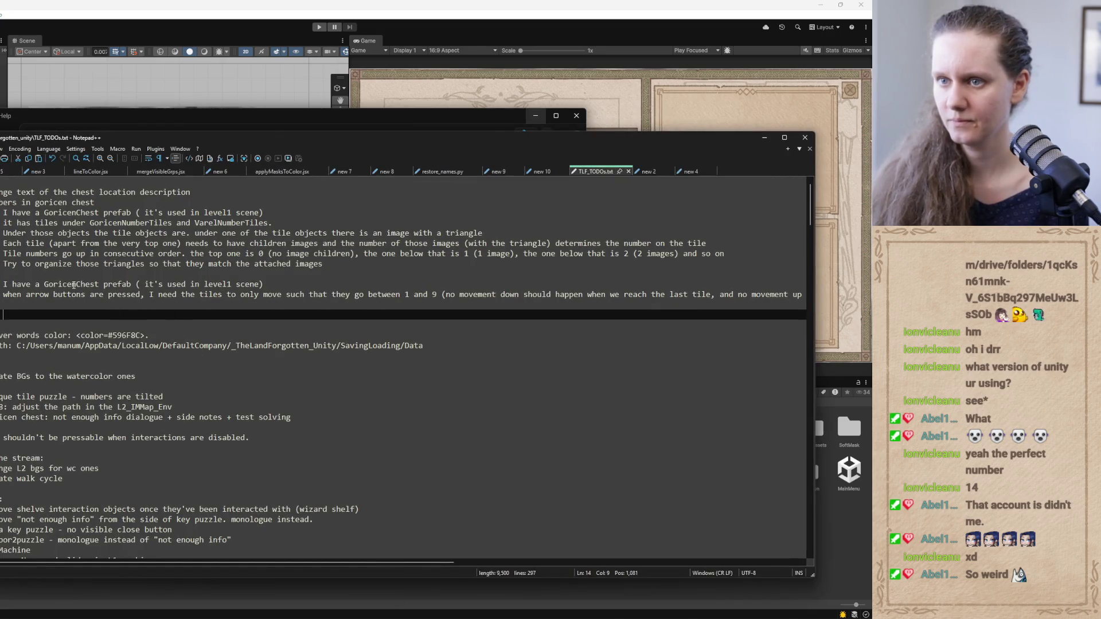
left_click_drag(8, 295, 715, 310)
key("shift+Left")
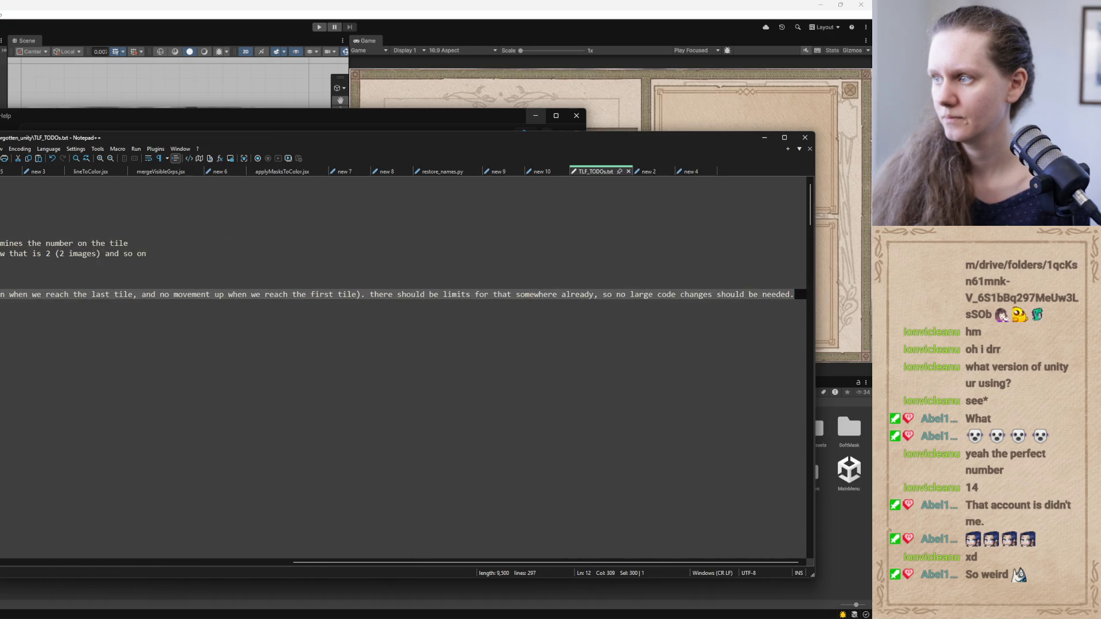
left_click(764, 137)
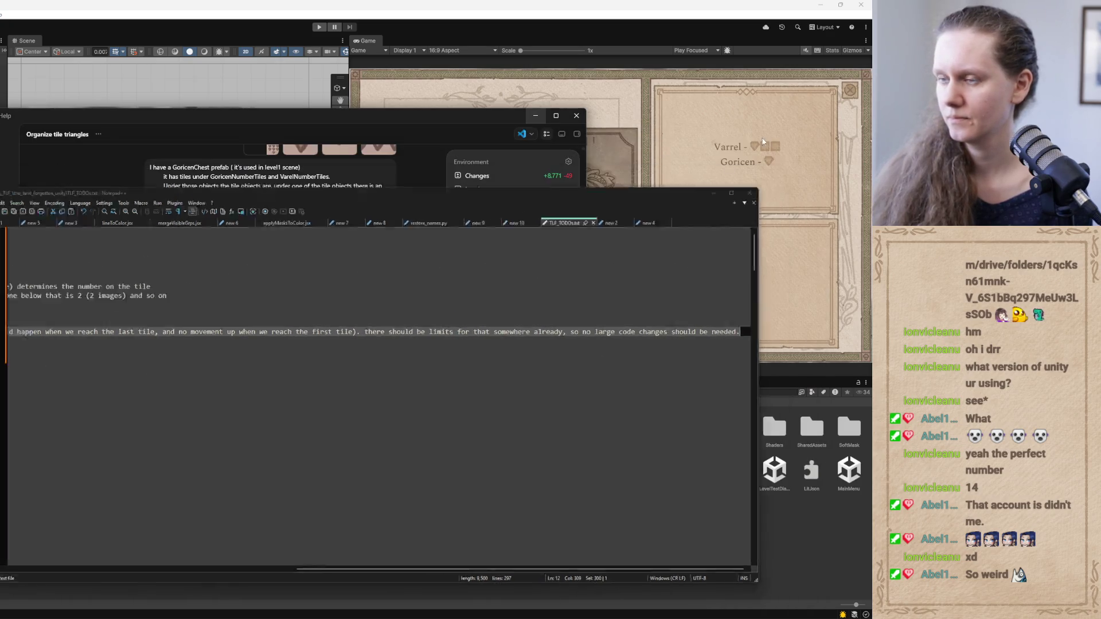
Delete the trailing 'also' line from the draft, send it, and minimize Codex
mouse_move(98, 511)
left_mouse_down()
mouse_move(38, 496)
mouse_move(30, 503)
left_mouse_up()
key("BackSpace")
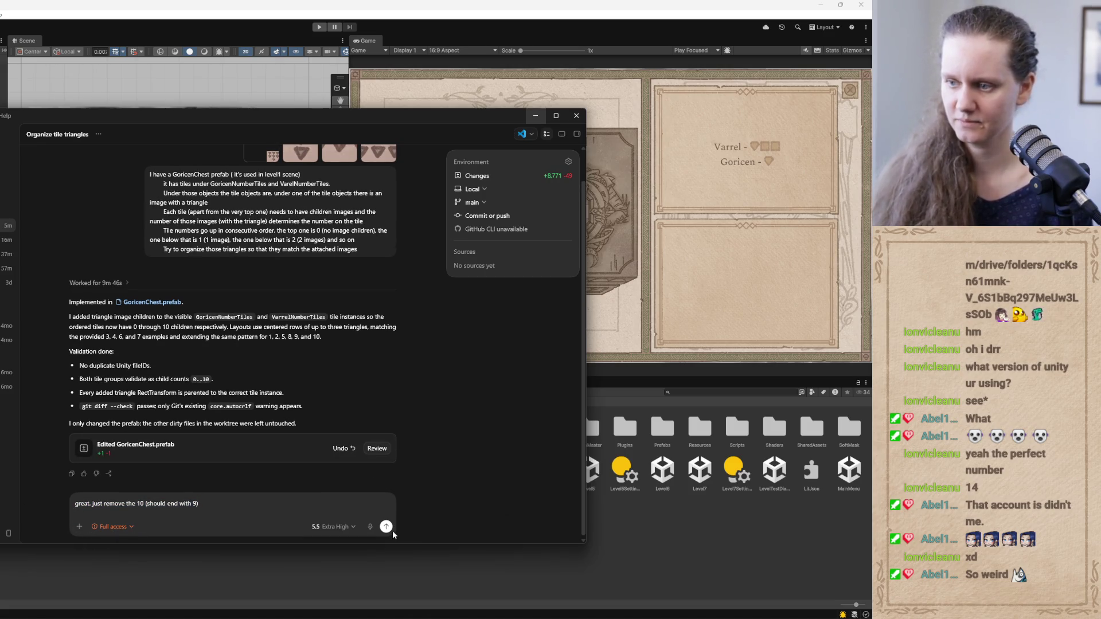
left_click(386, 526)
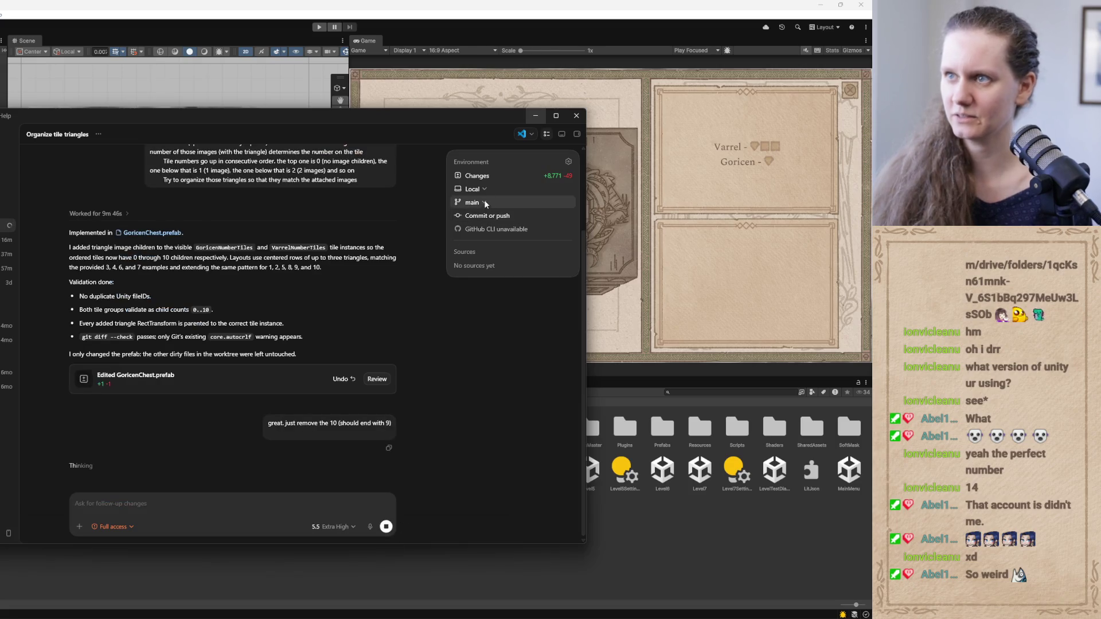
left_click(536, 115)
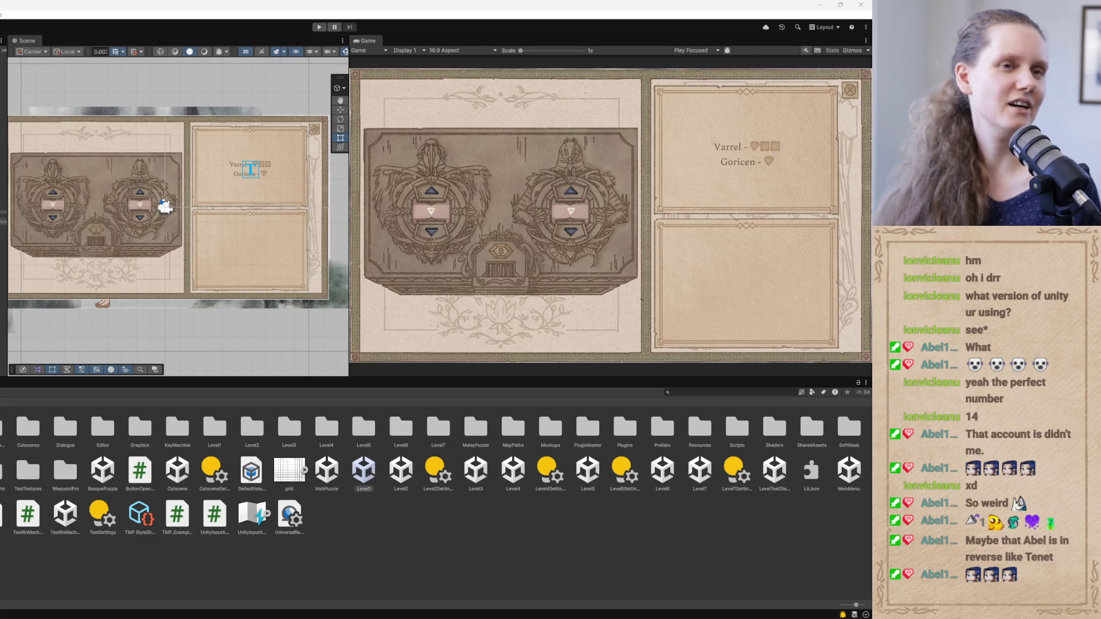
mouse_move(349, 286)
left_mouse_down()
mouse_move(405, 283)
mouse_move(313, 288)
left_mouse_up()
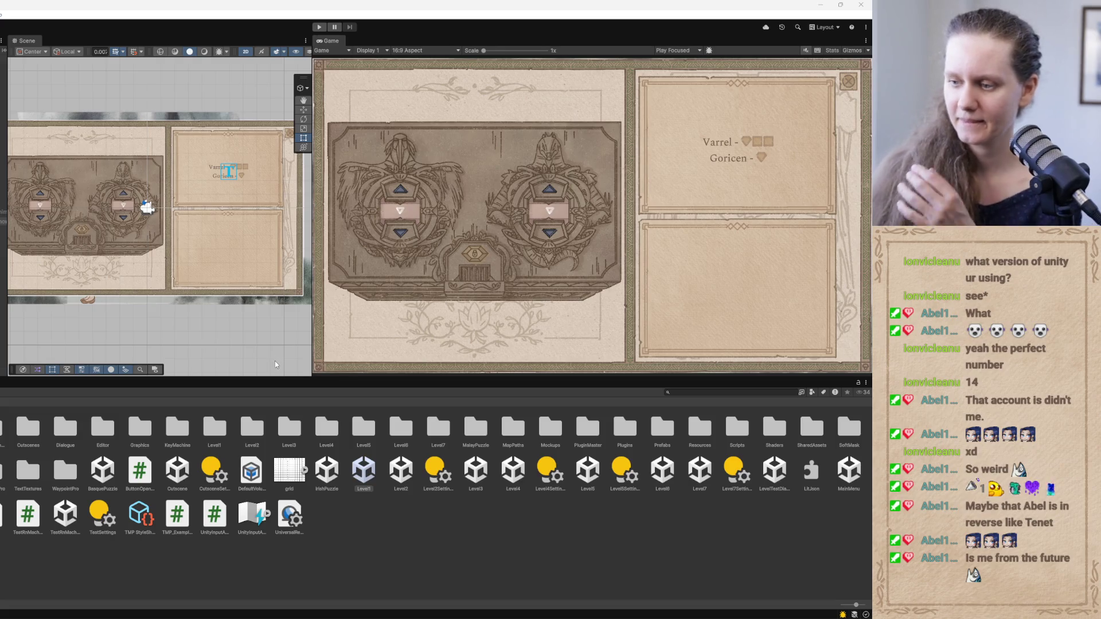
Check Codex's progress on removing the 10 tiles, then switch to the TODO notes
mouse_move(313, 616)
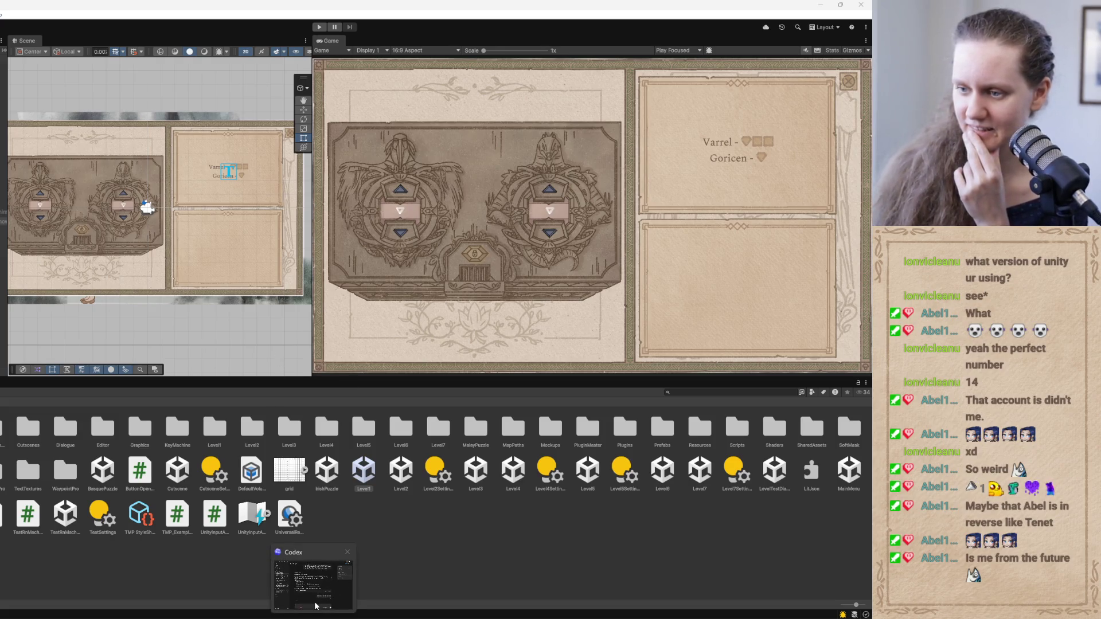
left_click(308, 592)
left_click(308, 593)
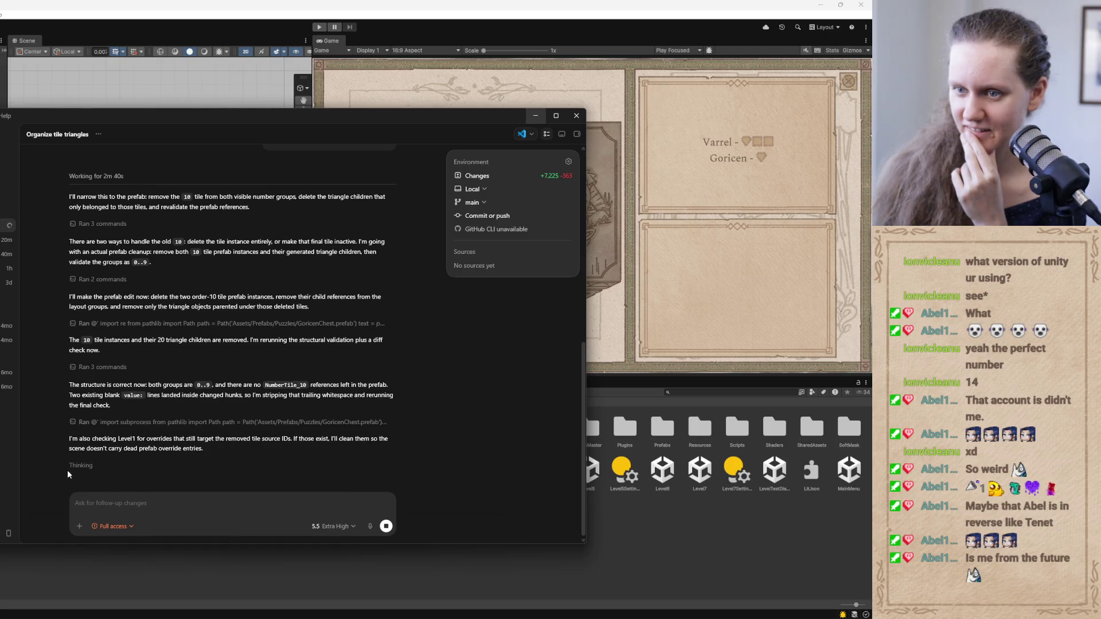
left_click(534, 116)
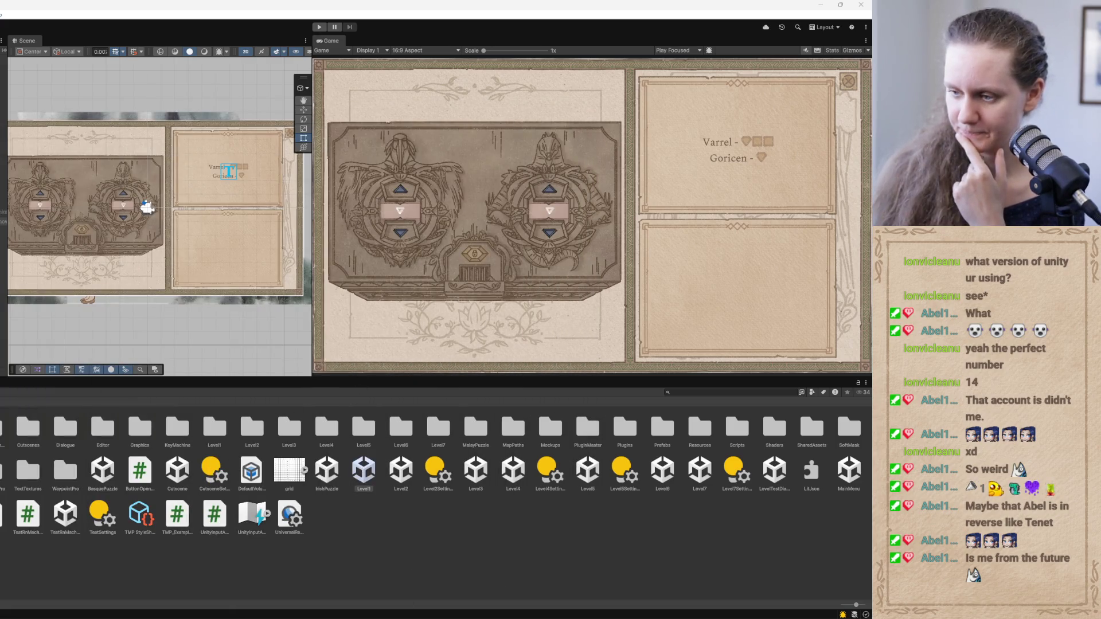
left_click(388, 616)
Scroll the arrow-button note back into view, move to empty line 13, and minimize Notepad++
left_click_drag(456, 564, 162, 564)
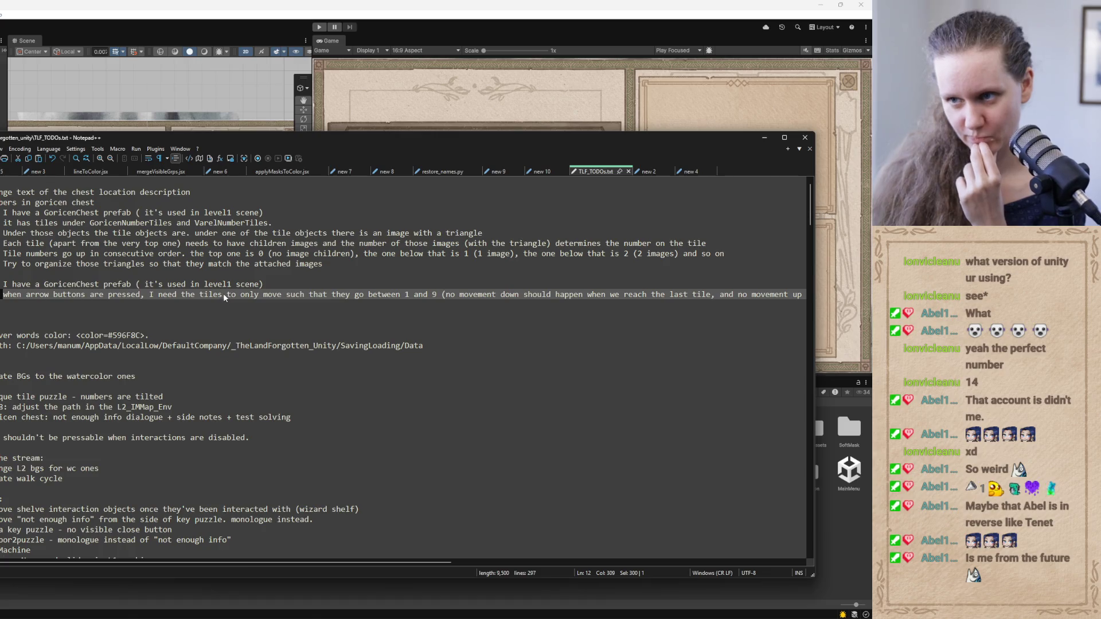
left_click(95, 304)
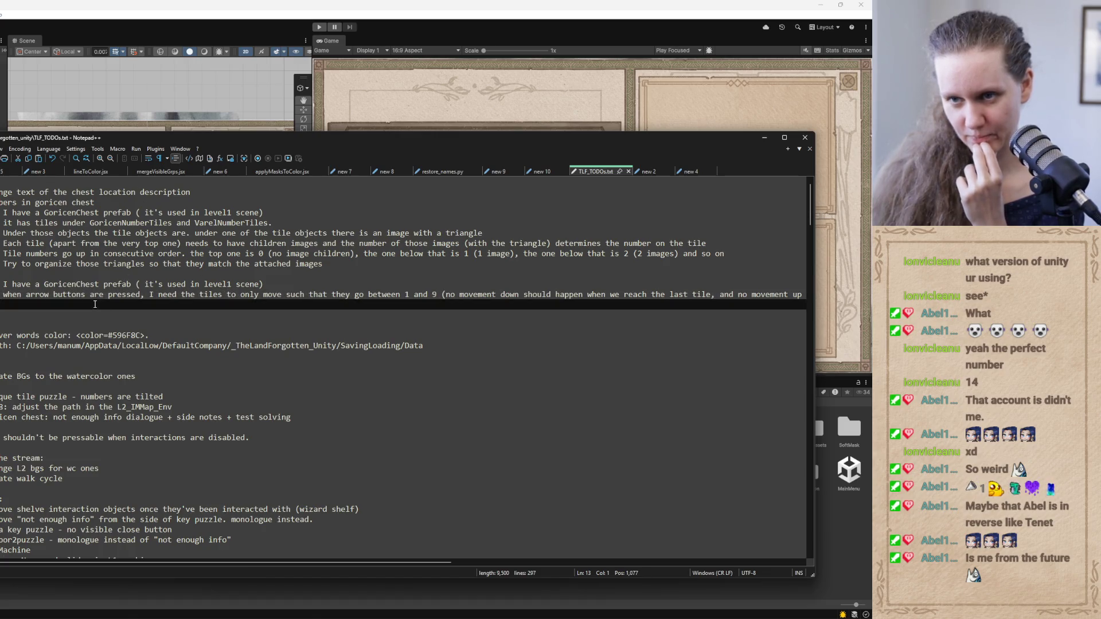
left_click(764, 138)
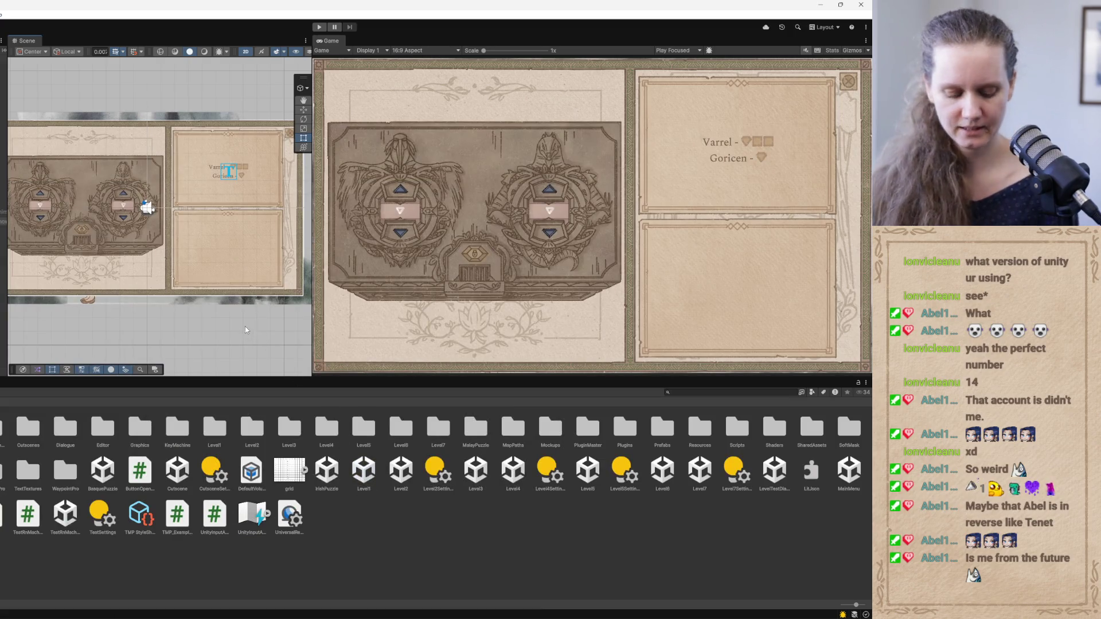
Open the Level2 scene and search the Project assets for 'goricen'
double_click(401, 471)
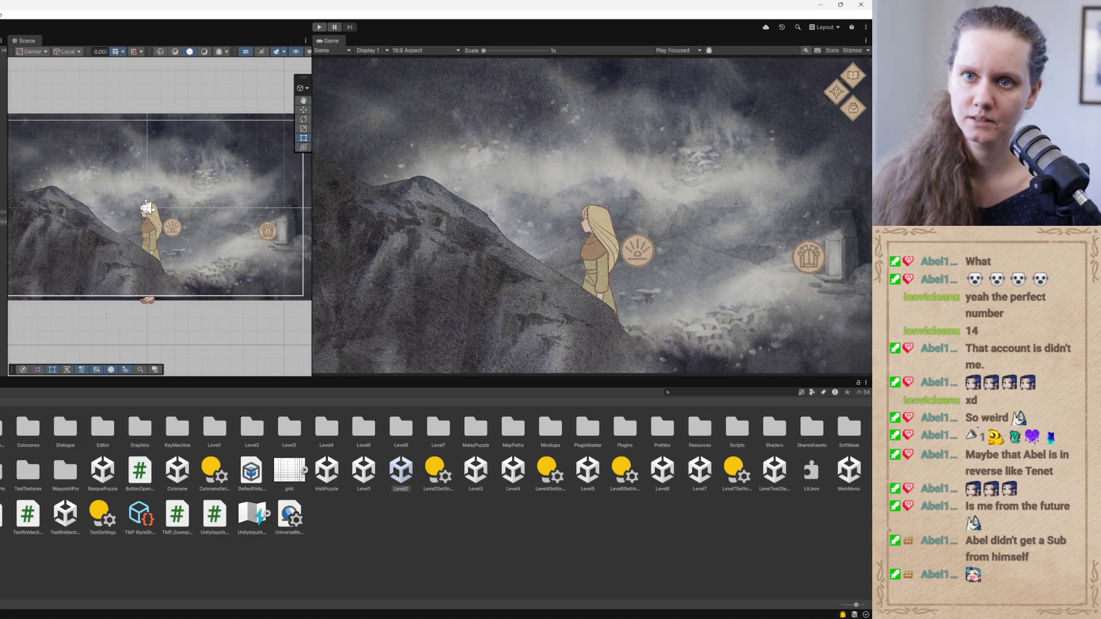
left_click(704, 394)
type("go")
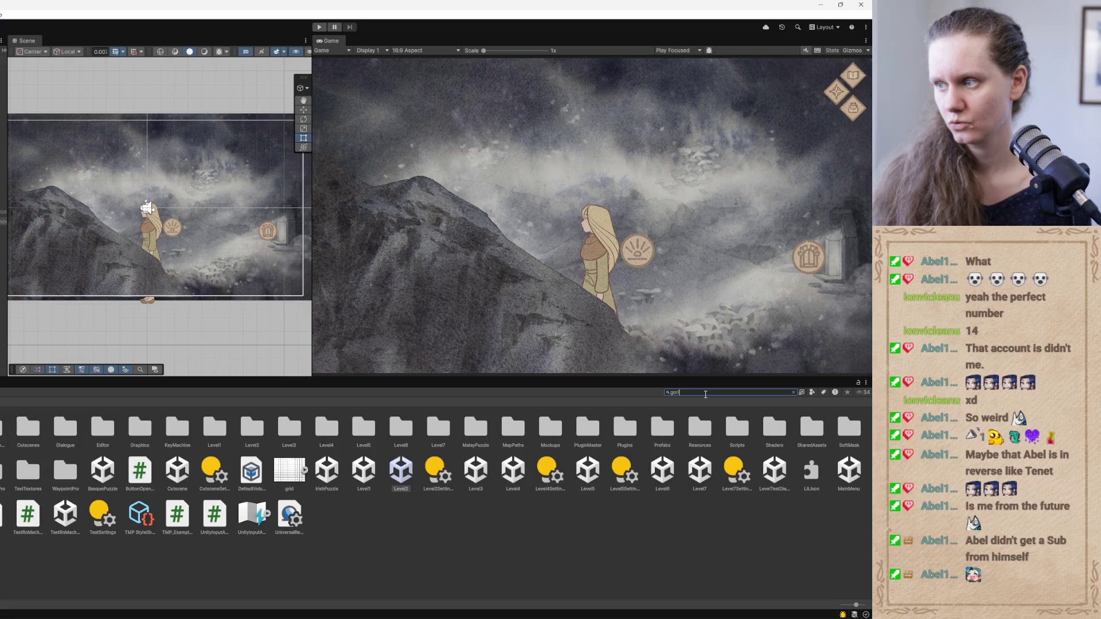
type("icen")
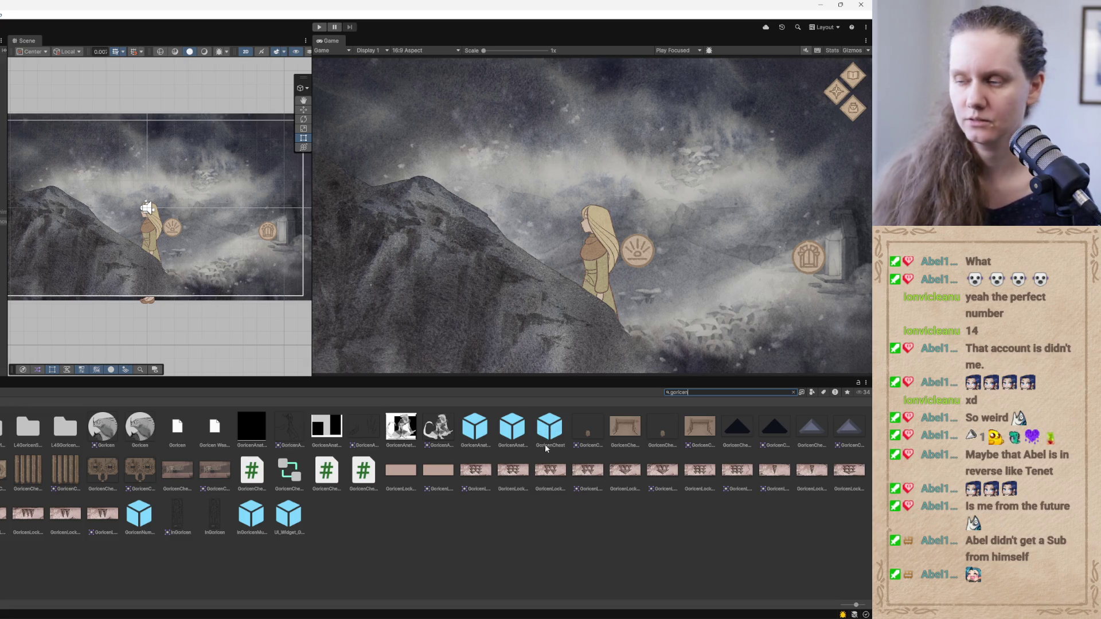
Apply the full-stretch anchor preset to the puzzle panel's RectTransform so Top and Bottom are 0
left_click(550, 434)
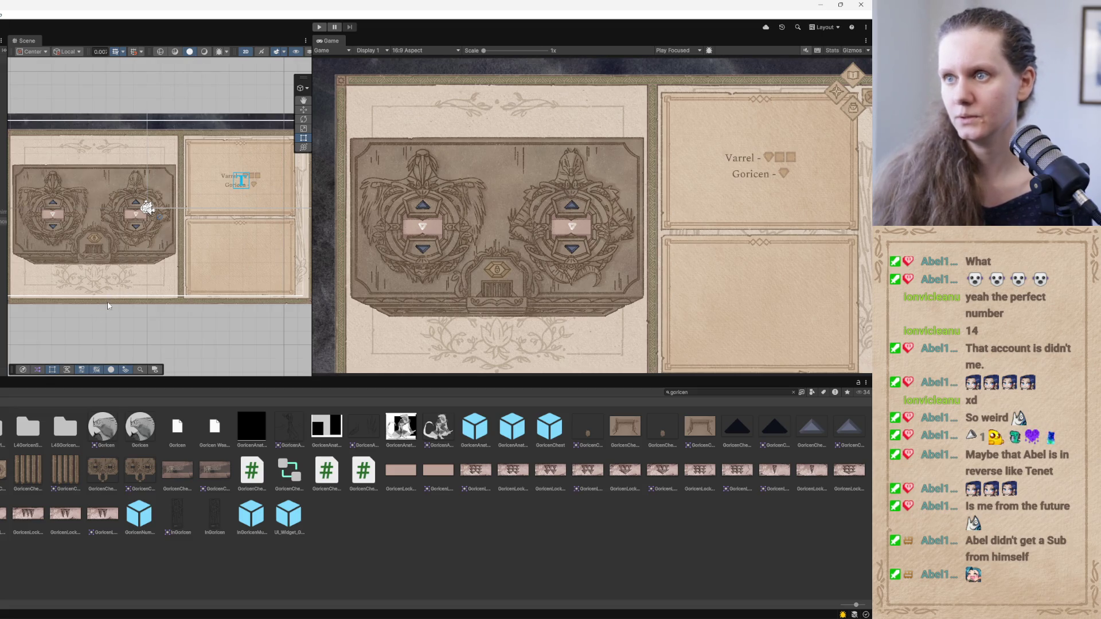
scroll(145, 226, "down", 3)
scroll(145, 226, "down", 1)
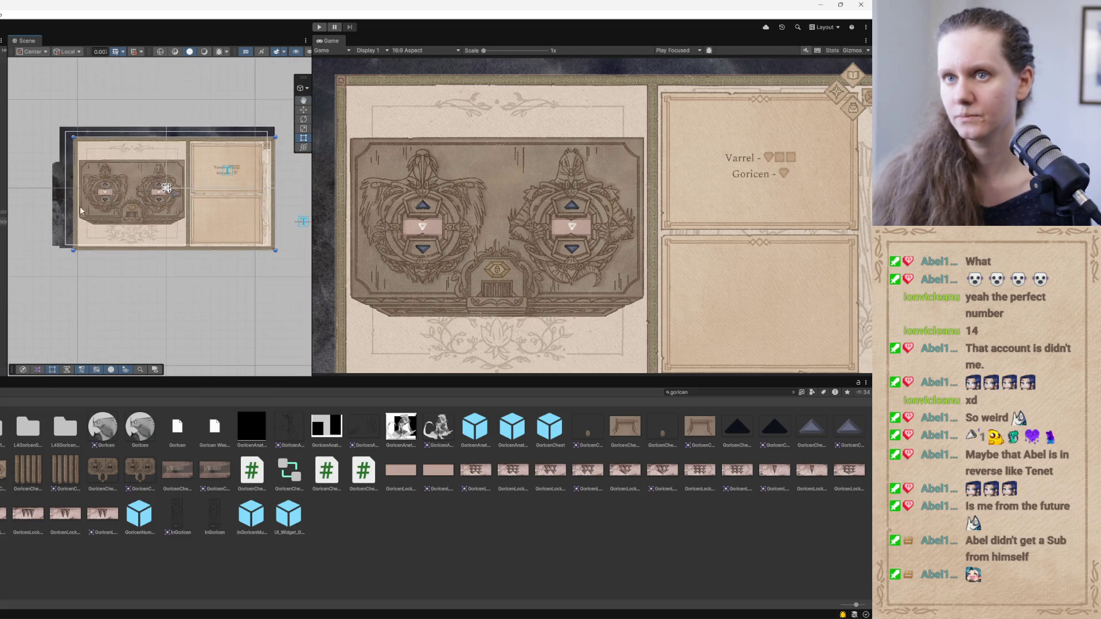
left_click_drag(7, 189, 153, 189)
left_click(91, 99)
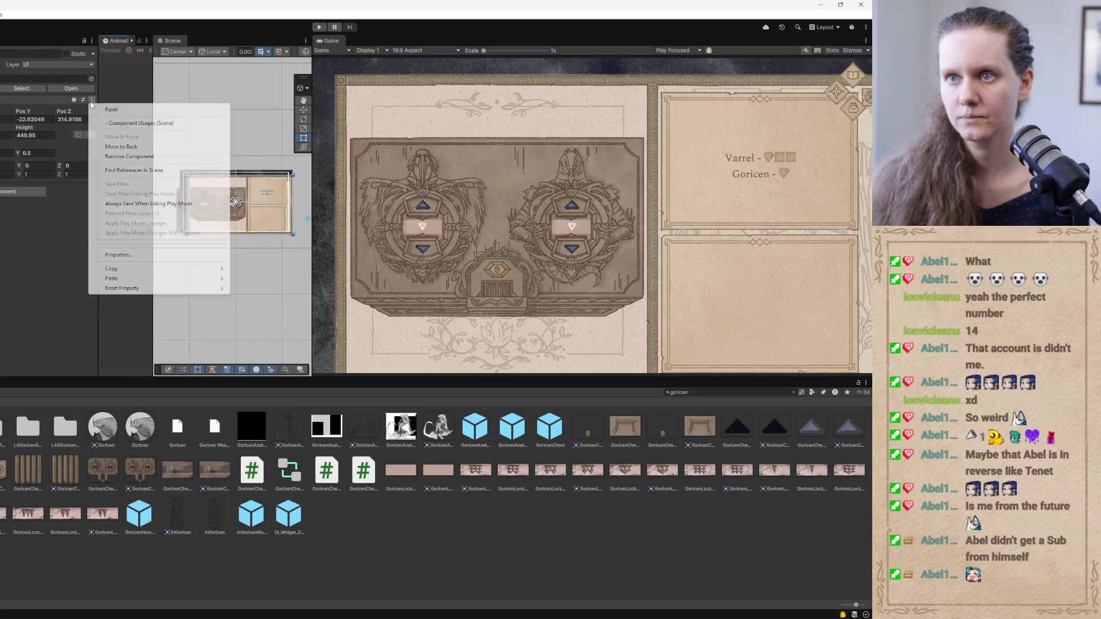
left_click(8, 137)
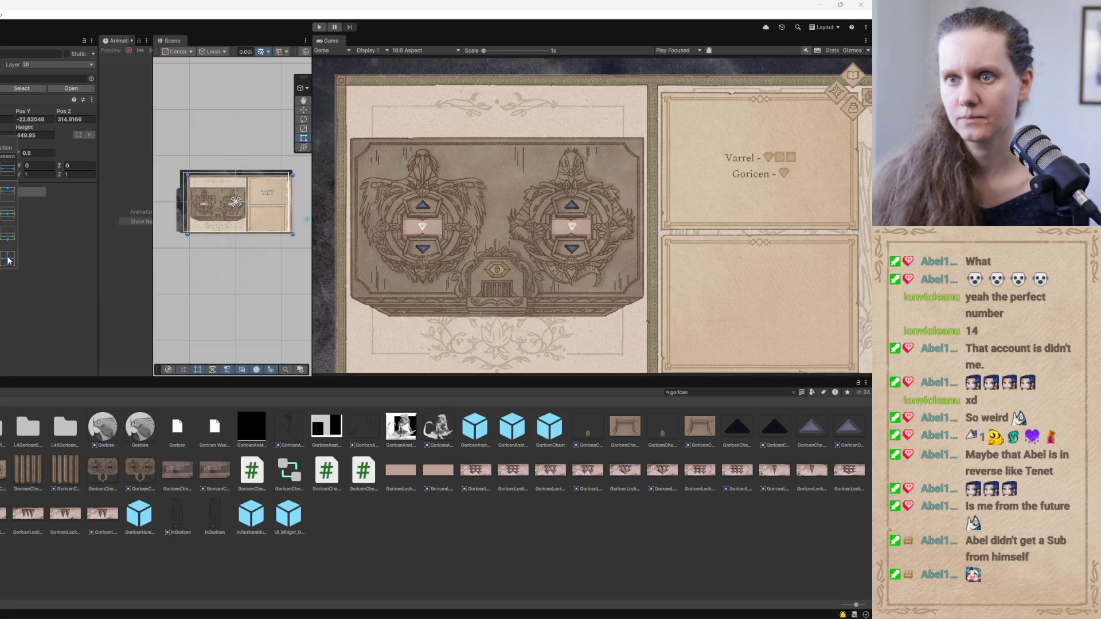
left_click(8, 260, "alt")
scroll(223, 253, "up", 5)
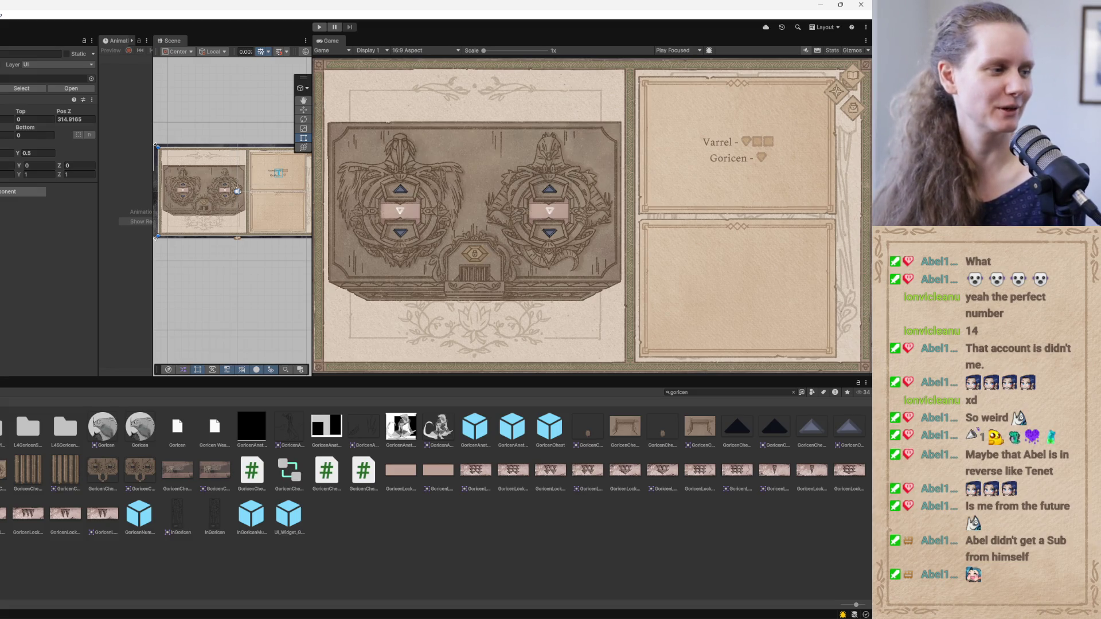
Move the Scene/Game divider right to widen the Scene view
mouse_move(311, 292)
left_mouse_down()
mouse_move(363, 293)
mouse_move(344, 300)
mouse_move(401, 286)
mouse_move(388, 285)
left_mouse_up()
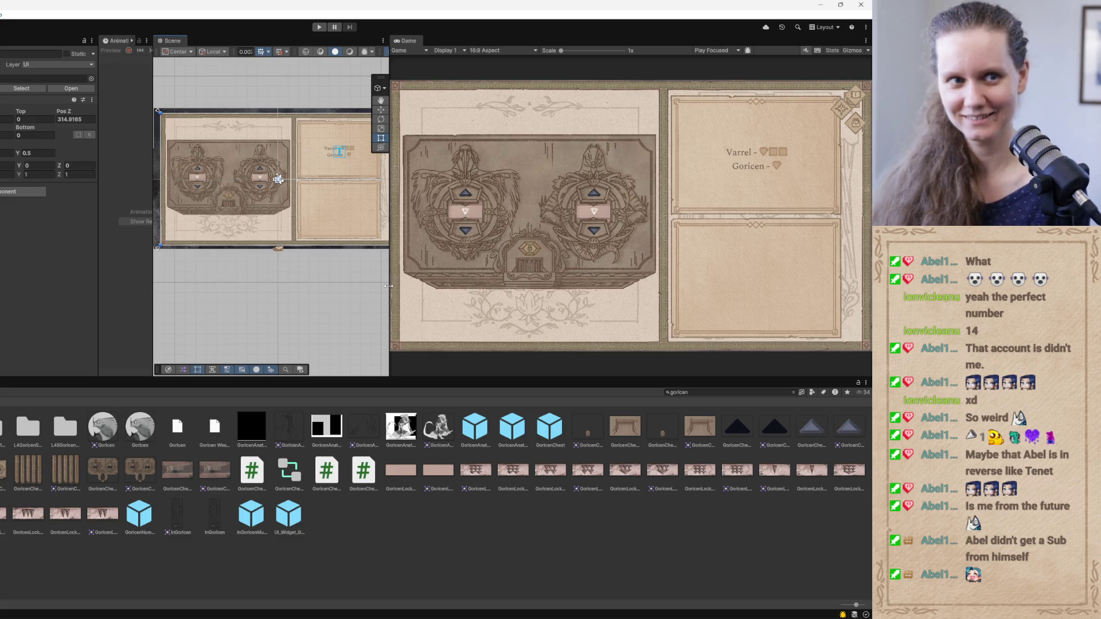
left_click_drag(389, 286, 386, 288)
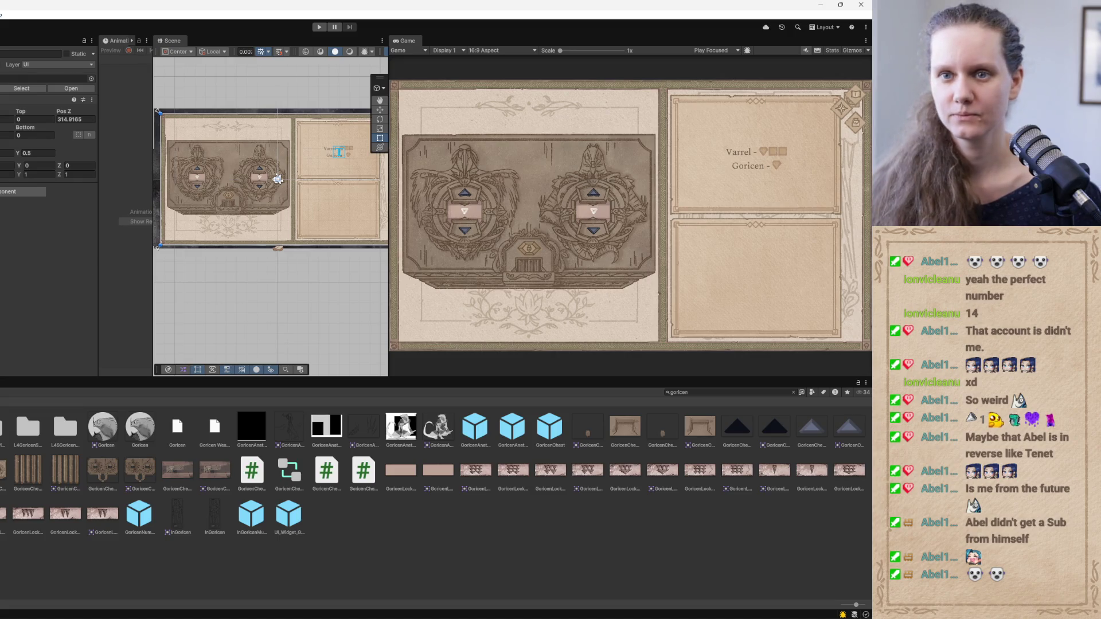
Select the Image object hidden behind the notes page in the top-right sub-panel
left_click(277, 179)
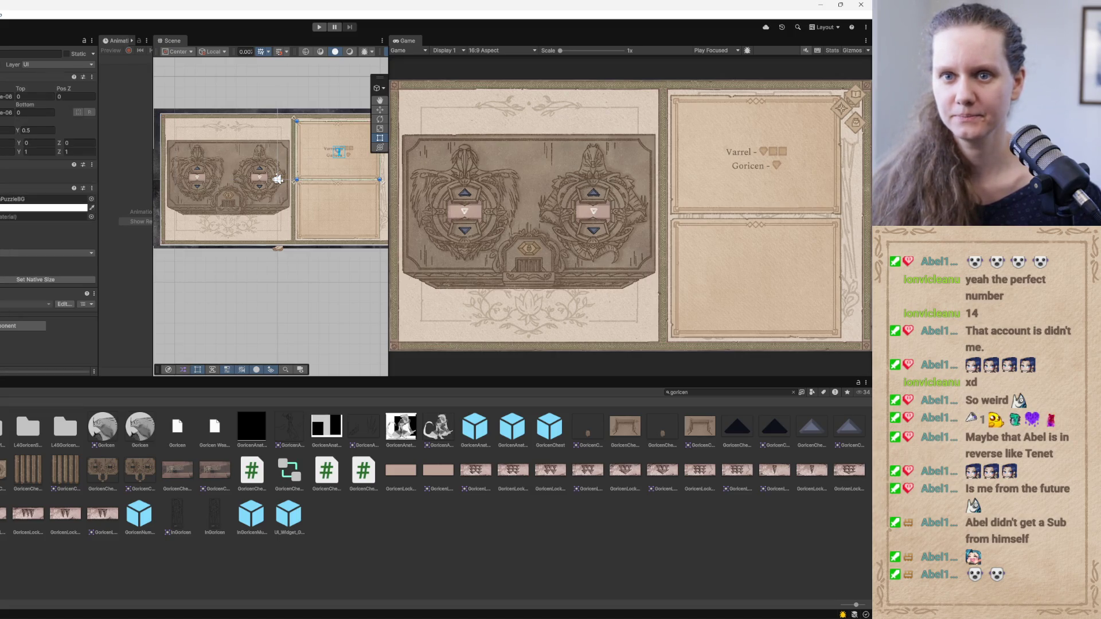
left_click(277, 179)
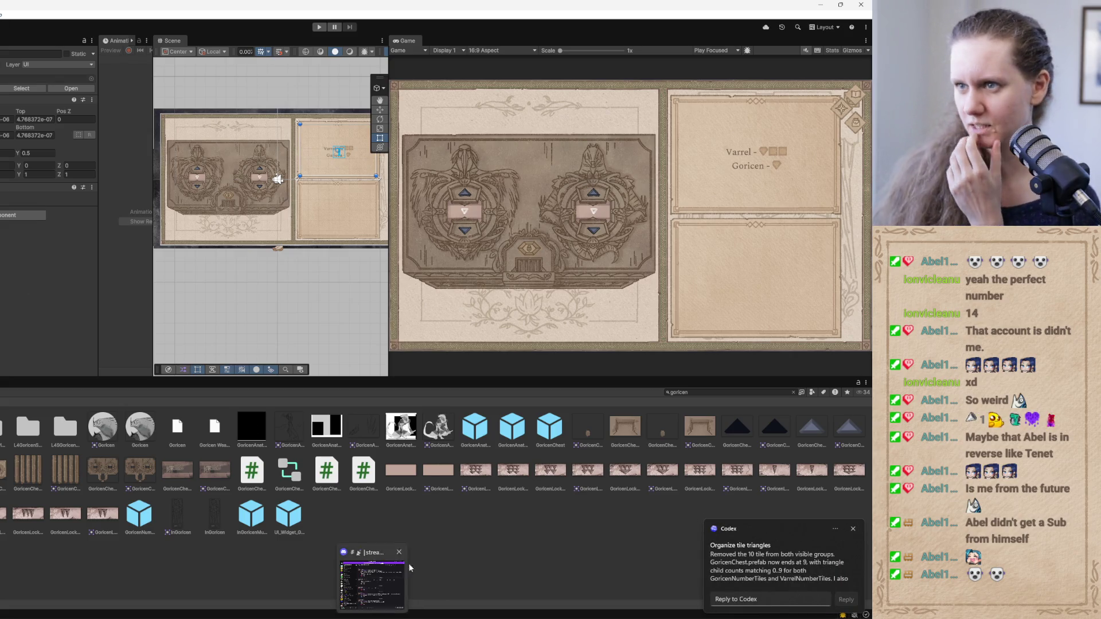
Remove the 'goricen' Project search filter and select the Level1 scene asset
mouse_move(750, 569)
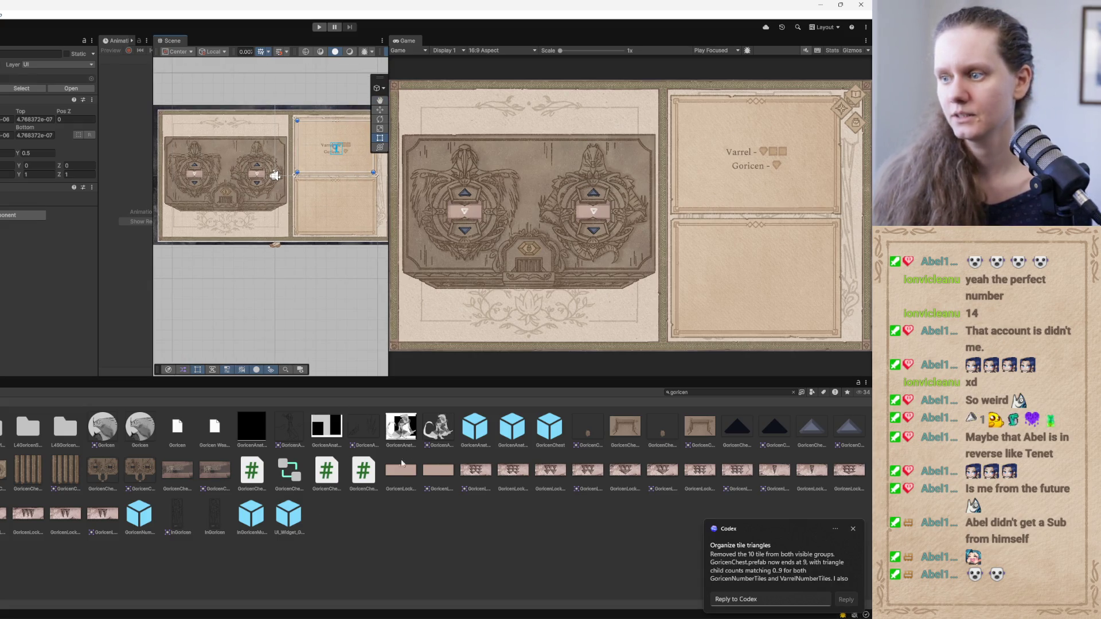
left_click(793, 392)
left_click(365, 474)
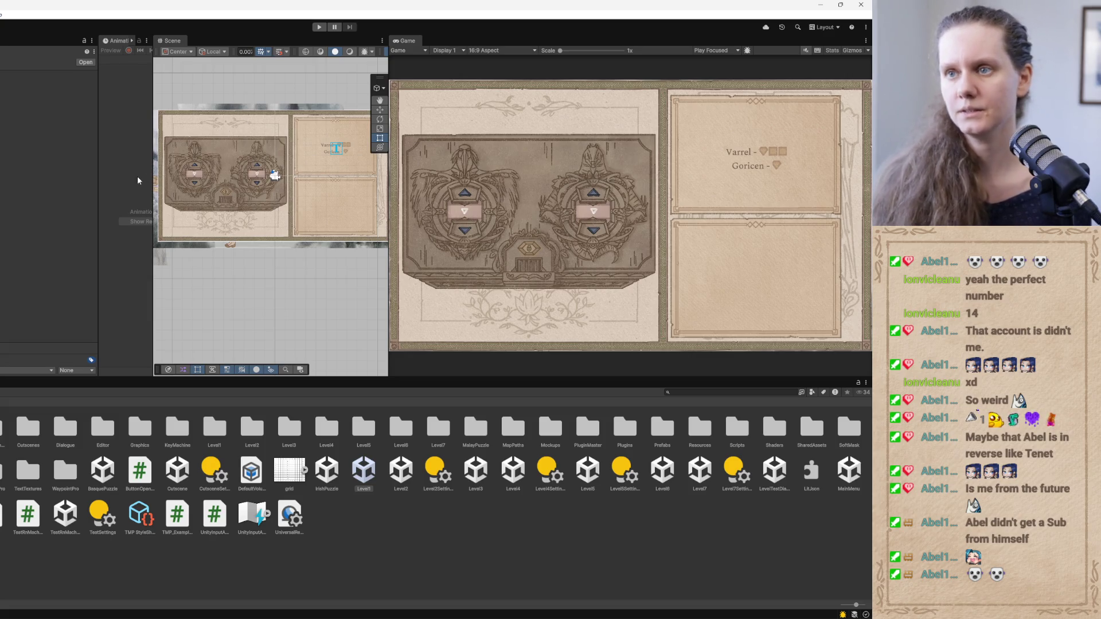
Stretch the Scene view over the Animation/Hierarchy panels, rebalance the Game divider, and enter Play mode
left_click_drag(151, 175, 3, 175)
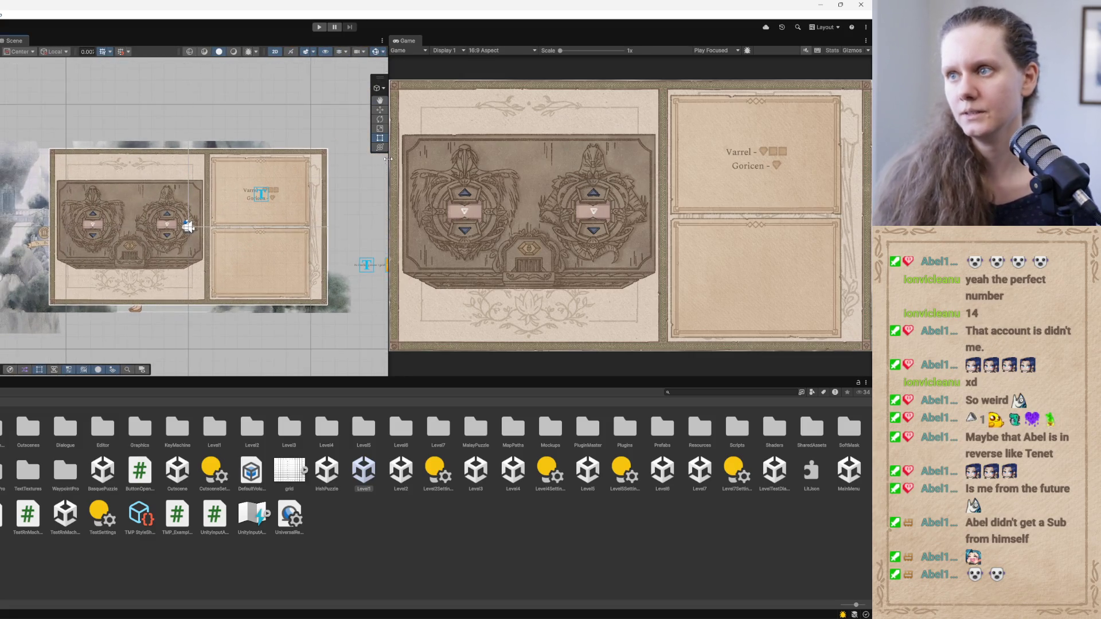
left_click_drag(389, 159, 327, 159)
key("ctrl+p")
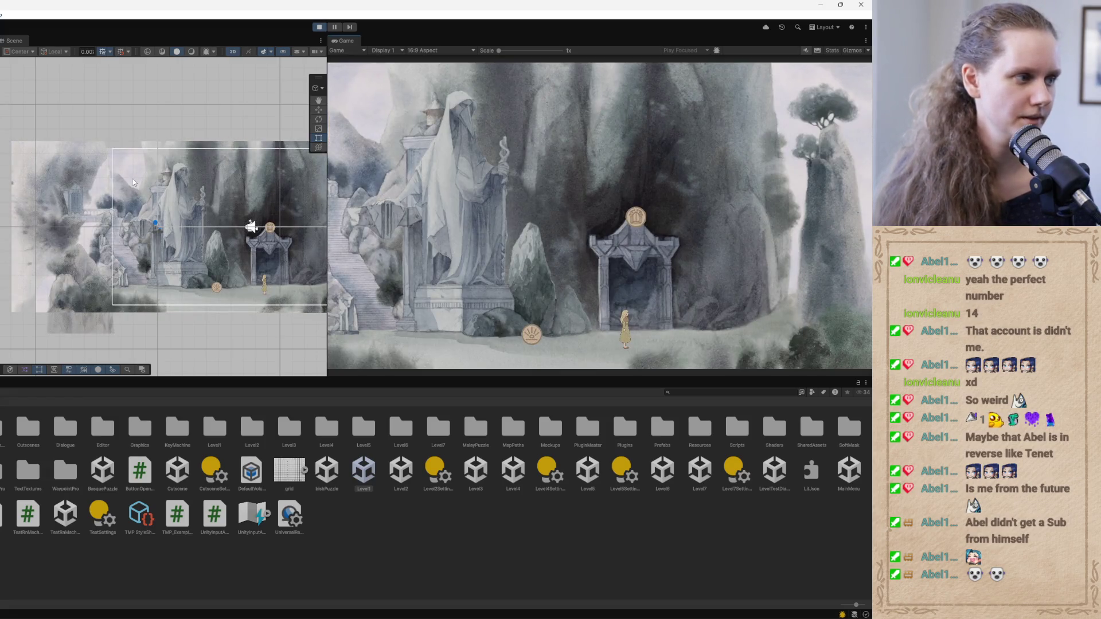
Walk left to reveal the secret chest, open its dial puzzle, and step the right dial
left_click(466, 346)
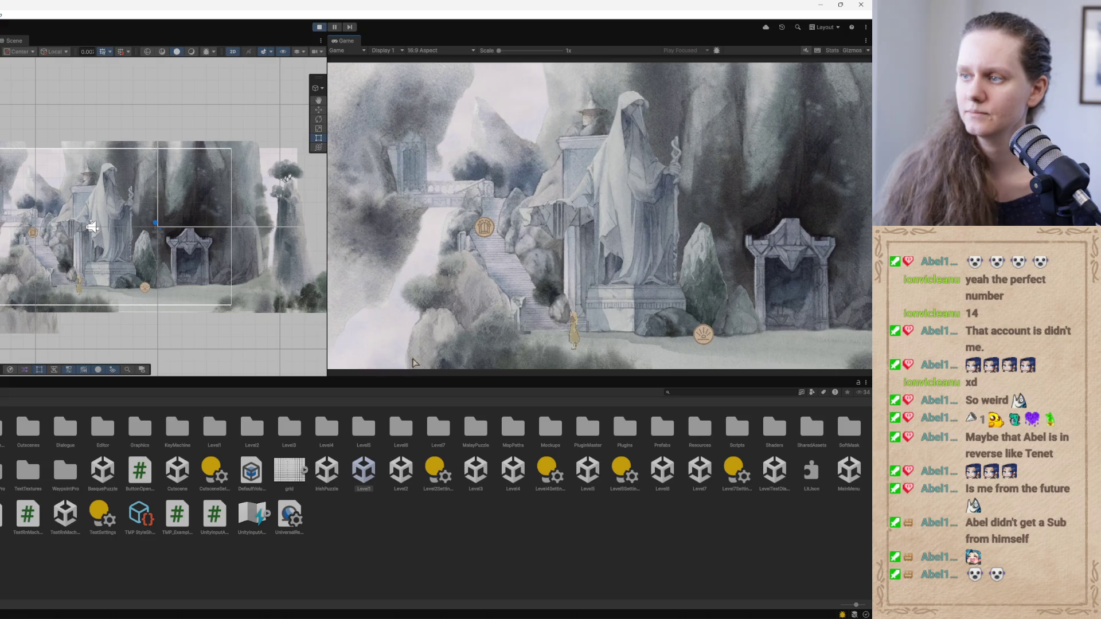
left_click(457, 335)
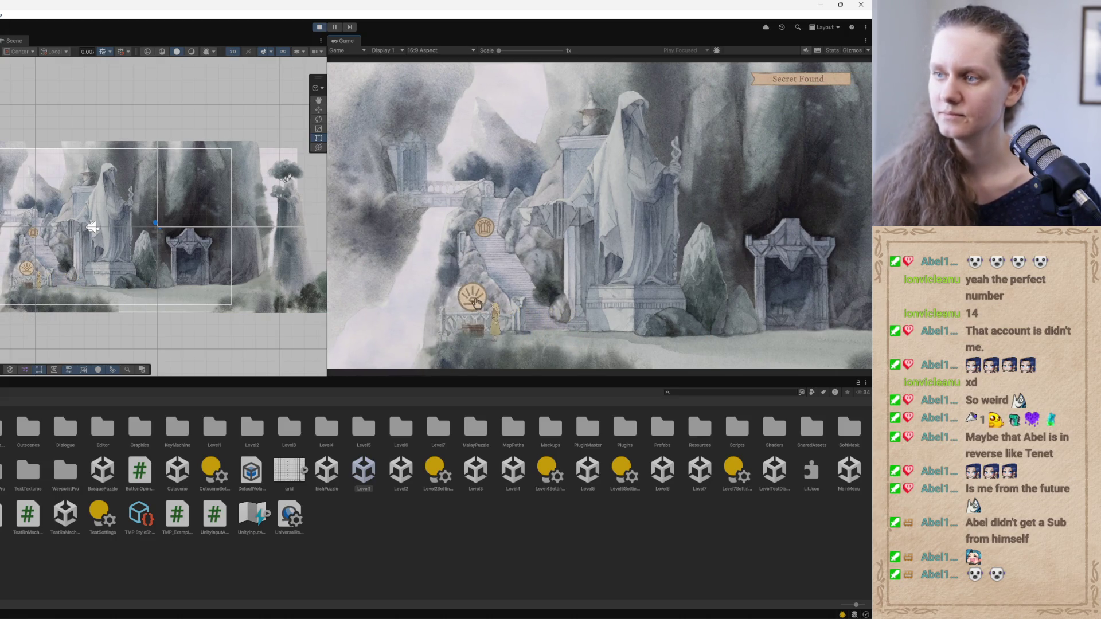
left_click(467, 318)
left_click(559, 234)
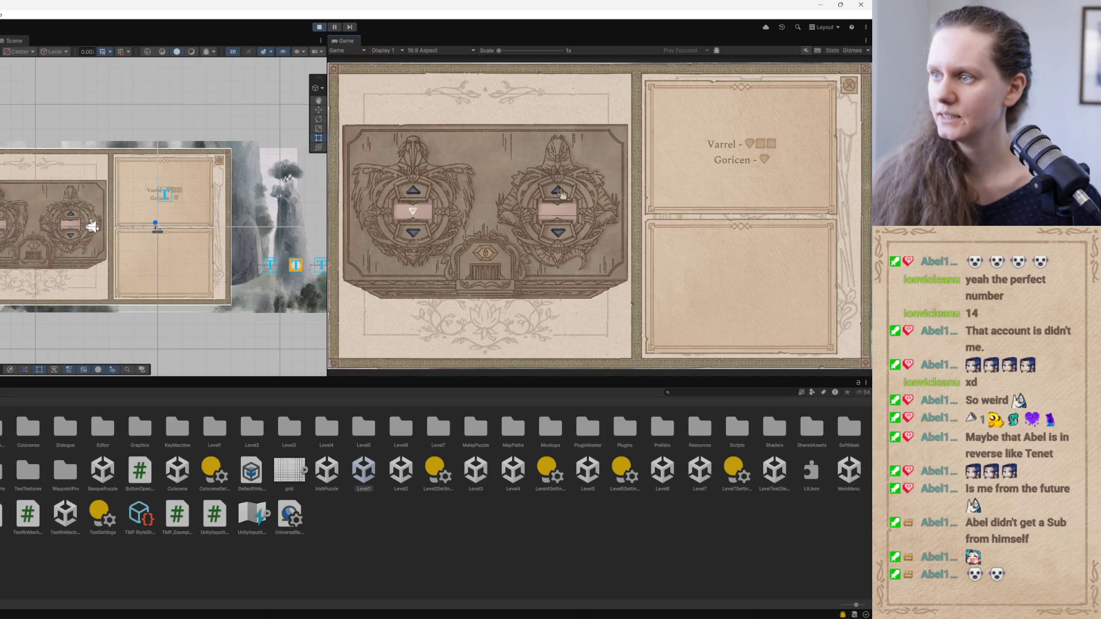
Step the right dial down and up through its counts, including three hearts
left_click(557, 232)
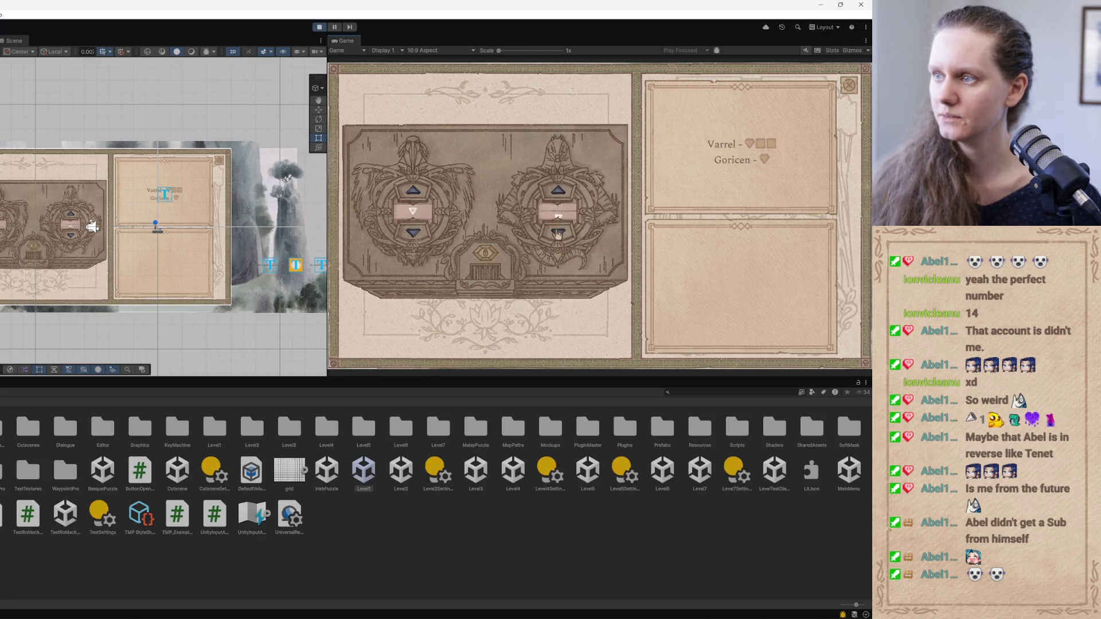
left_click(560, 195)
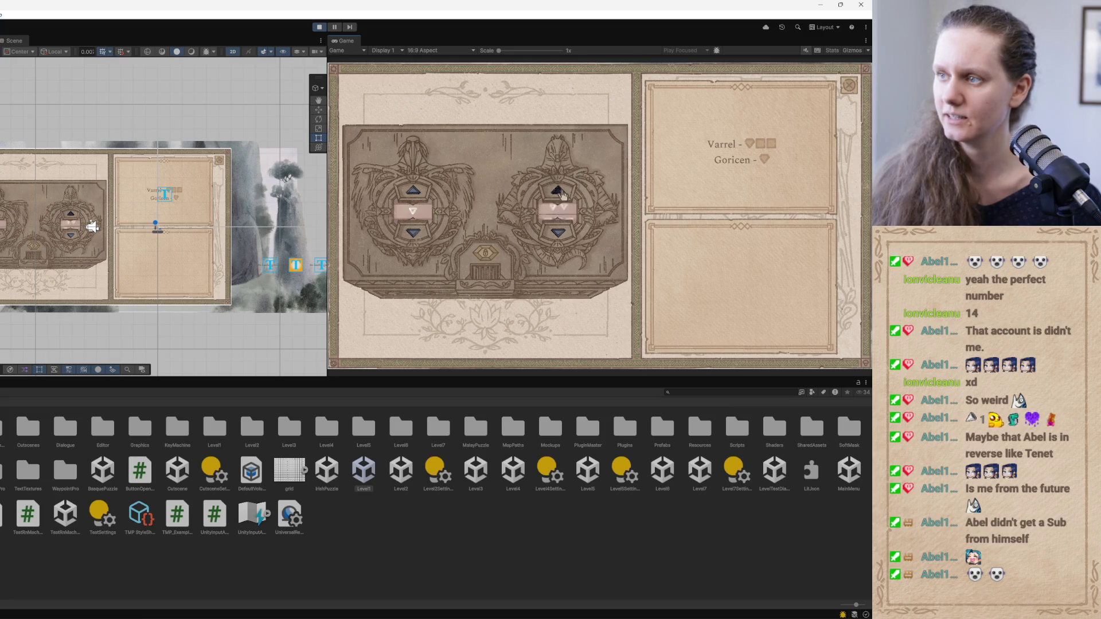
left_click(560, 195)
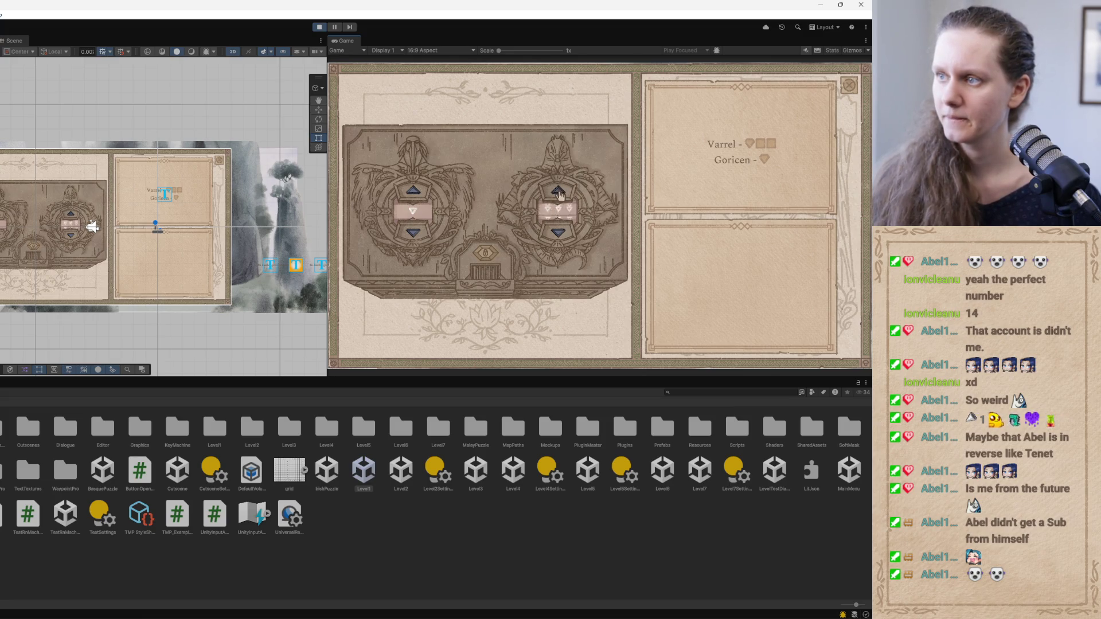
left_click(564, 241)
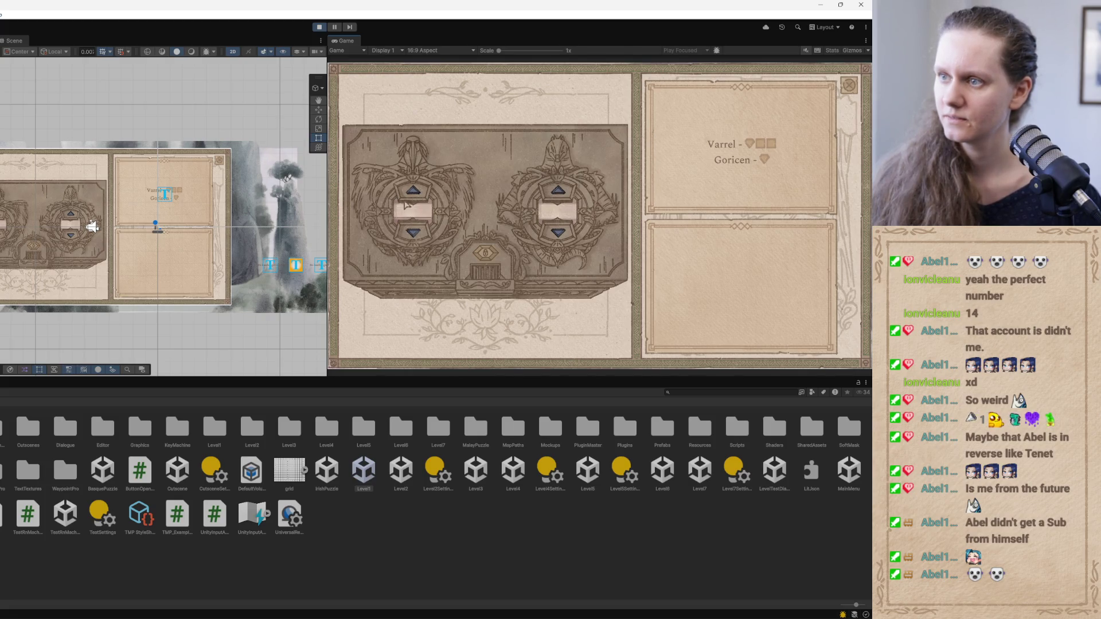
Cycle the left dial from two triangles up past the V symbols to a blank tile
left_click(401, 246)
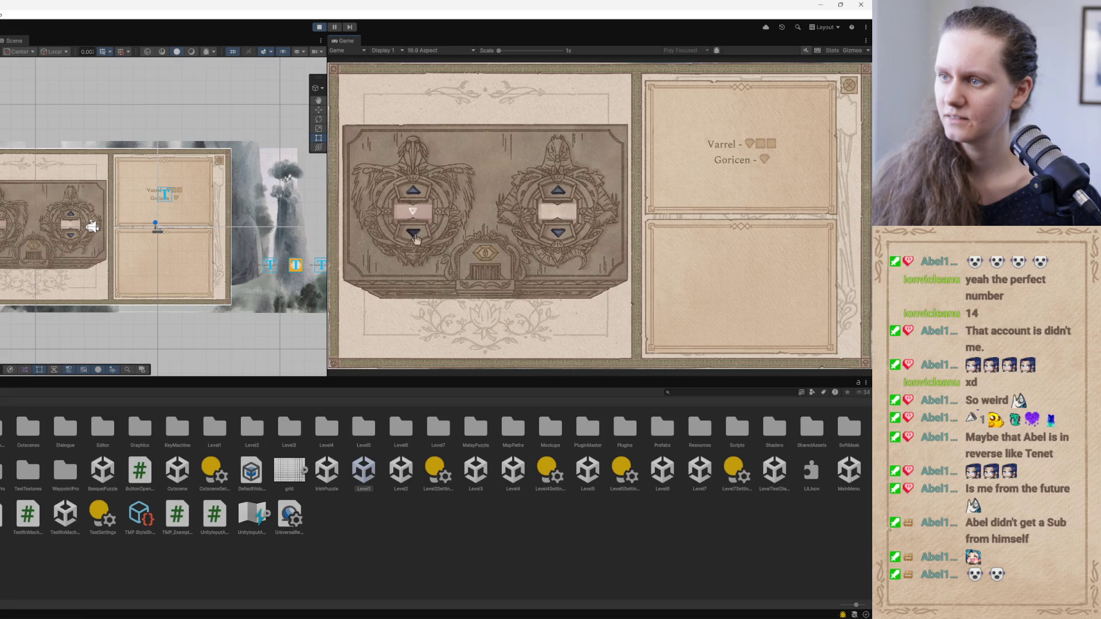
left_click(417, 194)
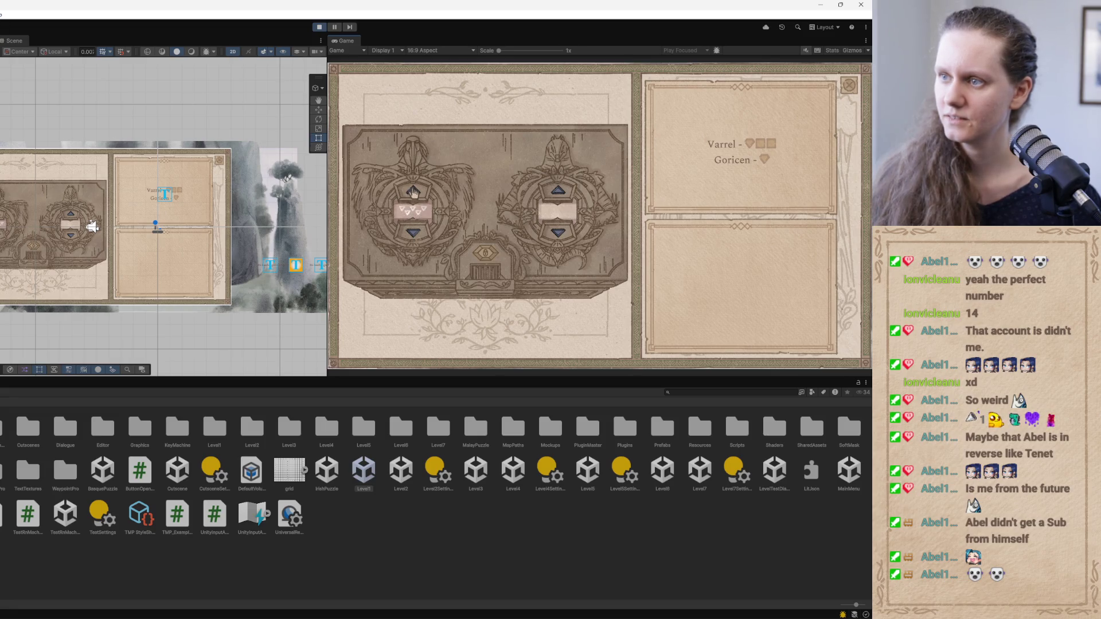
left_click(413, 193)
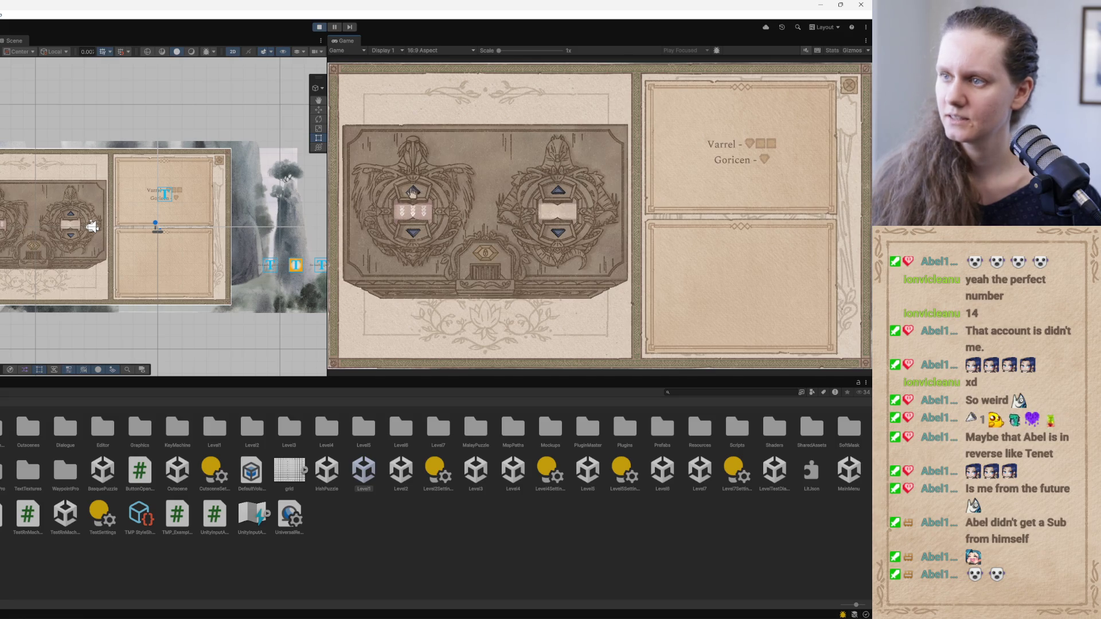
left_click(413, 192)
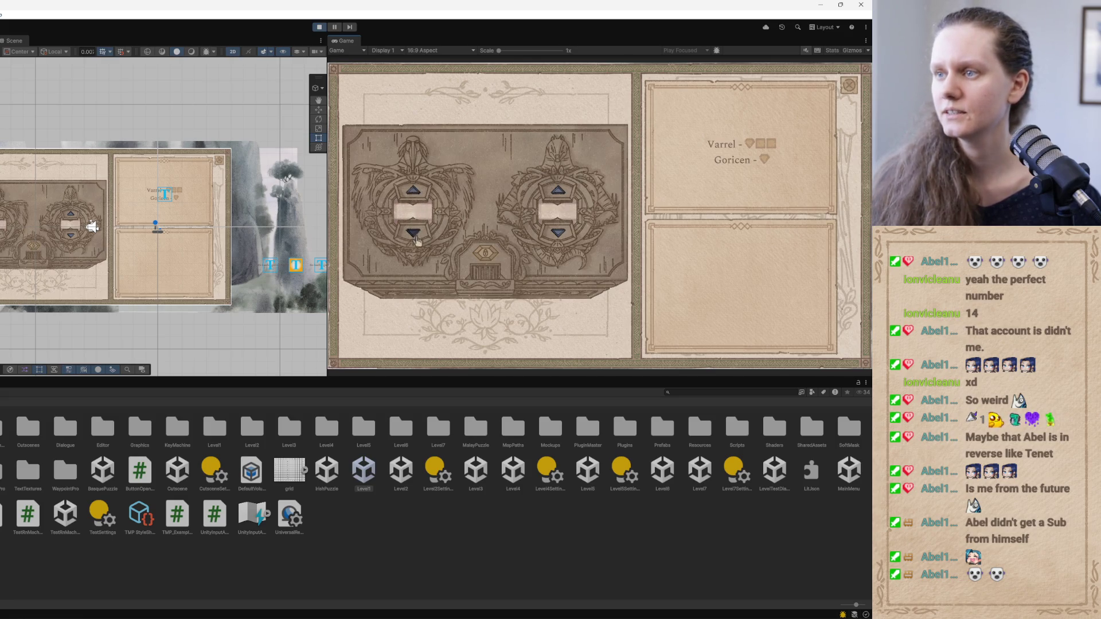